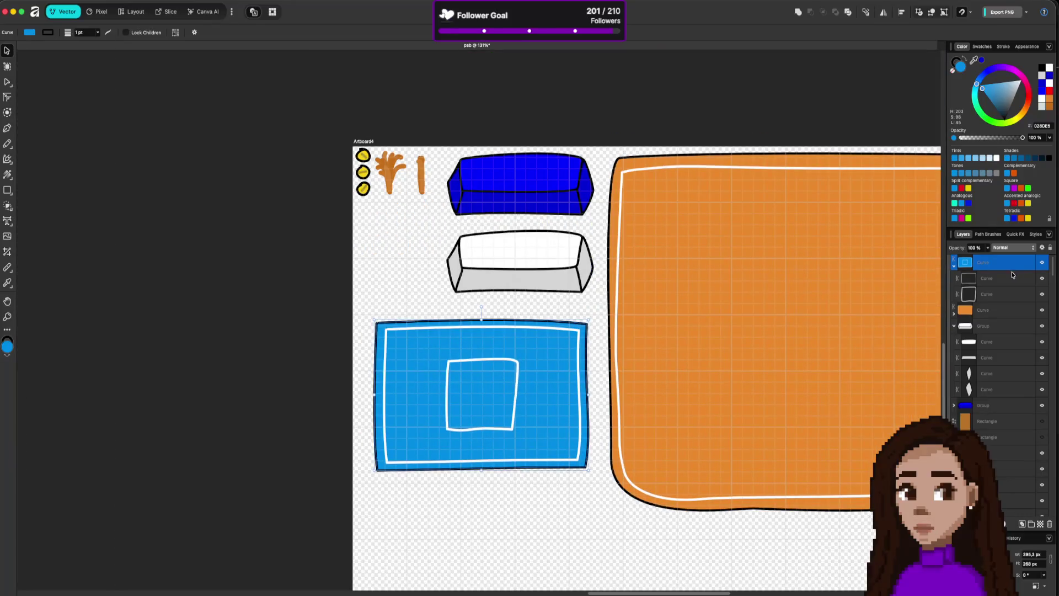
- Drag the white square frame out of the blue panel to just below it
left_click(987, 294)
scroll(532, 478, "down", 5)
scroll(550, 359, "down", 3)
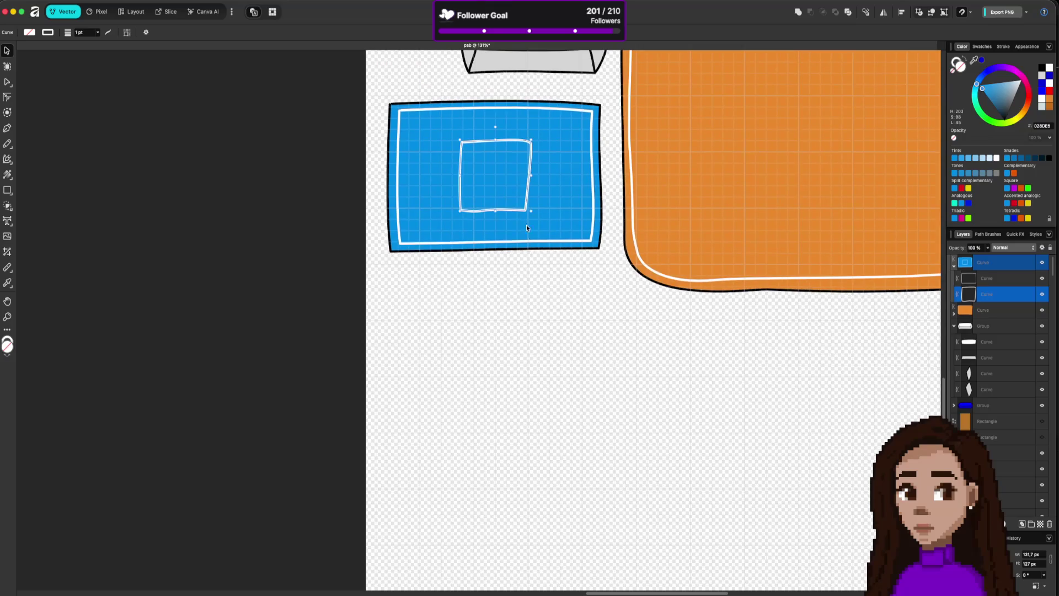
mouse_move(523, 214)
left_mouse_down()
mouse_move(491, 369)
mouse_move(466, 381)
mouse_move(447, 359)
left_mouse_up()
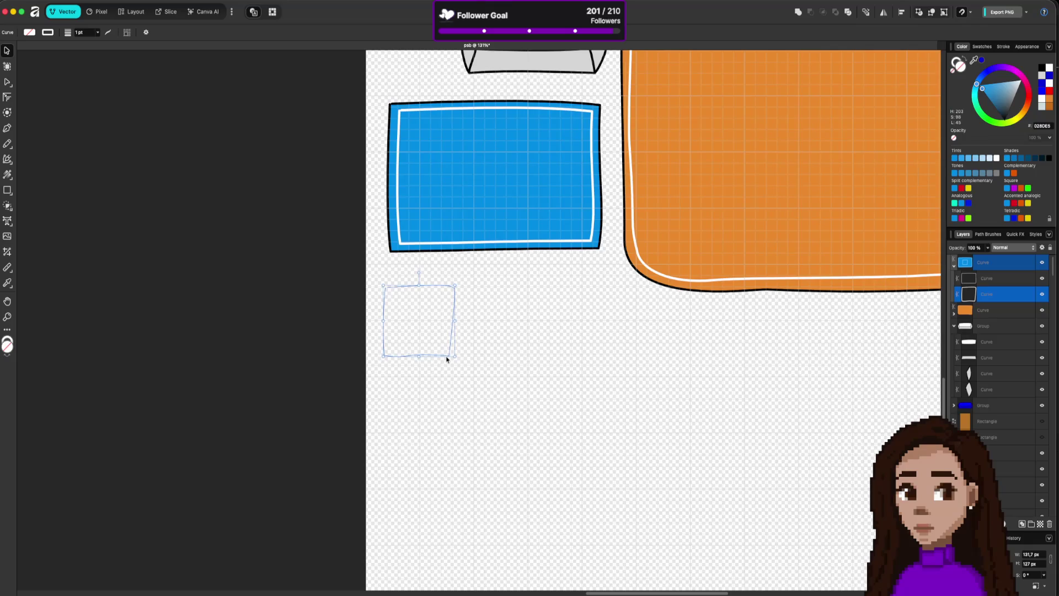
left_click(528, 366)
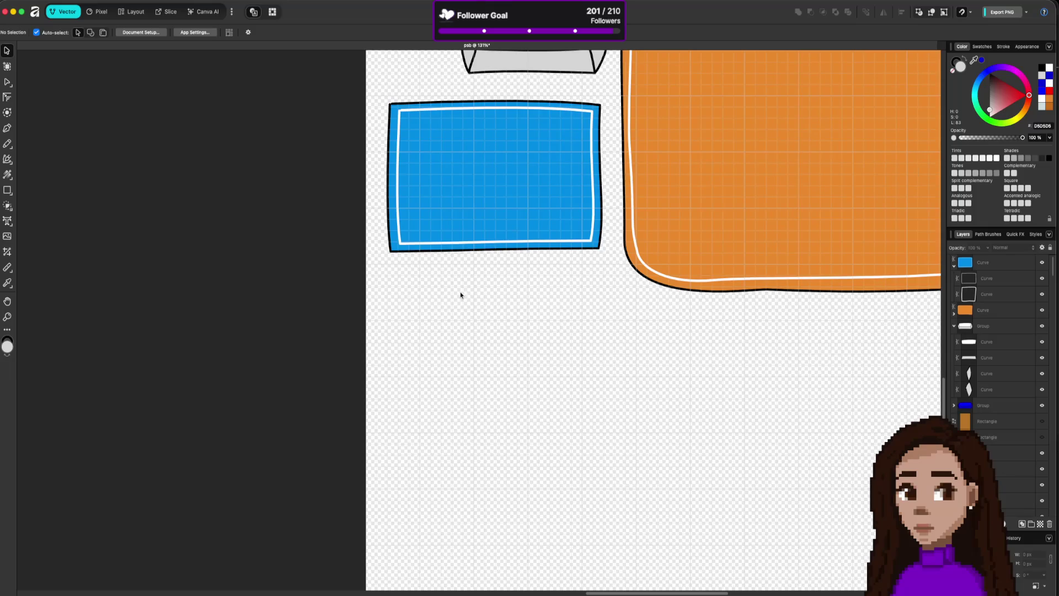
- Select the blue panel shape and switch to the Slice persona
left_click(493, 237)
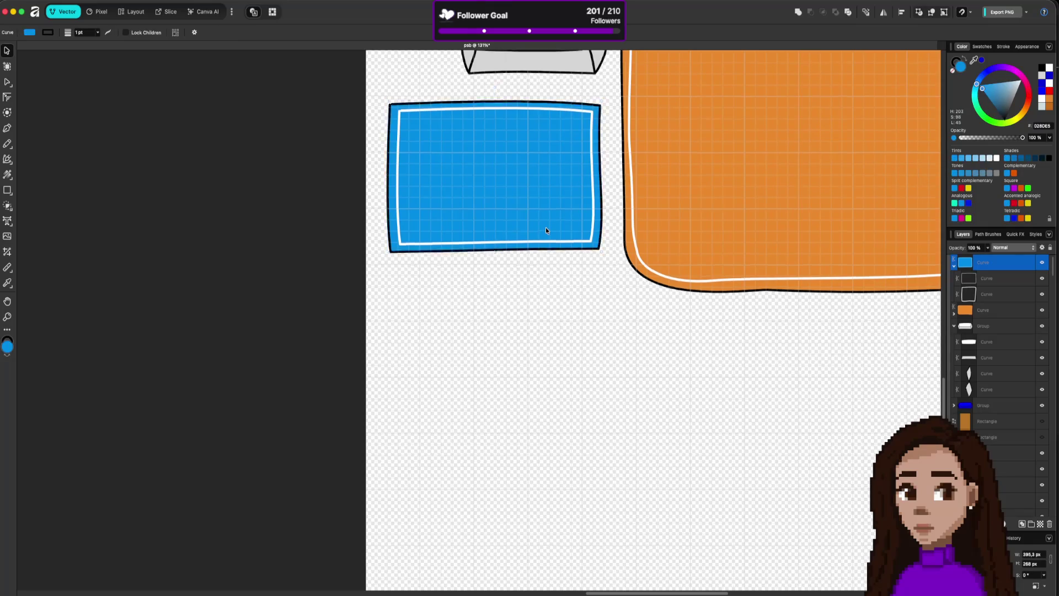
scroll(545, 227, "up", 3)
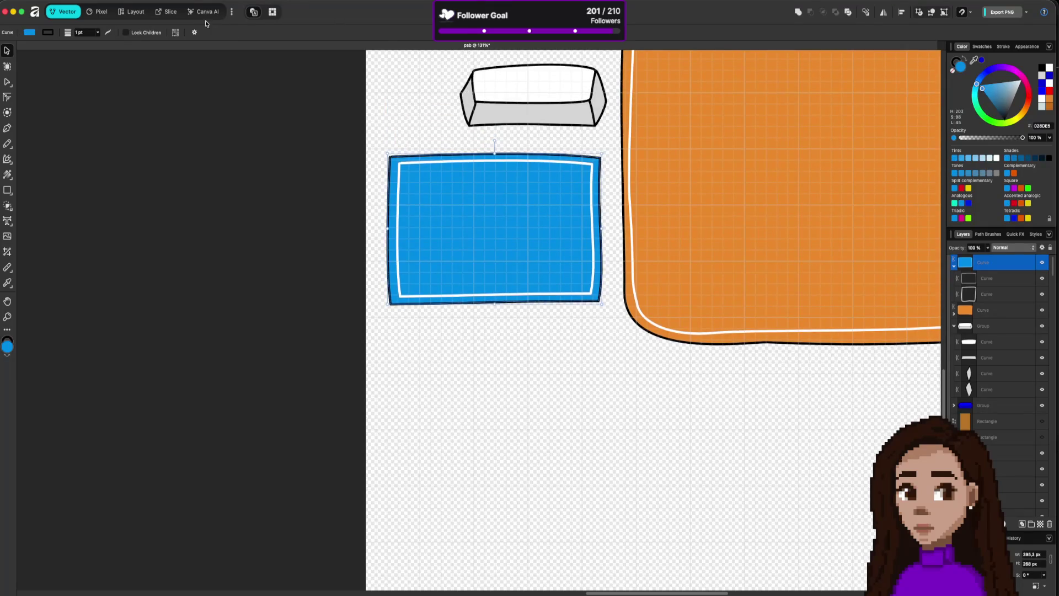
left_click(165, 12)
scroll(505, 251, "up", 3)
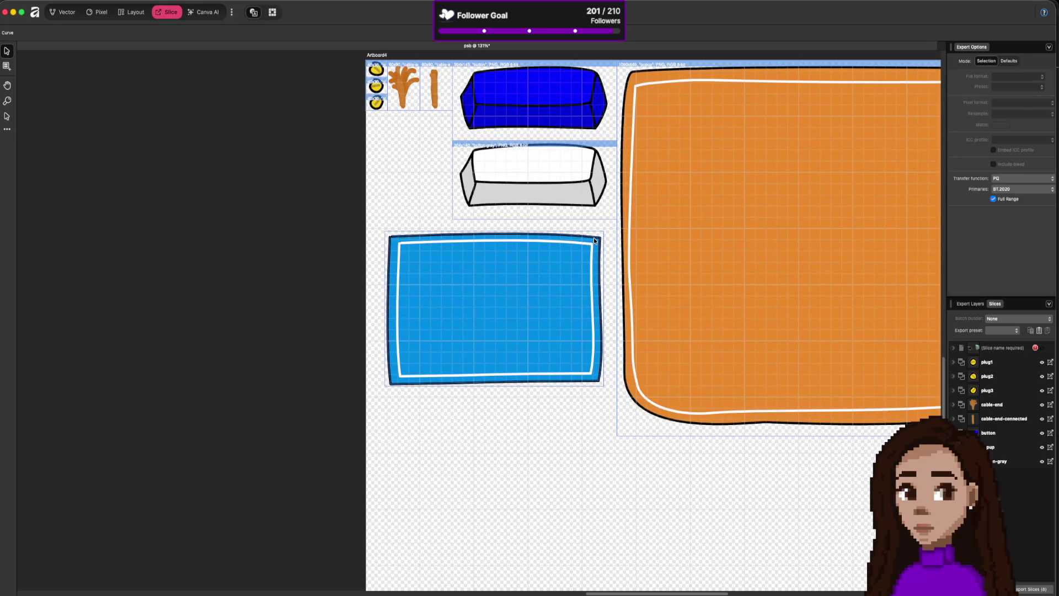
- Create a PNG export slice from the blue panel, then return to the Vector persona
left_click(604, 365)
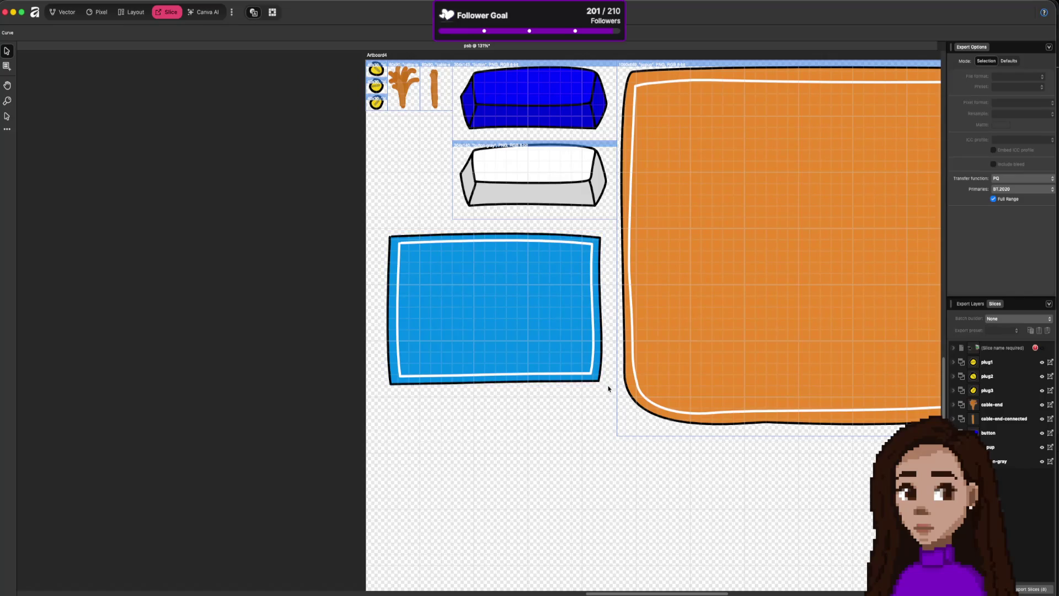
left_click(585, 374)
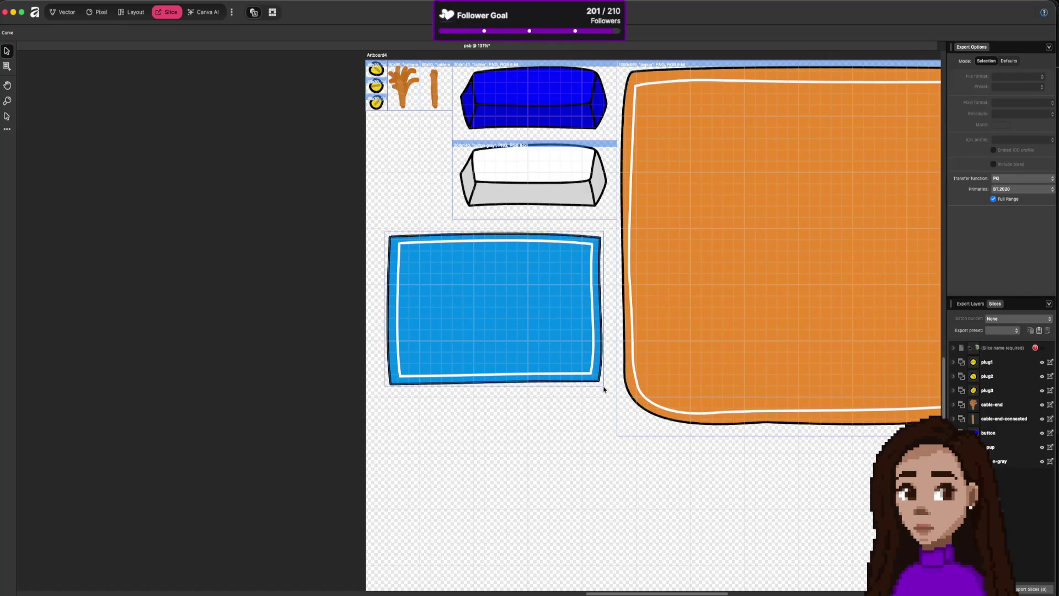
right_click(583, 357)
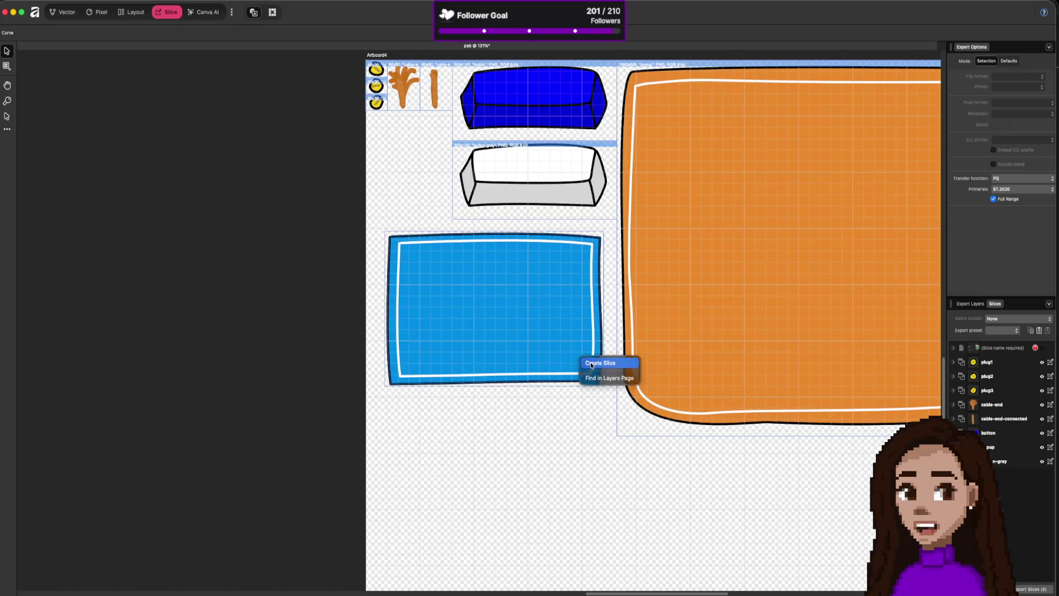
left_click(591, 363)
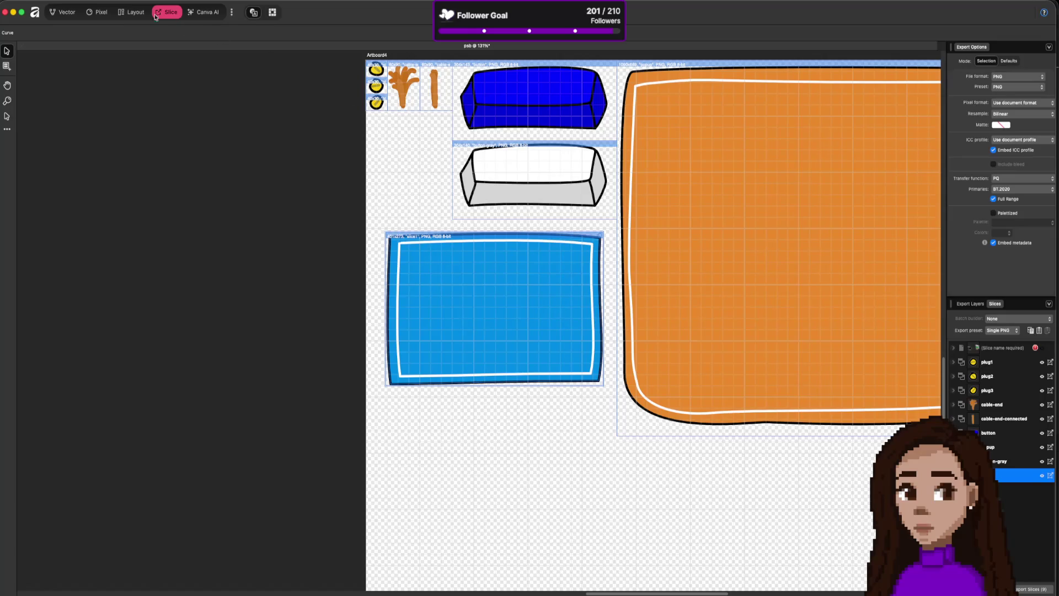
key("super+1")
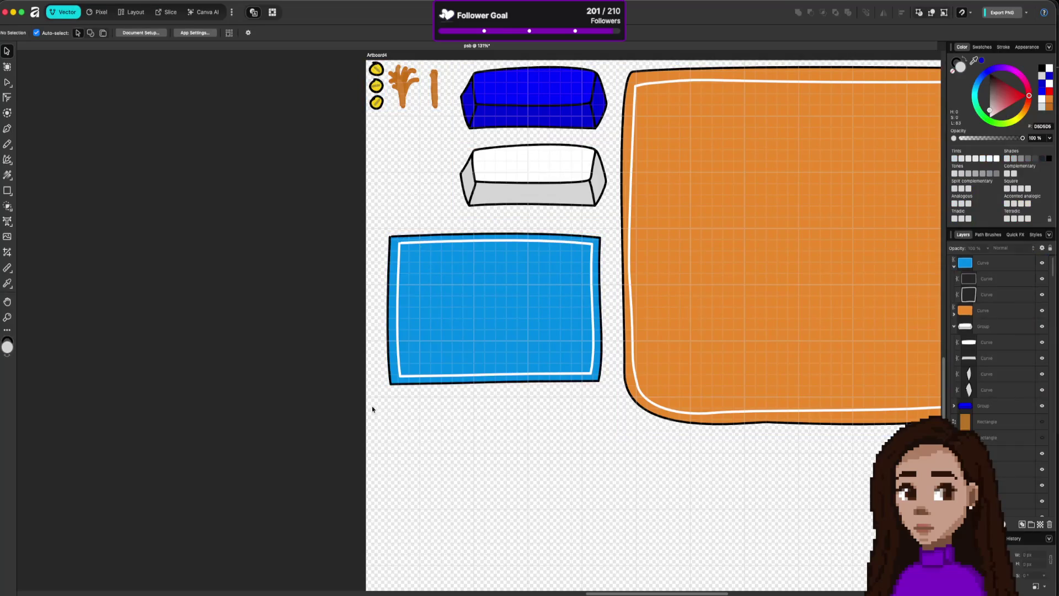
- Reposition the empty square frame next to the yellow plugs above the blue panel
left_click_drag(482, 517, 335, 370)
left_click_drag(546, 560, 331, 389)
left_click(427, 429)
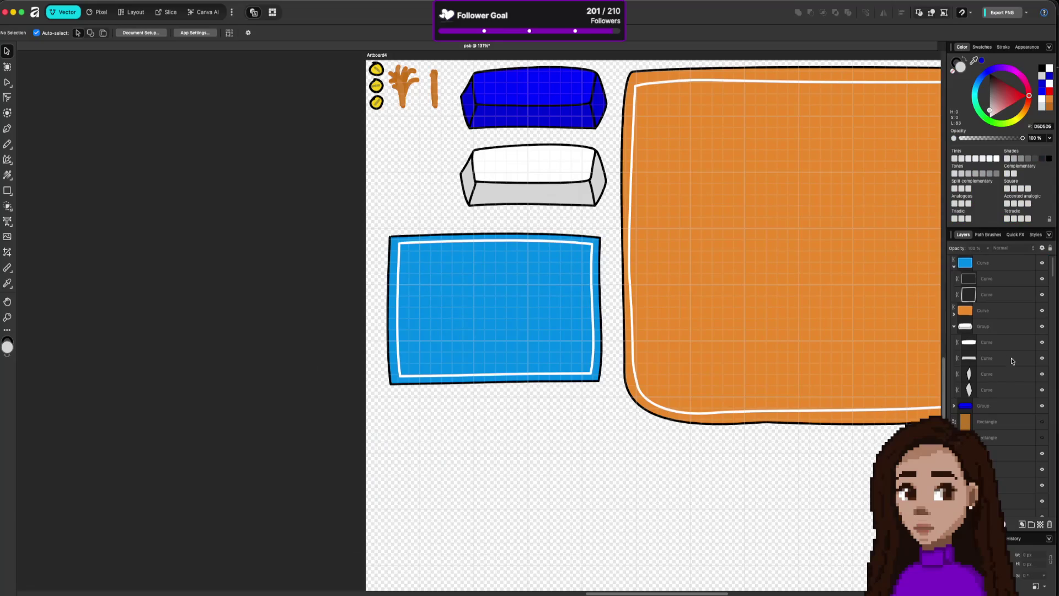
left_click(1007, 290)
left_click_drag(431, 420, 421, 133)
left_click(166, 12)
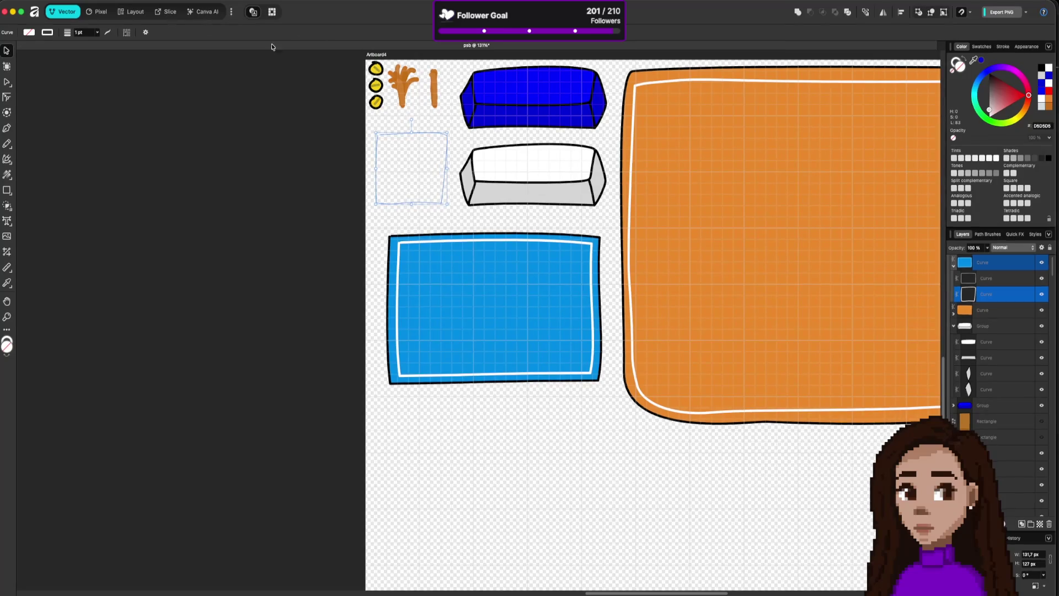
- Create a slice from the square frame and name the blue panel's slice 'blueprint'
right_click(436, 135)
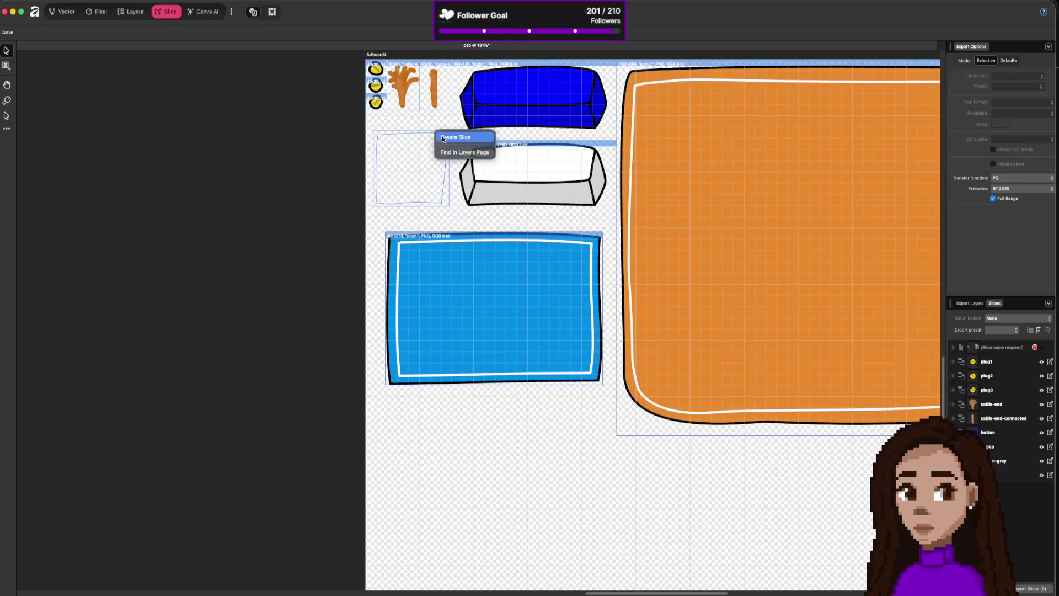
left_click(442, 137)
left_click(421, 224)
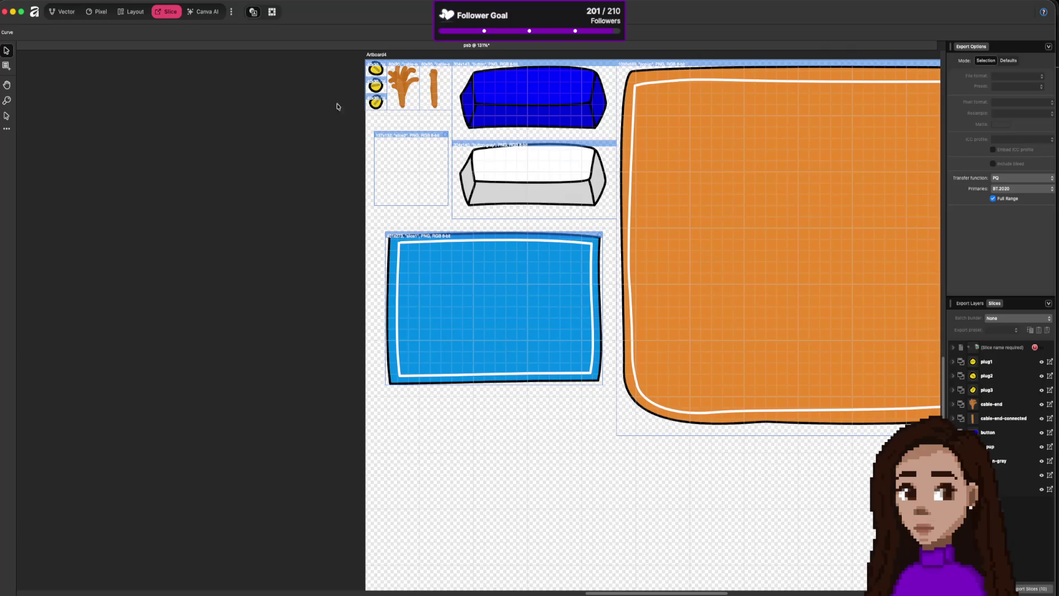
double_click(1000, 475)
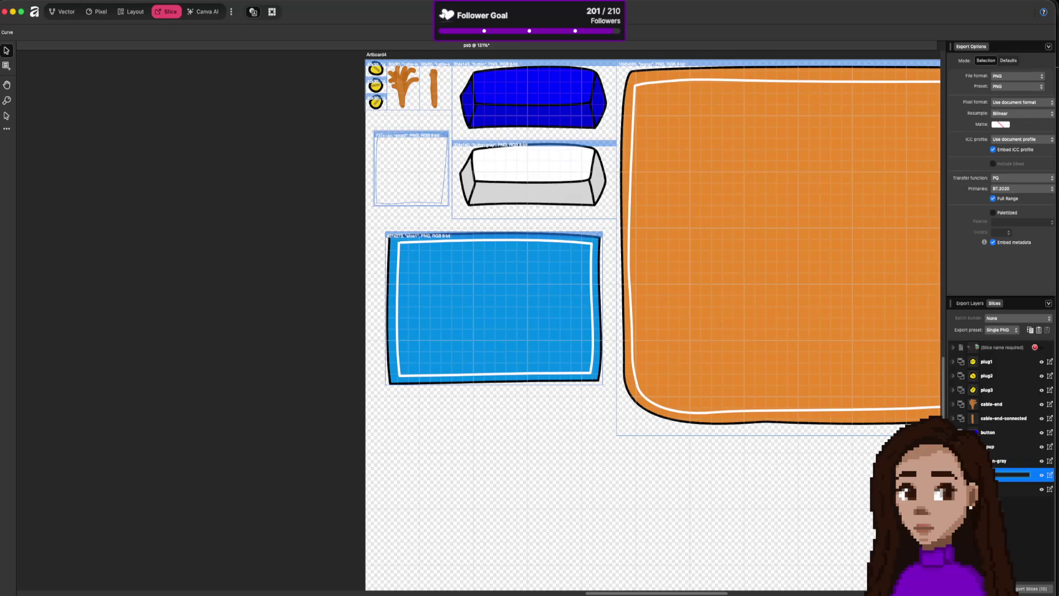
left_click(1020, 490)
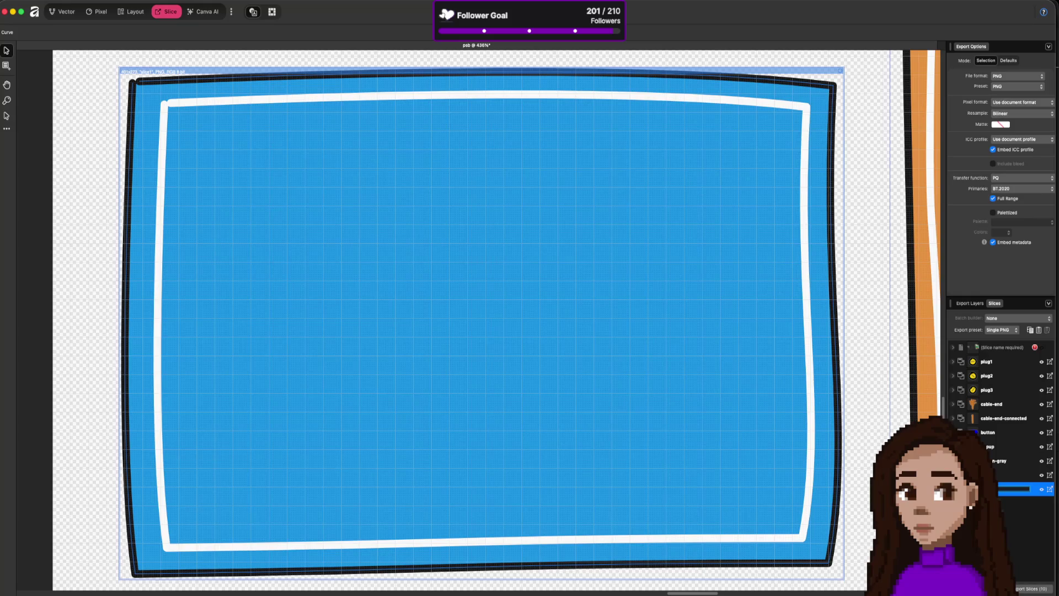
key("Return")
- Export all slices as PNGs into the kirani folder, overwriting existing files
left_click(1021, 590)
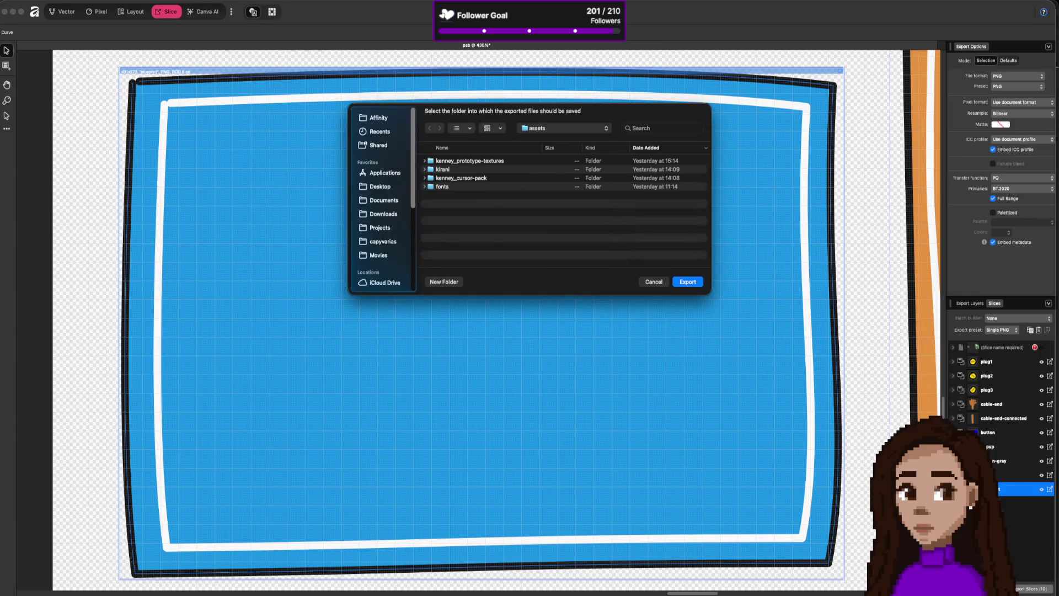
double_click(443, 169)
left_click(690, 281)
left_click(582, 253)
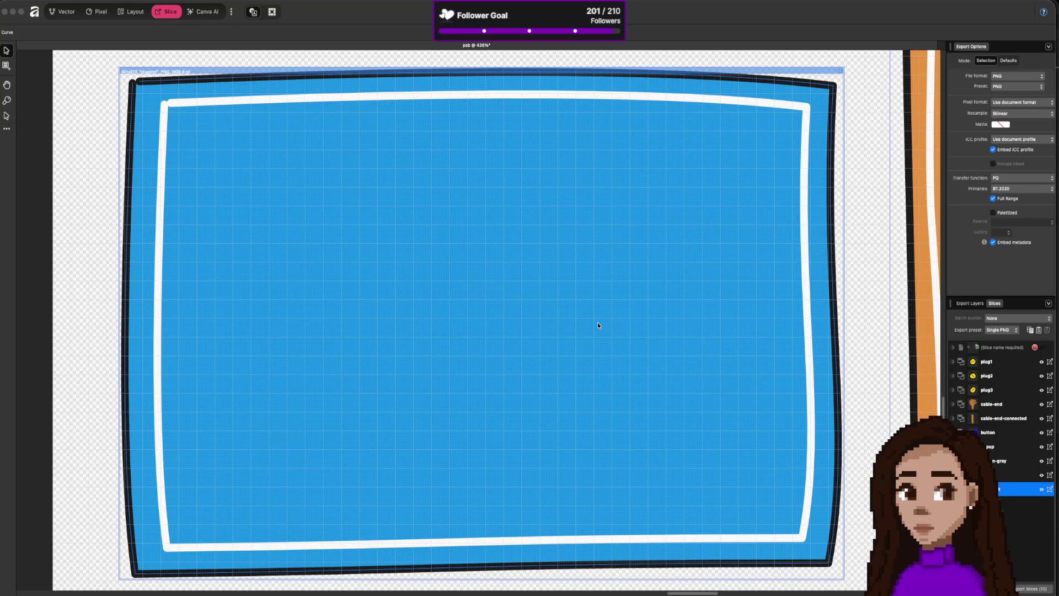
key("super+Tab")
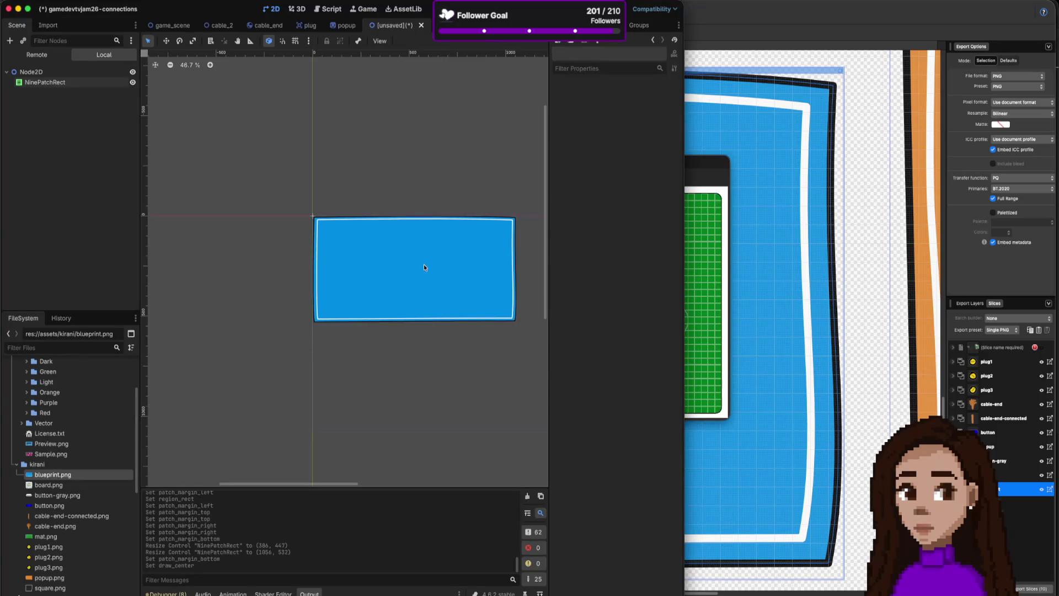
- Assign blueprint.png from the FileSystem dock as the NinePatchRect's Texture
left_click(424, 268)
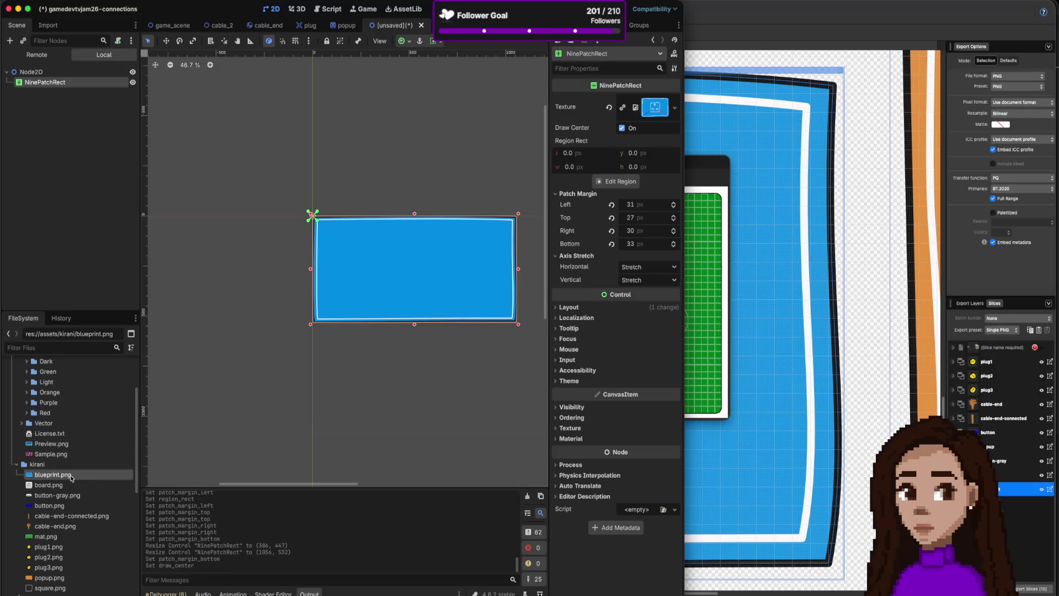
mouse_move(71, 478)
left_mouse_down()
mouse_move(548, 246)
mouse_move(642, 134)
mouse_move(637, 113)
left_mouse_up()
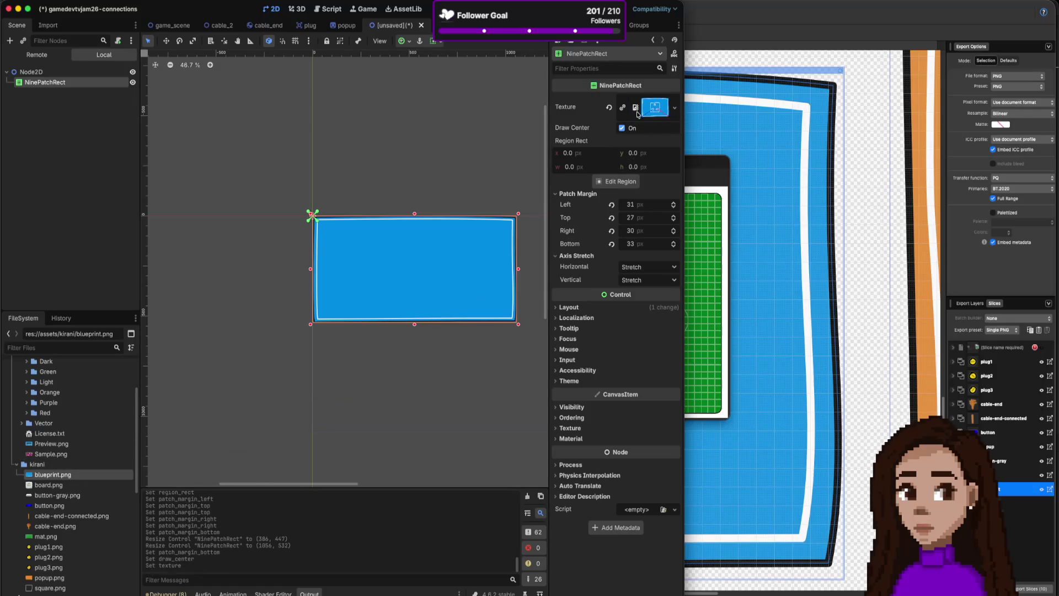
left_click(609, 107)
mouse_move(60, 476)
left_mouse_down()
mouse_move(628, 126)
mouse_move(635, 106)
left_mouse_up()
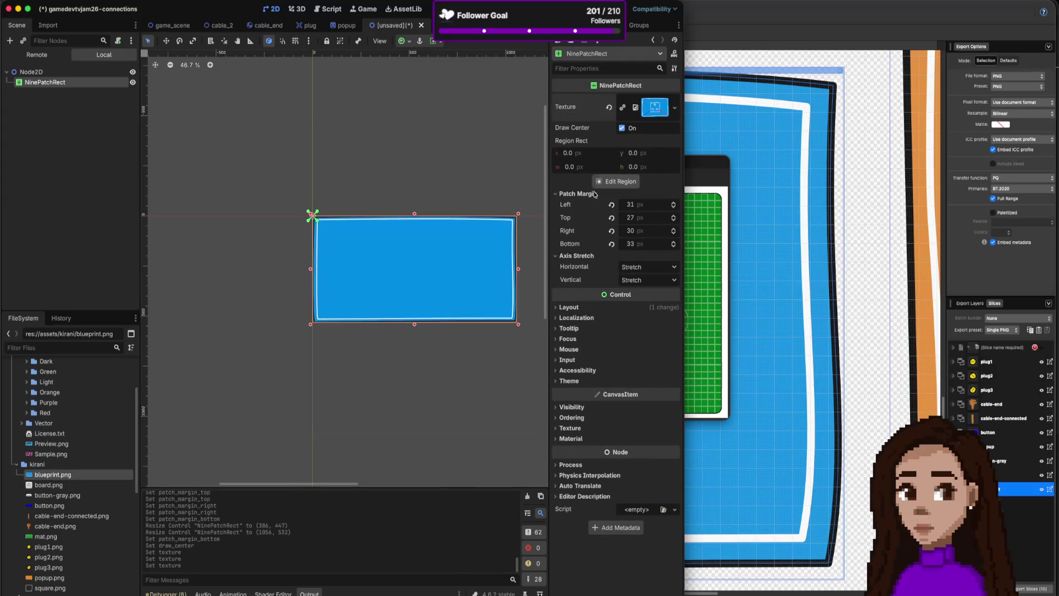
left_click(440, 378)
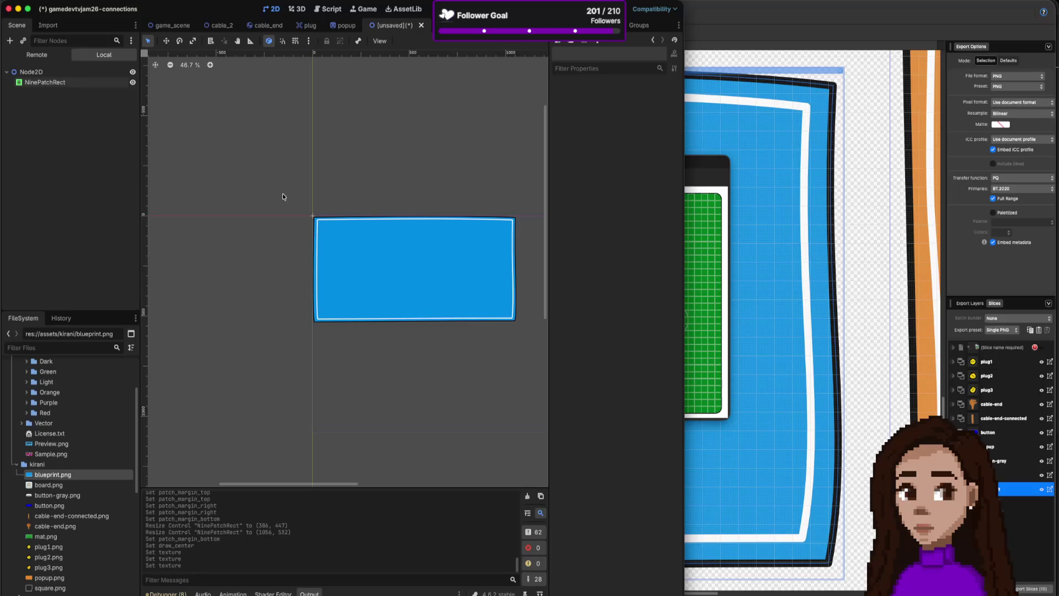
key("super+a")
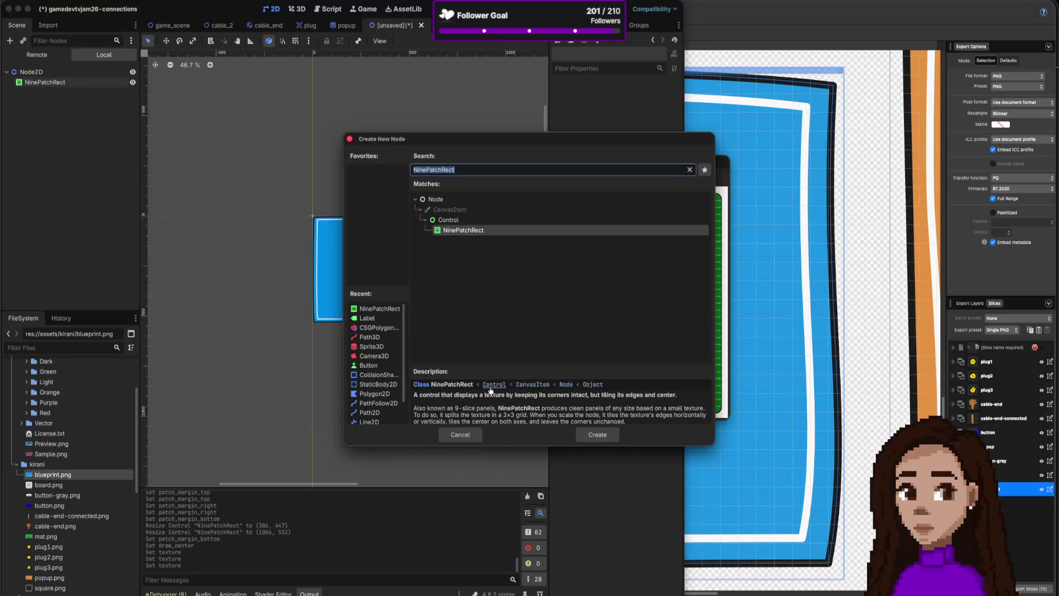
- Add NinePatchRect2 with square.png as its texture, sized 40 by 48
left_click(600, 435)
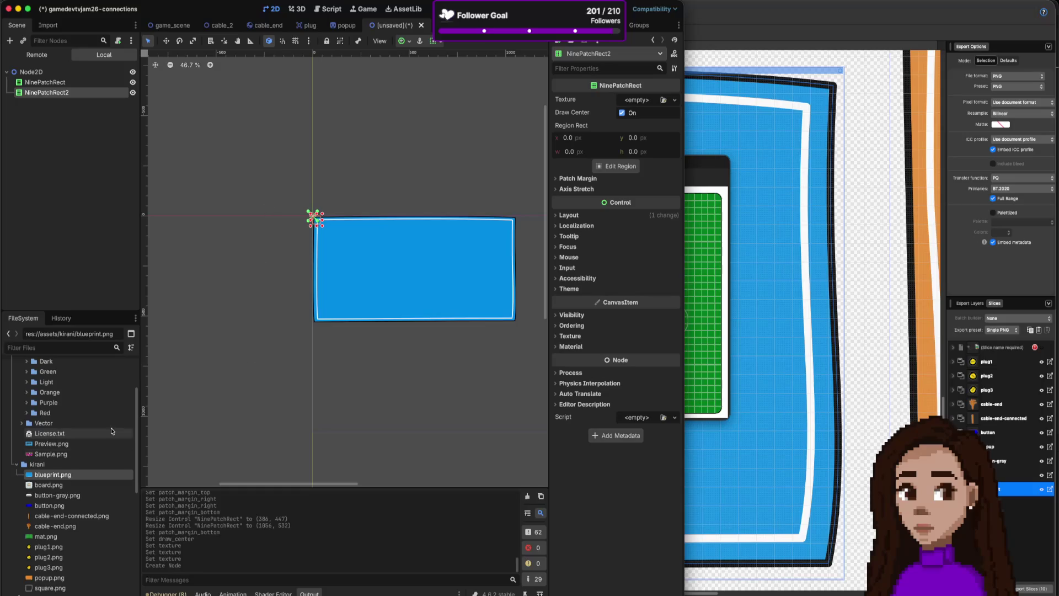
mouse_move(50, 587)
left_mouse_down()
mouse_move(661, 90)
mouse_move(657, 99)
left_mouse_up()
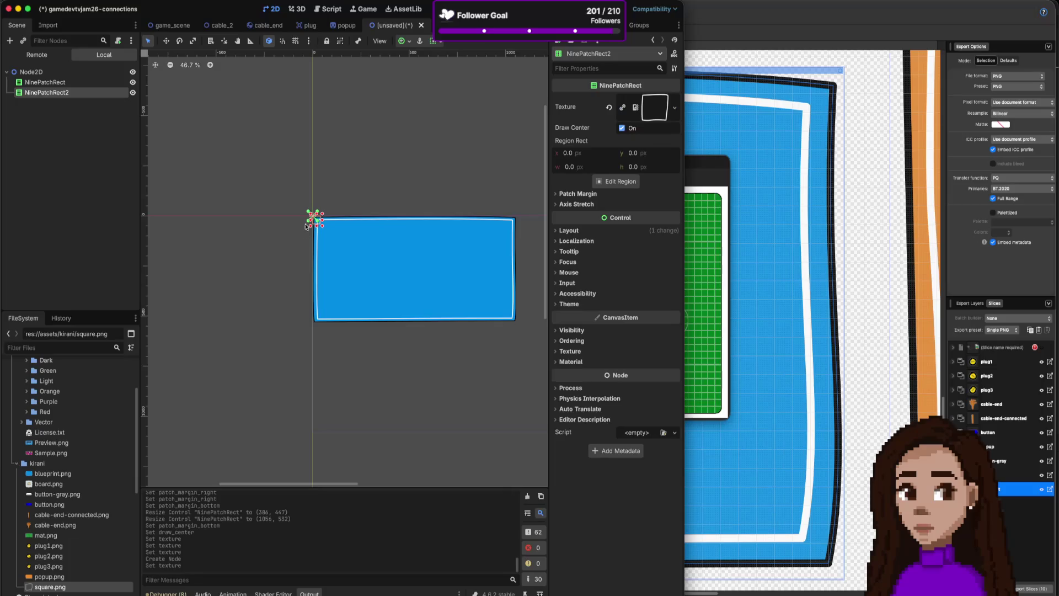
left_click_drag(310, 213, 402, 270)
- Set NinePatchRect2's patch margins: 12 left, top and bottom, 19 right
left_click(165, 41)
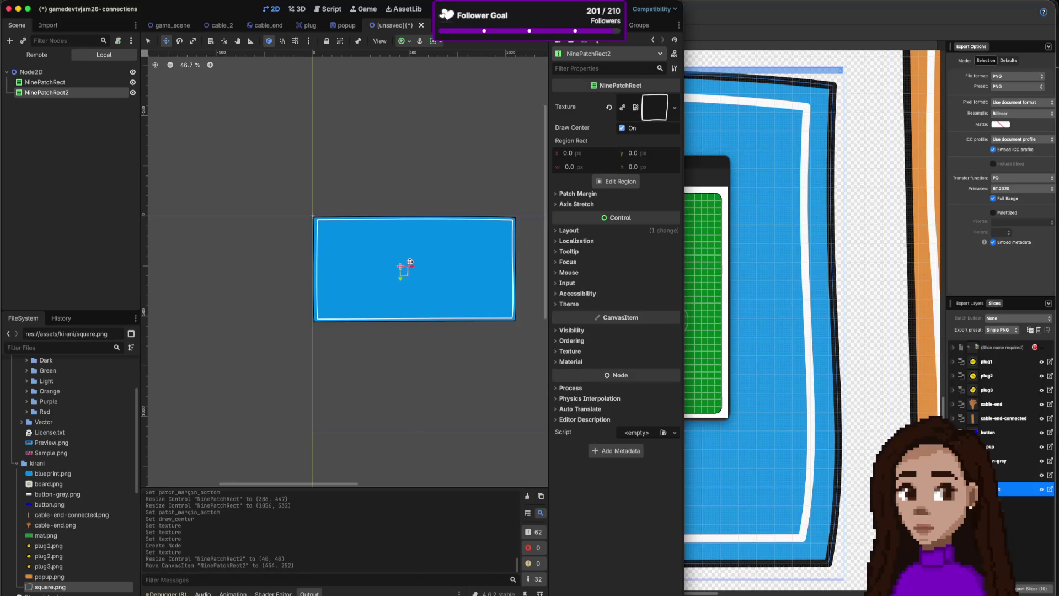
scroll(402, 272, "up", 8)
scroll(401, 272, "up", 1)
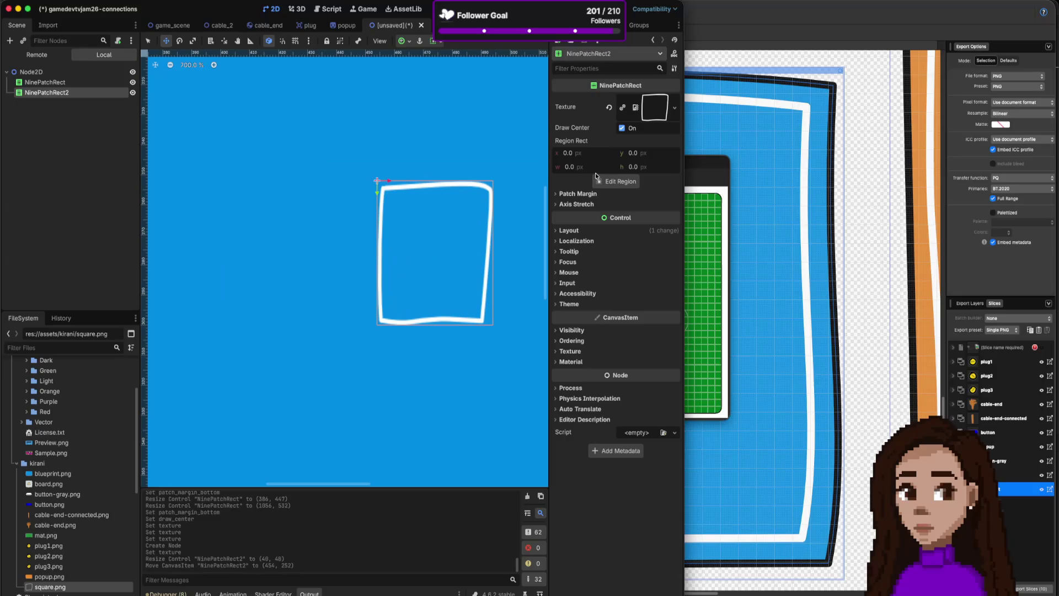
left_click(585, 197)
left_click_drag(674, 205, 674, 241)
scroll(508, 226, "down", 5)
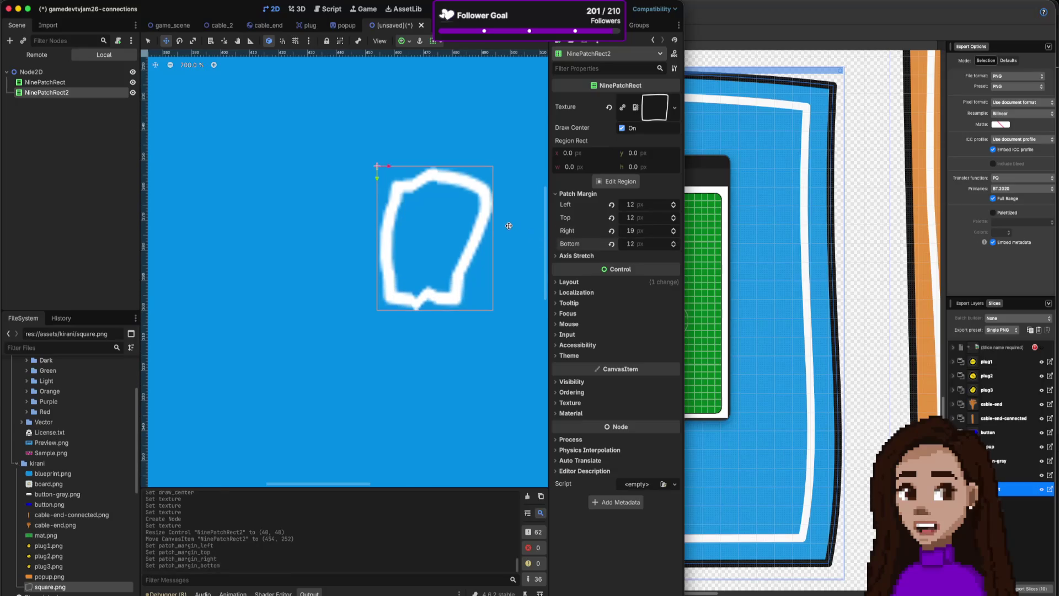
- Move and resize NinePatchRect2 into a 123×116 square near the blue panel's top-left
scroll(509, 226, "down", 3)
left_click_drag(486, 236, 445, 228)
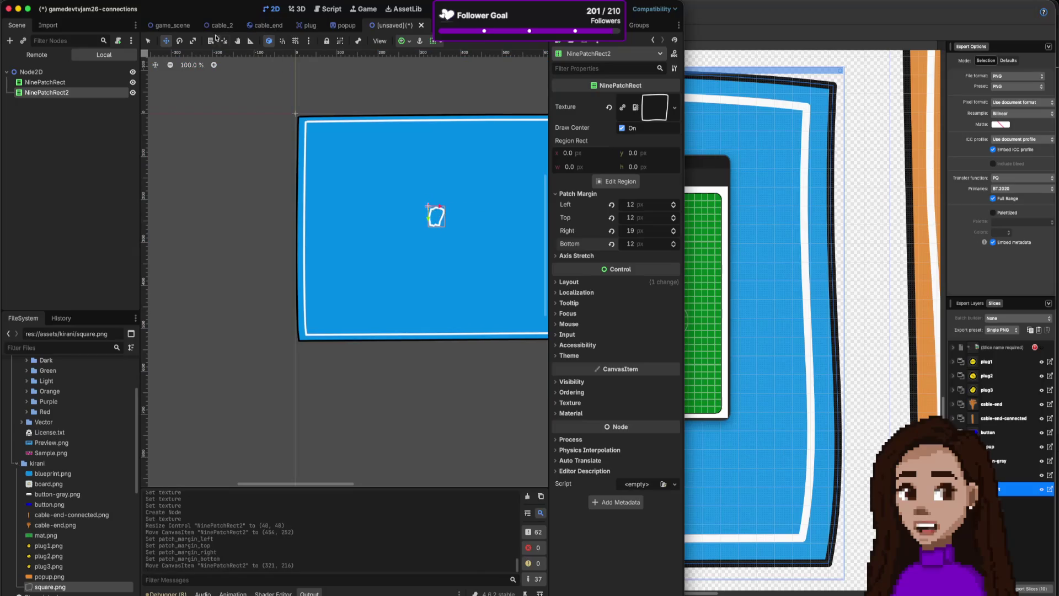
left_click(148, 41)
mouse_move(446, 226)
left_mouse_down()
mouse_move(488, 247)
mouse_move(508, 303)
mouse_move(538, 257)
left_mouse_up()
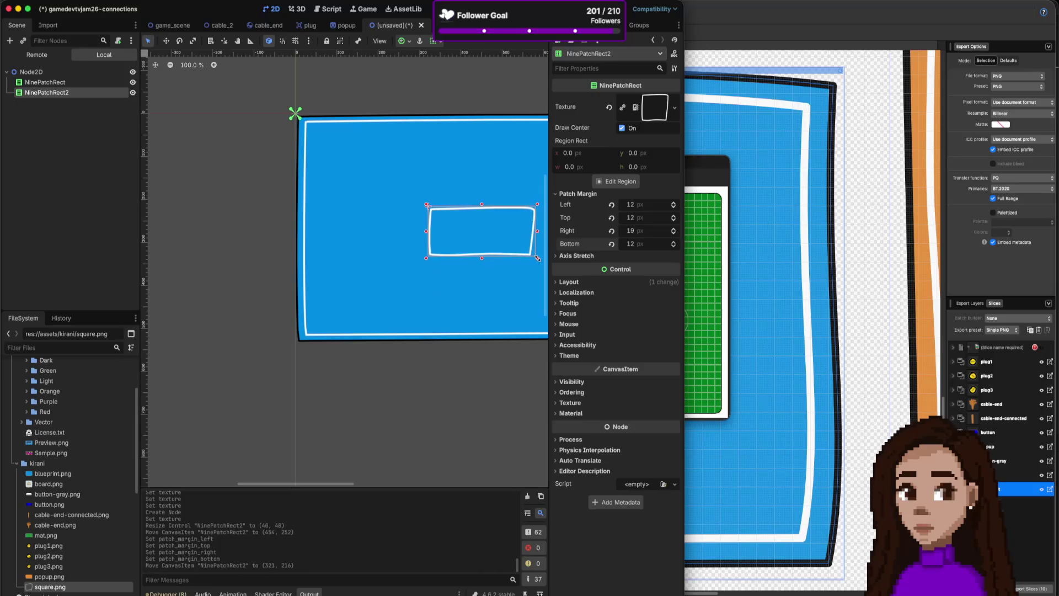
left_click(490, 84)
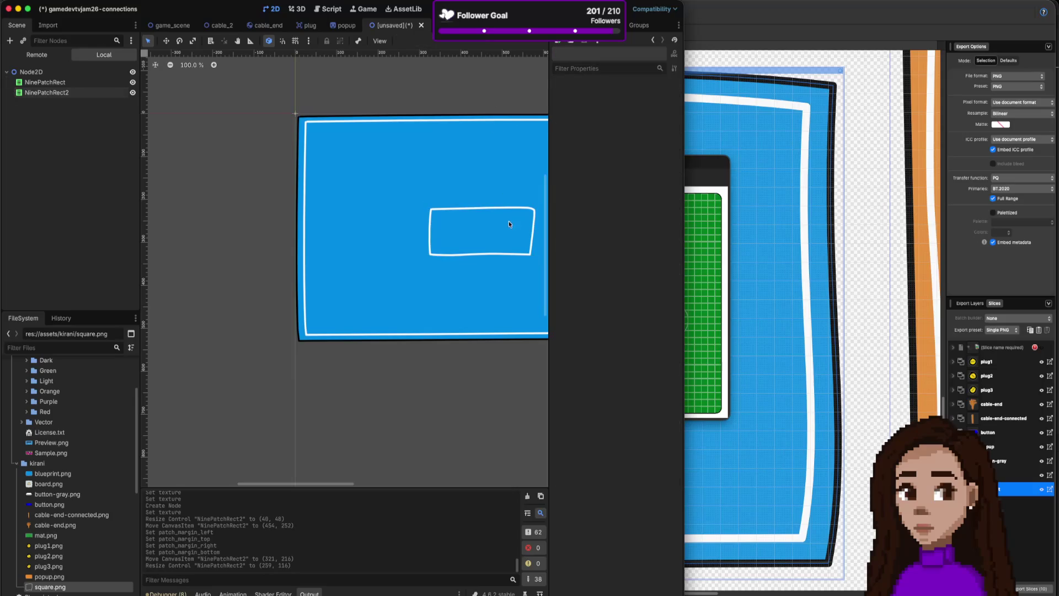
mouse_move(511, 211)
left_mouse_down()
mouse_move(458, 194)
mouse_move(468, 214)
mouse_move(428, 214)
left_mouse_up()
left_click(418, 101)
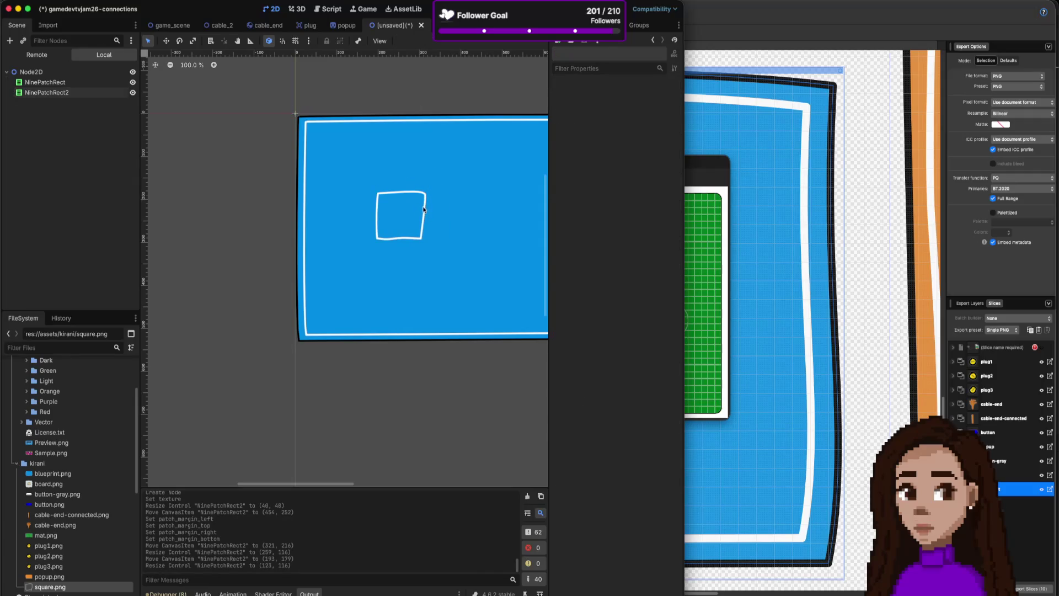
- Zoom the Godot view out and bring Affinity to the front
scroll(391, 234, "down", 10)
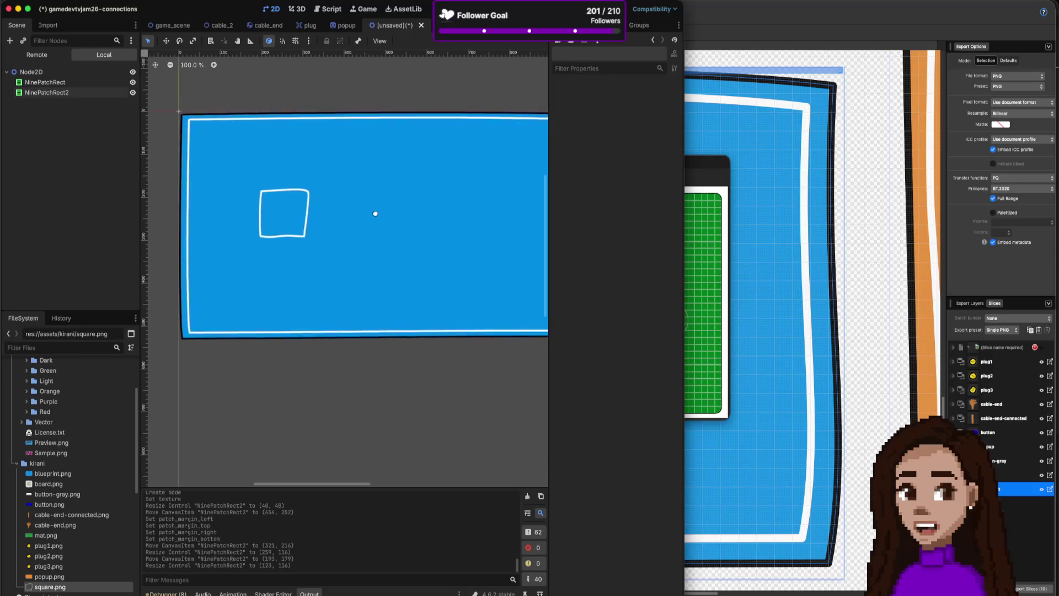
scroll(412, 235, "up", 5)
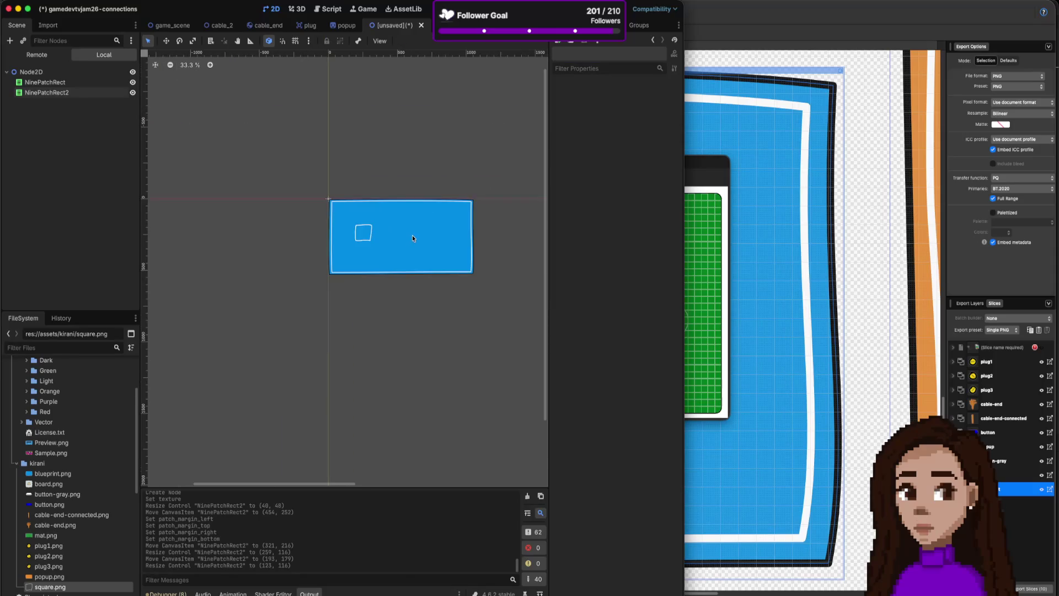
scroll(412, 235, "down", 2)
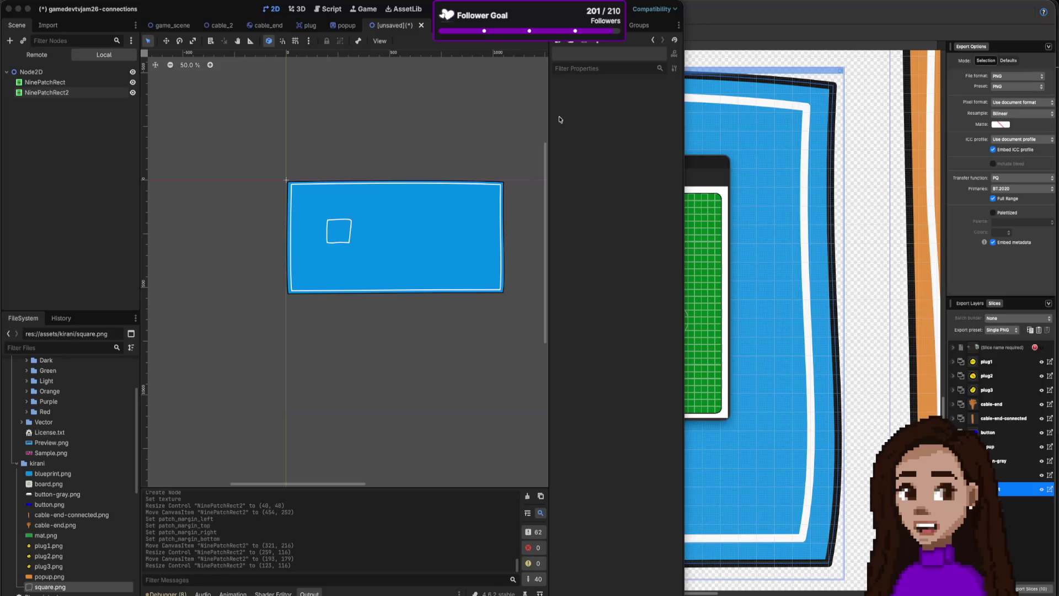
key("super+Tab")
key("super+Tab")
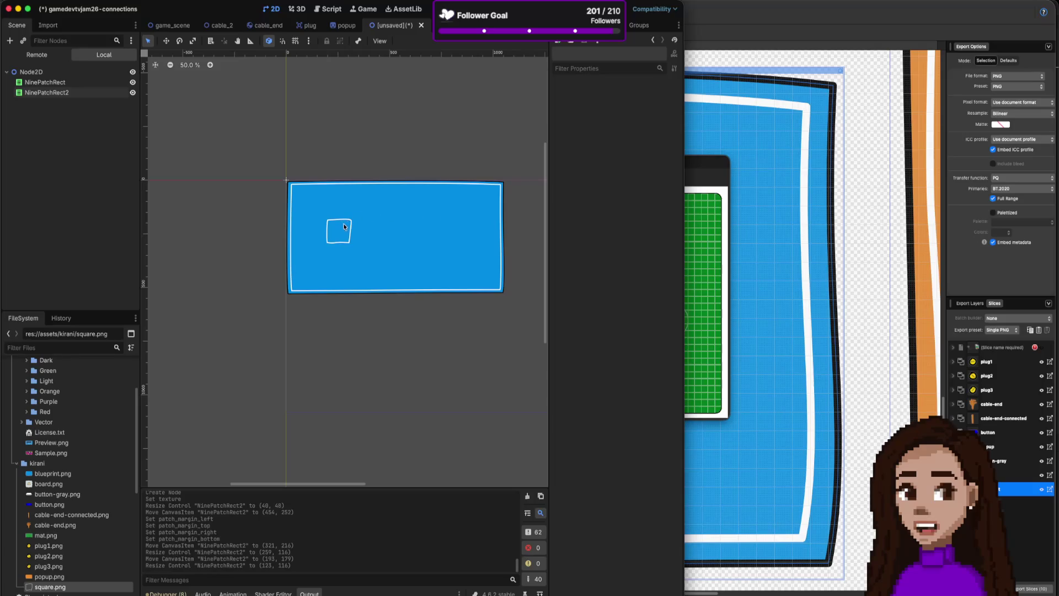
key("super+Tab")
scroll(535, 182, "down", 10)
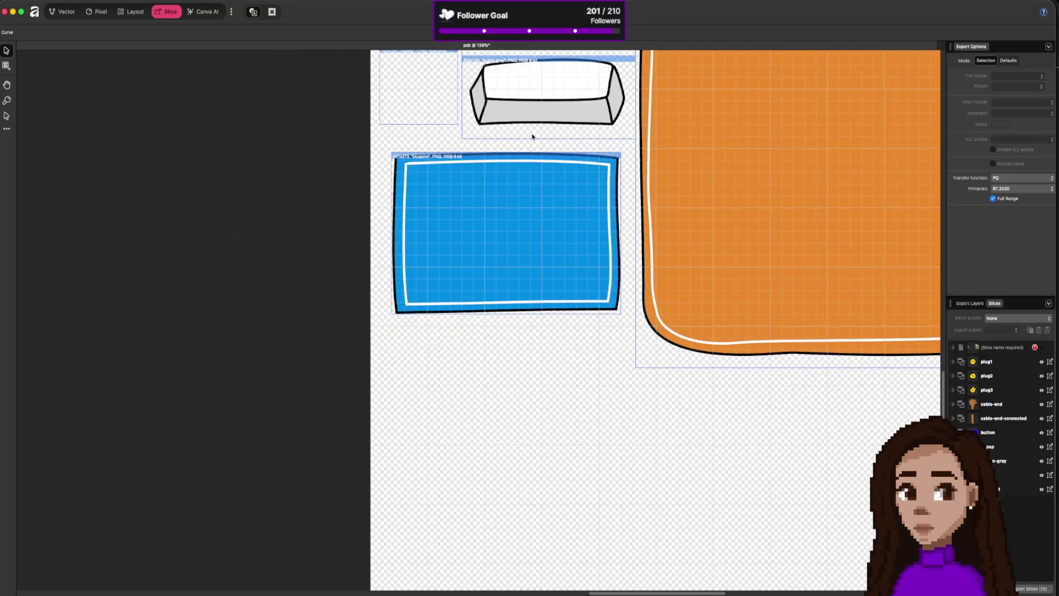
- Scroll over the Affinity slices and wiring reference artboard, then select the square frame in Godot
scroll(528, 147, "down", 5)
scroll(499, 296, "up", 5)
scroll(490, 264, "up", 5)
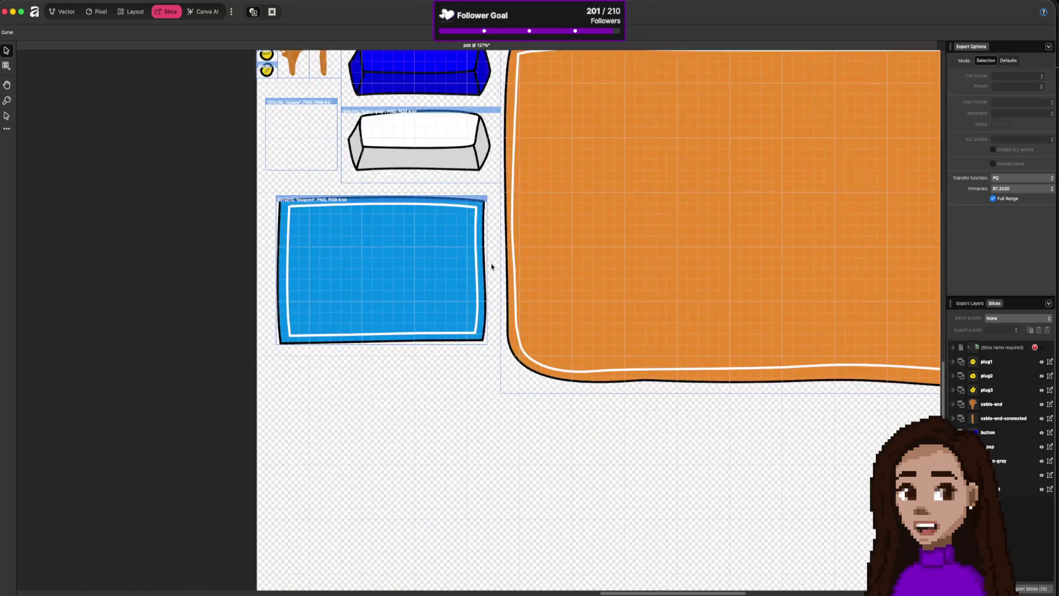
scroll(491, 263, "down", 3)
scroll(491, 263, "down", 5)
scroll(466, 145, "up", 6)
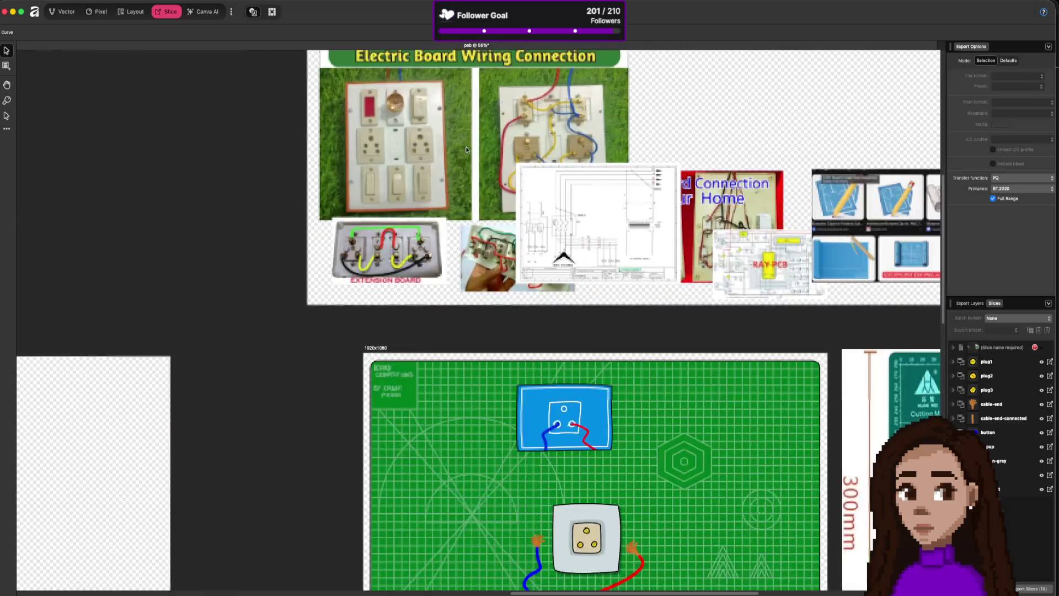
scroll(465, 145, "up", 3)
scroll(378, 337, "down", 3)
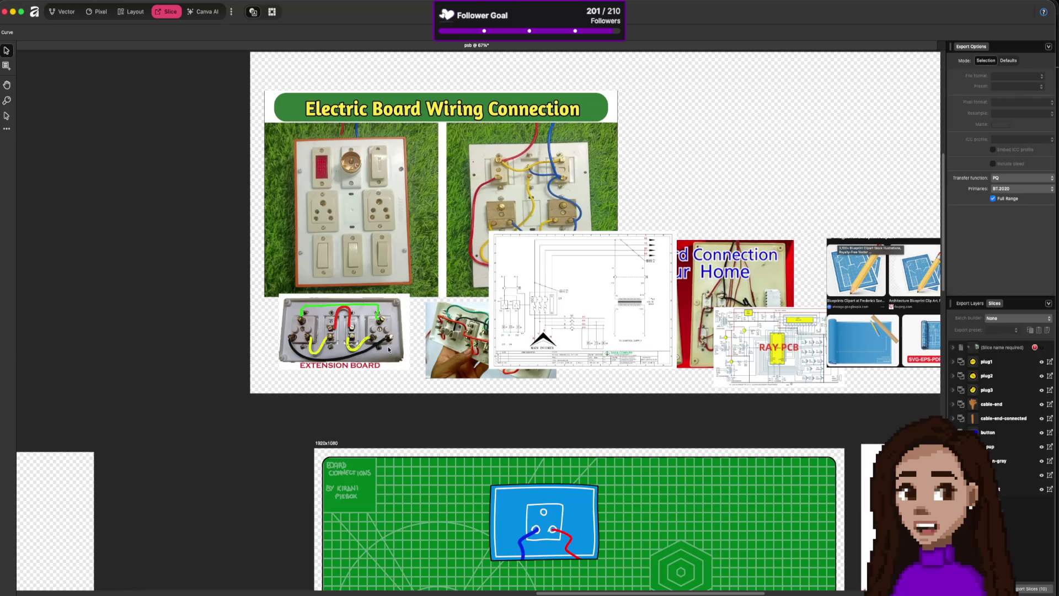
key("super+Tab")
left_click(339, 246)
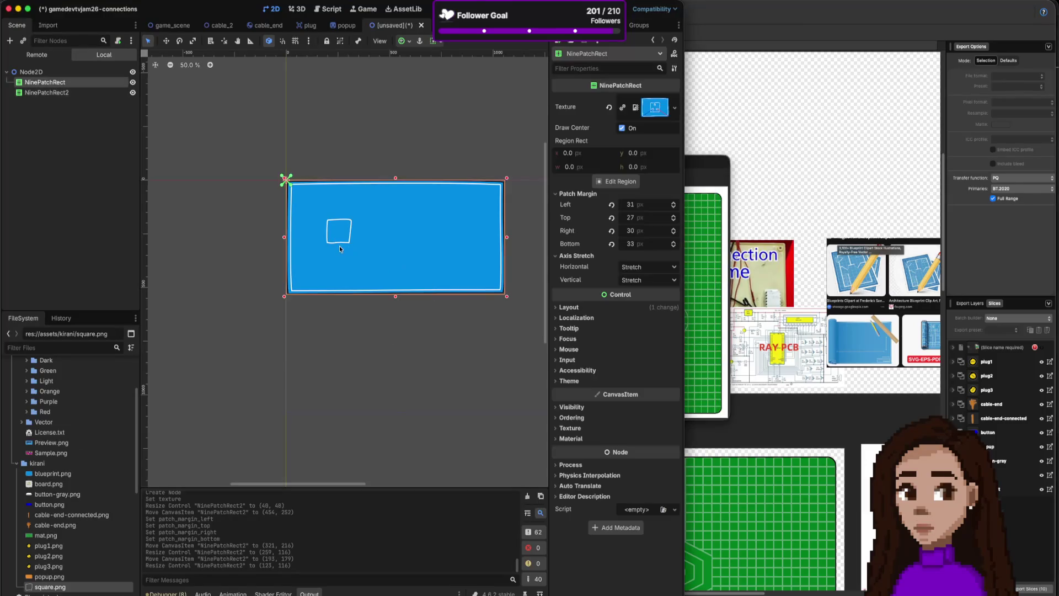
- Duplicate the square frame as NinePatchRect3 beside the first, and shrink the blue panel to 586×425
mouse_move(367, 243)
left_mouse_down()
mouse_move(333, 234)
mouse_move(396, 232)
mouse_move(377, 232)
left_mouse_up()
key("super+d")
left_click(484, 283)
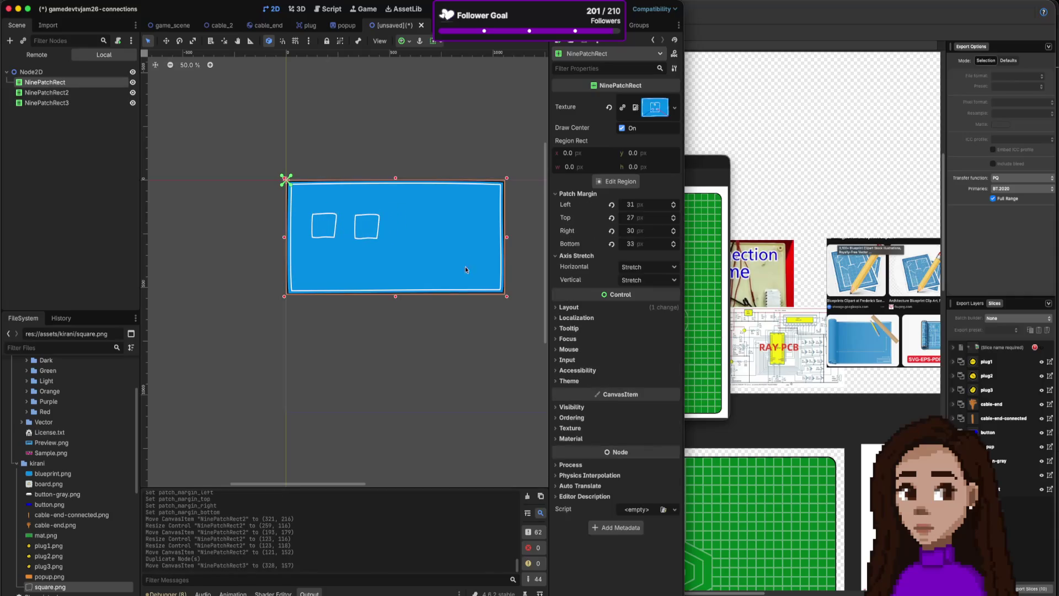
left_click_drag(508, 298, 409, 272)
left_click(456, 289)
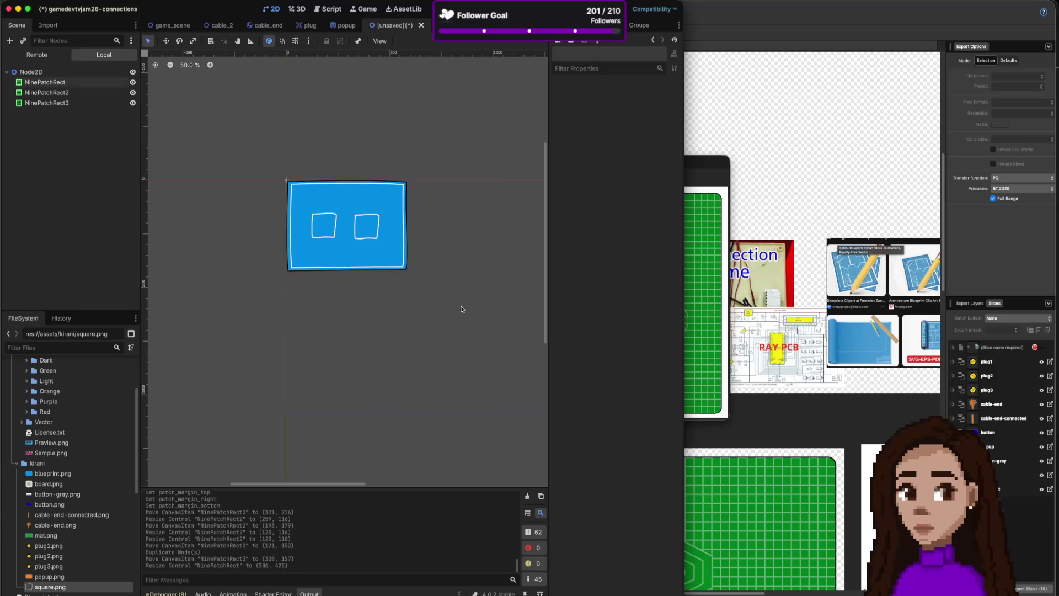
left_click(352, 221)
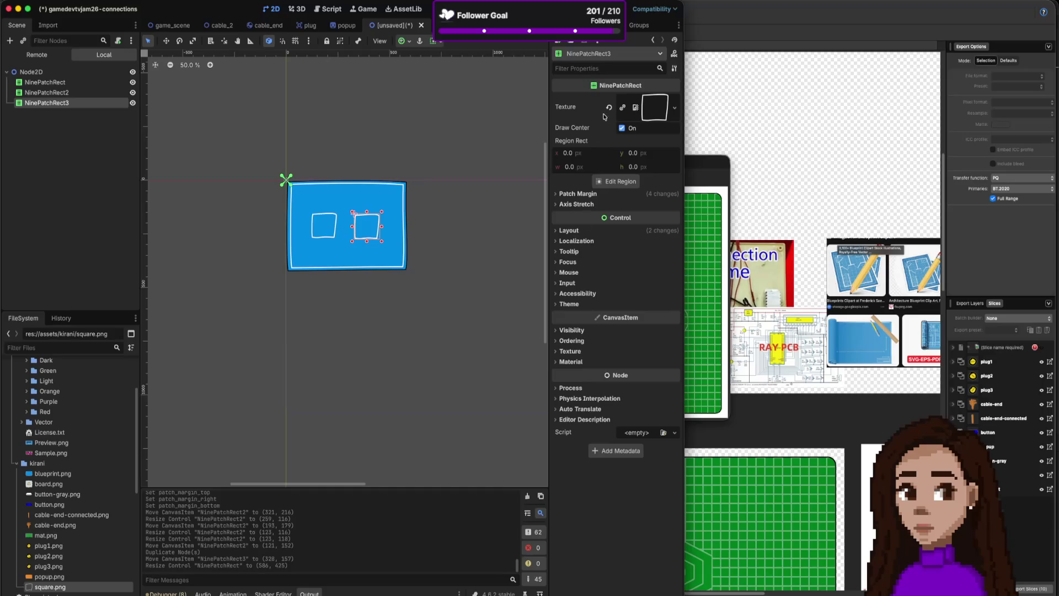
- Filter the Inspector by 'rot' and expand the property sections to find rotation
left_click(599, 67)
type("rot")
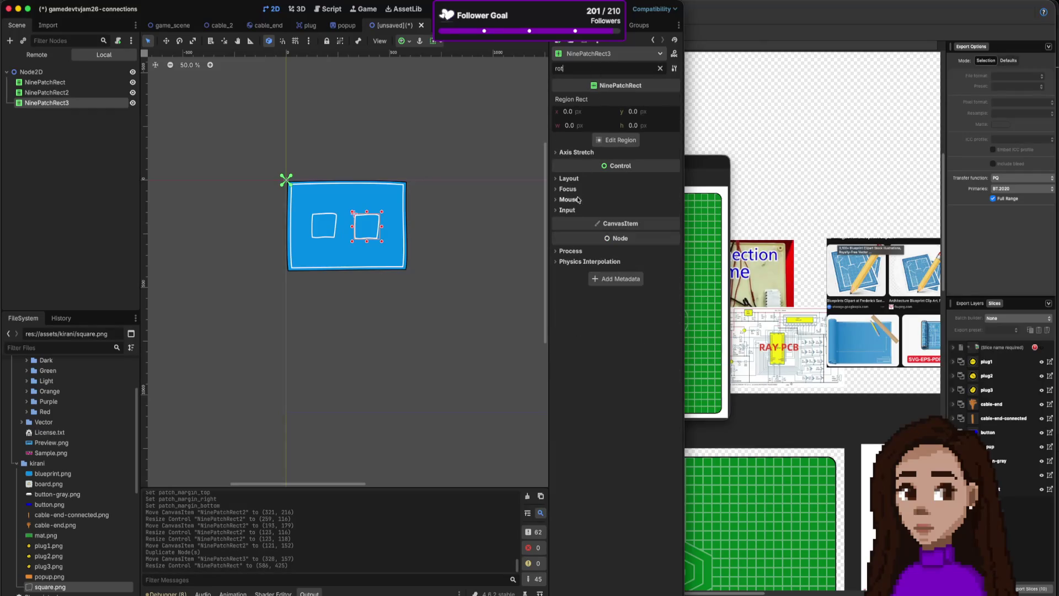
left_click(576, 153)
left_click(574, 191)
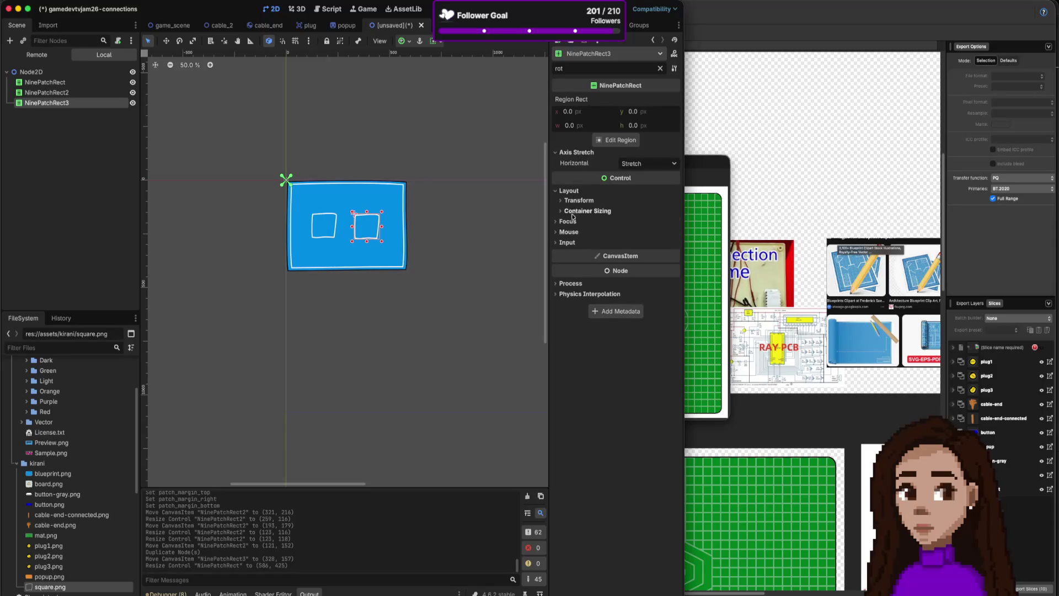
left_click(669, 164)
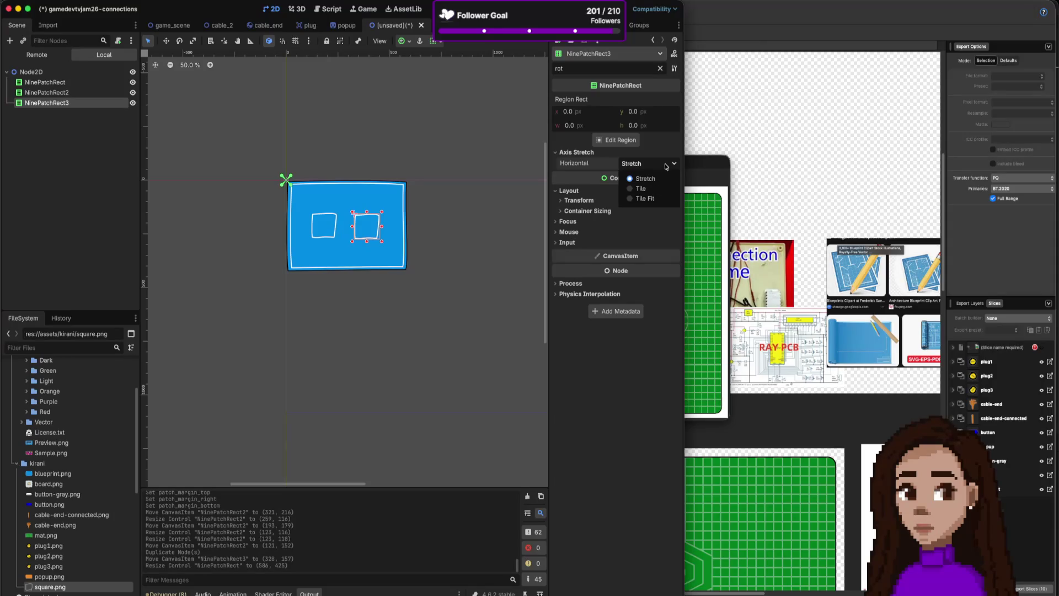
left_click(667, 167)
left_click(568, 222)
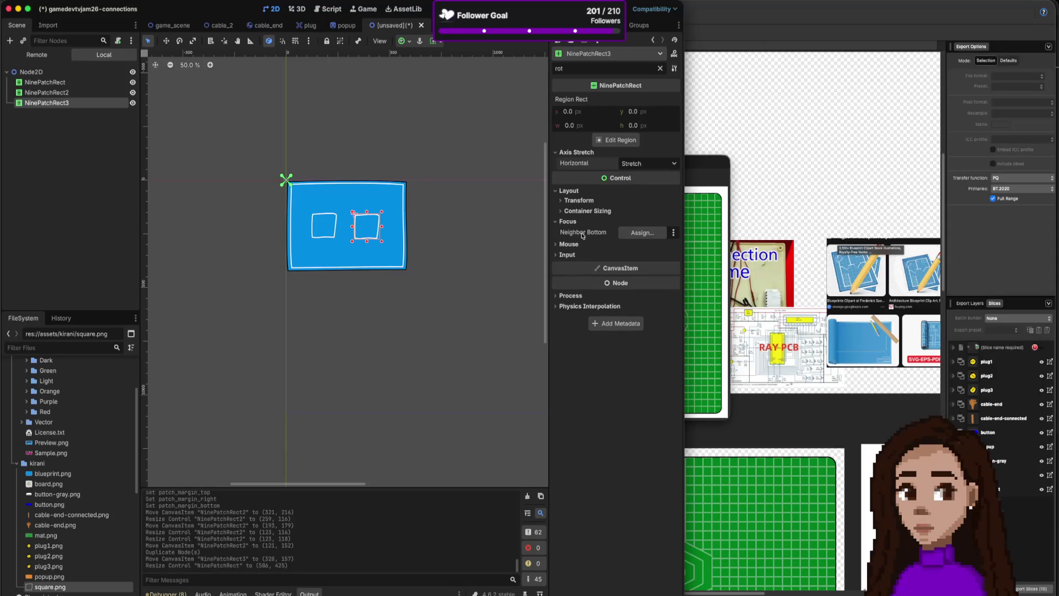
left_click(583, 245)
left_click(584, 268)
left_click(583, 321)
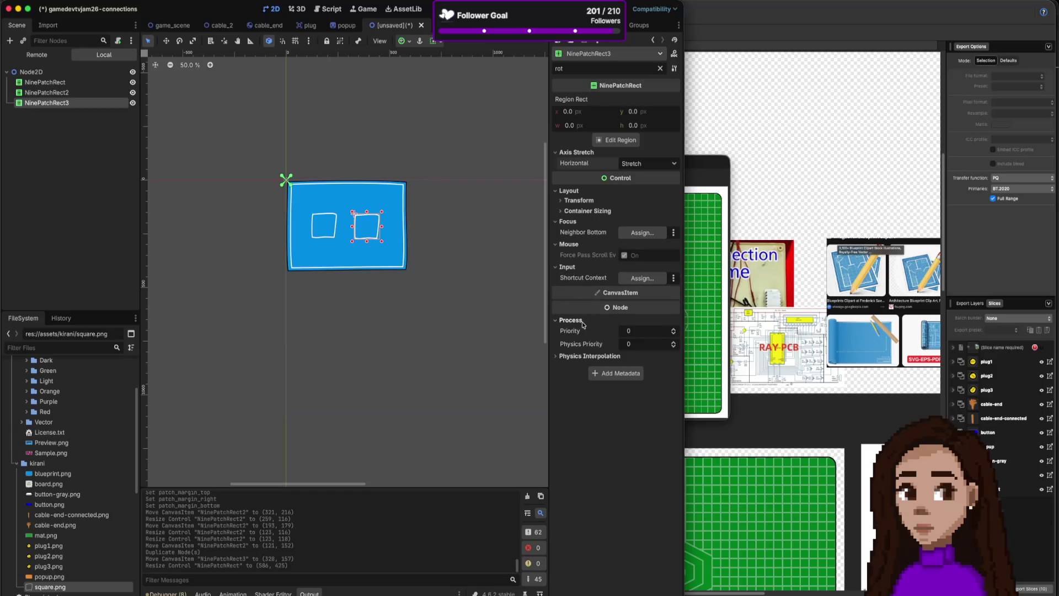
left_click(579, 356)
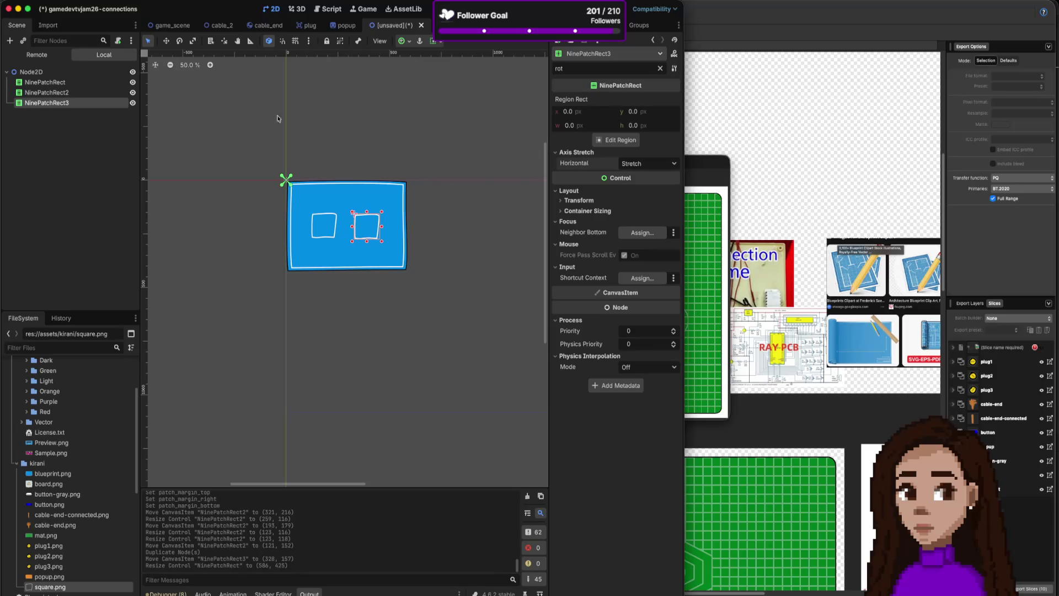
- Rotate NinePatchRect3 about half a turn and place it beside the first square
left_click(179, 41)
mouse_move(398, 215)
left_mouse_down()
mouse_move(393, 235)
mouse_move(345, 253)
mouse_move(356, 258)
mouse_move(314, 223)
mouse_move(317, 197)
mouse_move(316, 219)
mouse_move(324, 206)
mouse_move(344, 224)
mouse_move(330, 190)
mouse_move(360, 228)
left_mouse_up()
left_click(148, 41)
key("Escape")
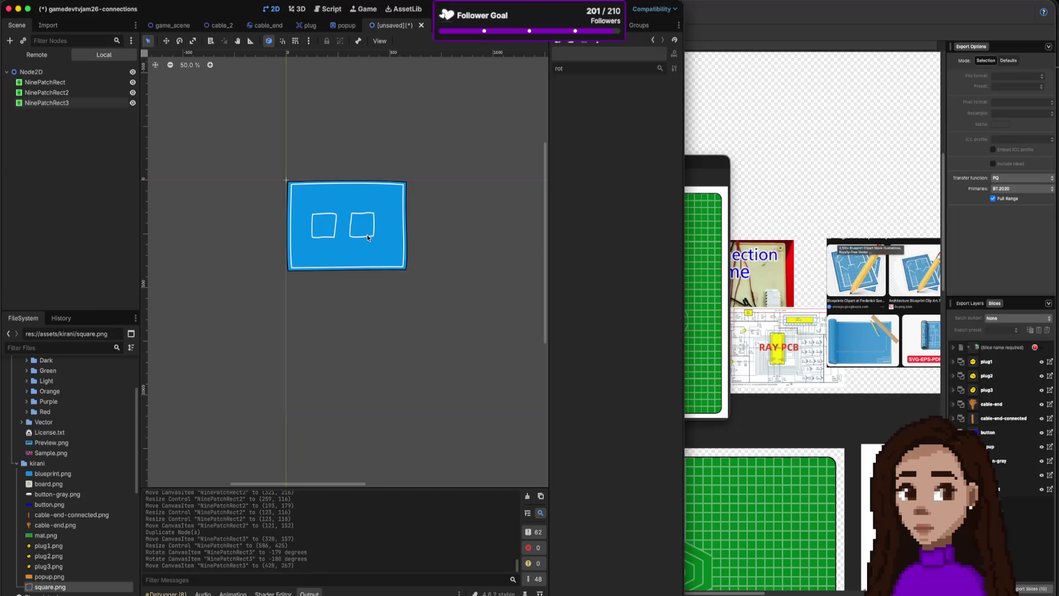
- Set NinePatchRect3's Transform Rotation to exactly -180 and clear the property filter
left_click(370, 239)
left_click(600, 201)
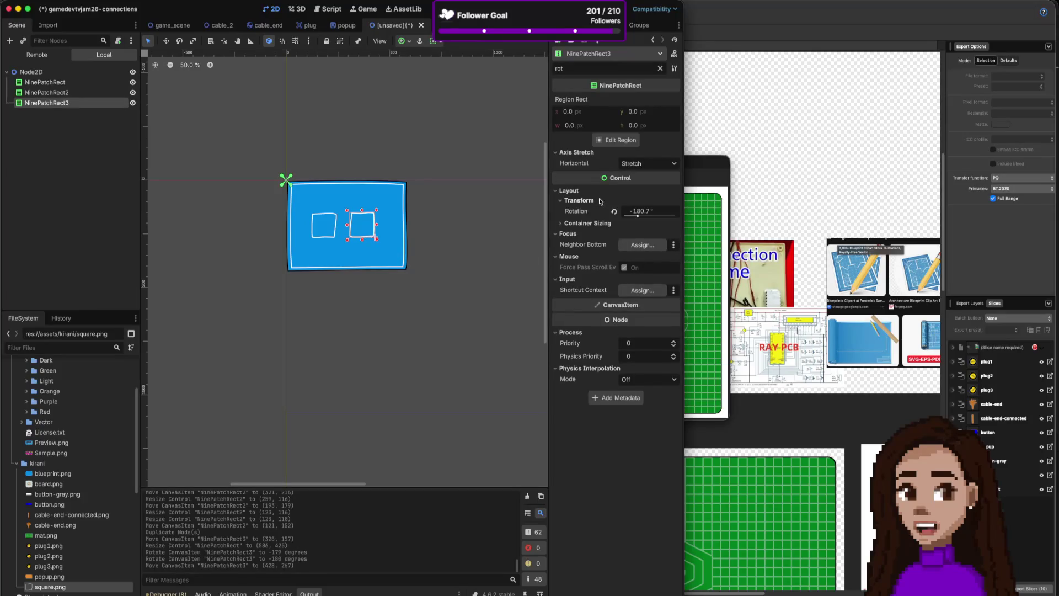
left_click(649, 211)
type("-180")
key("Return")
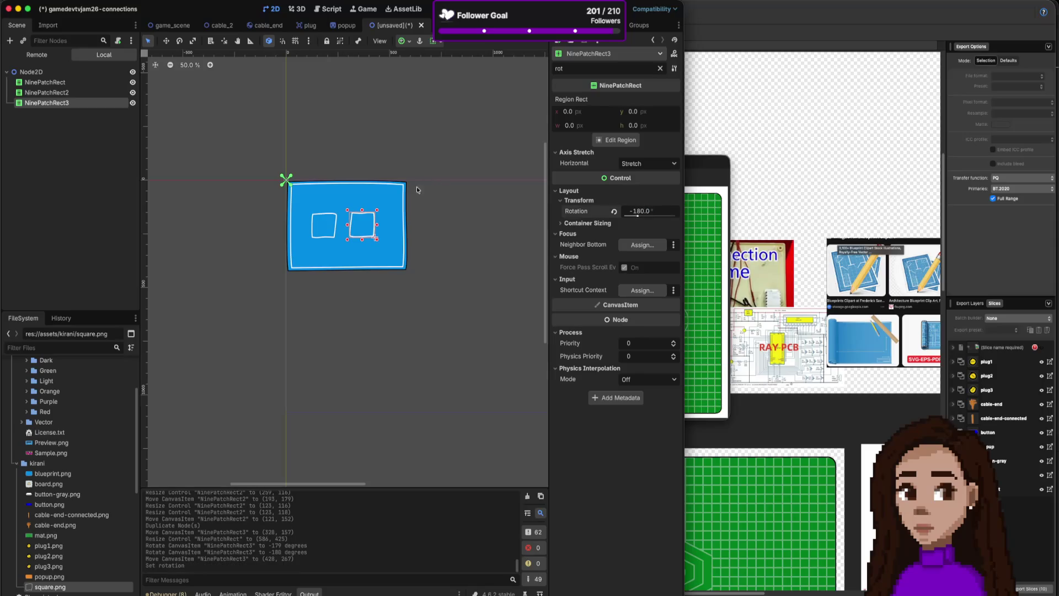
left_click(660, 68)
left_click(385, 279)
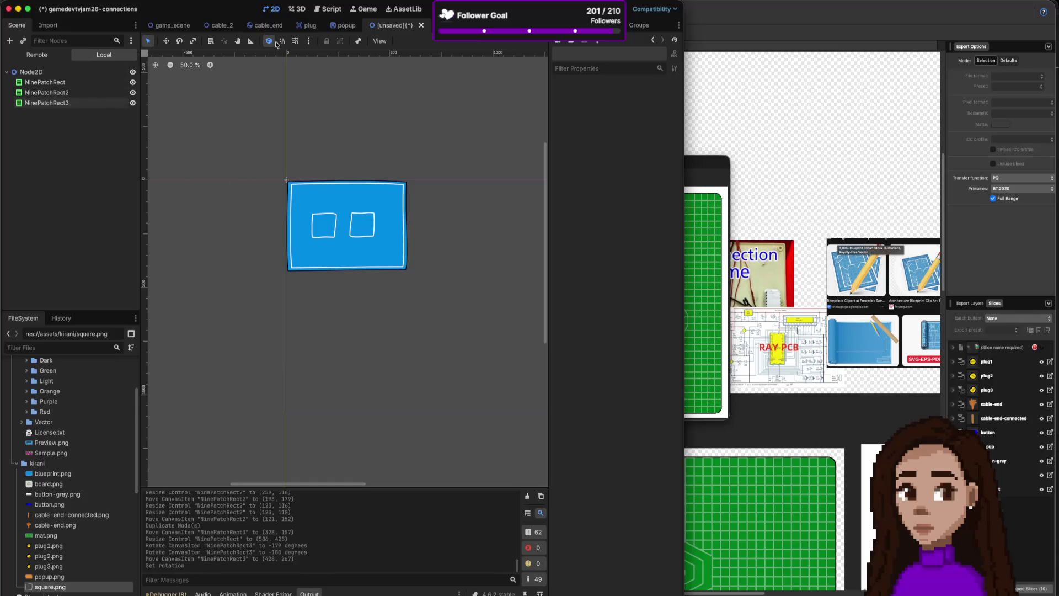
- Check the two white NinePatchRect square frames on Godot's blue panel, then return to Affinity
mouse_move(332, 25)
scroll(314, 230, "up", 5)
scroll(314, 230, "down", 3)
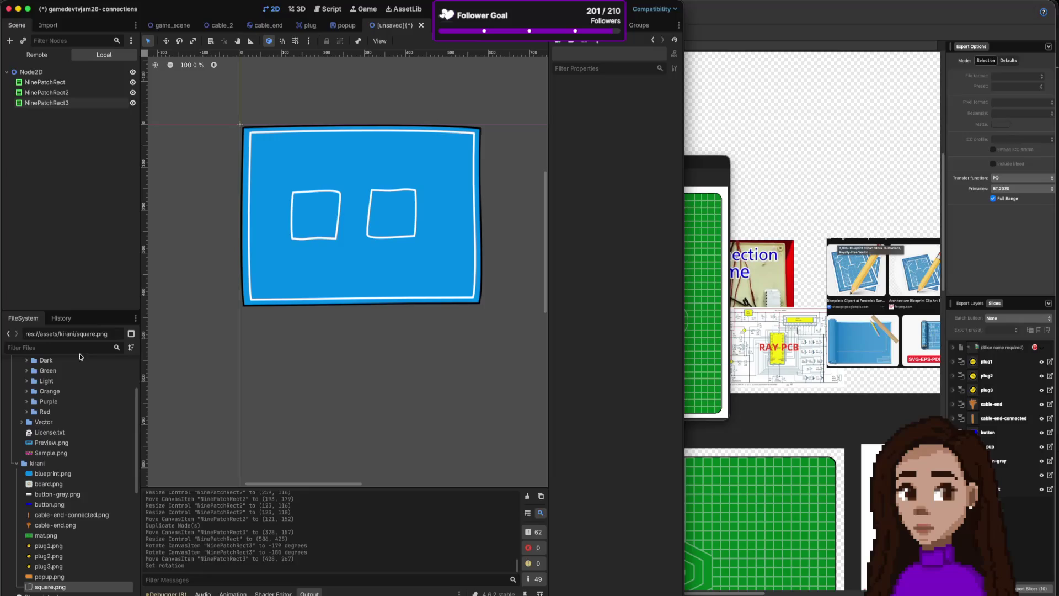
scroll(72, 444, "down", 1)
scroll(71, 446, "down", 10)
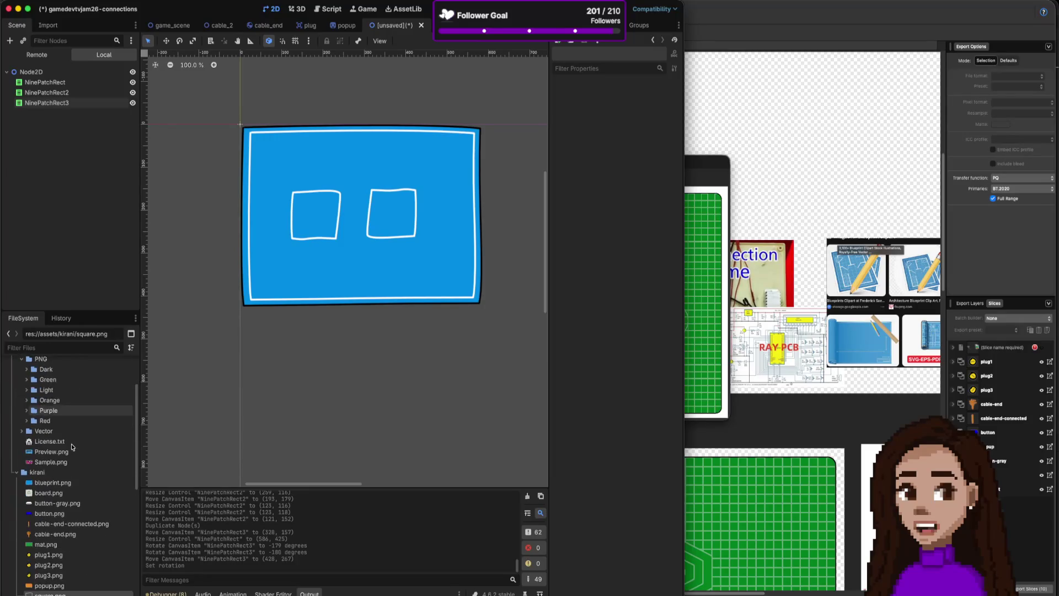
scroll(71, 443, "down", 1)
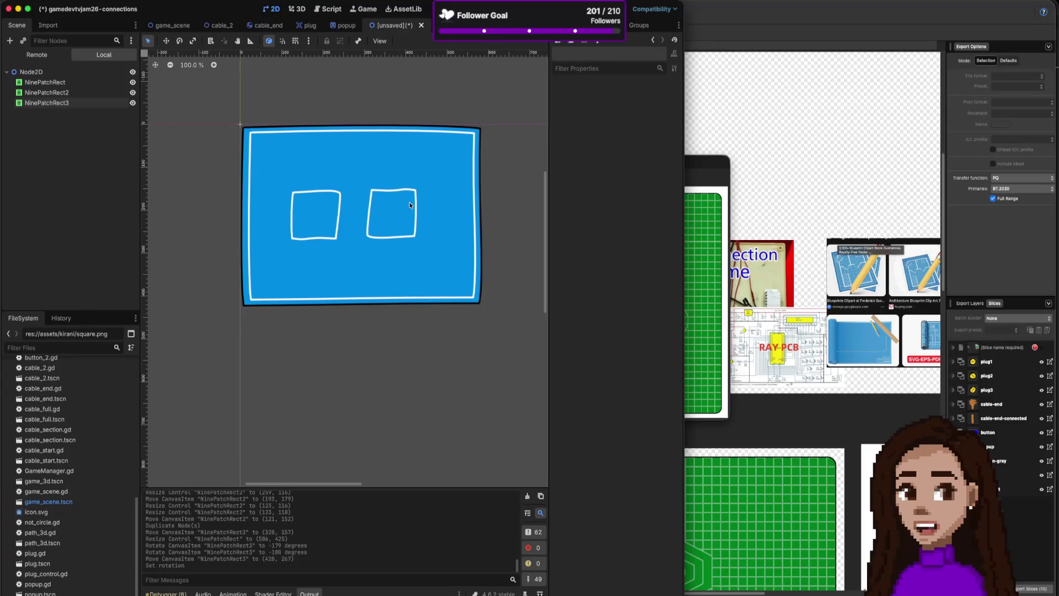
left_click(778, 153)
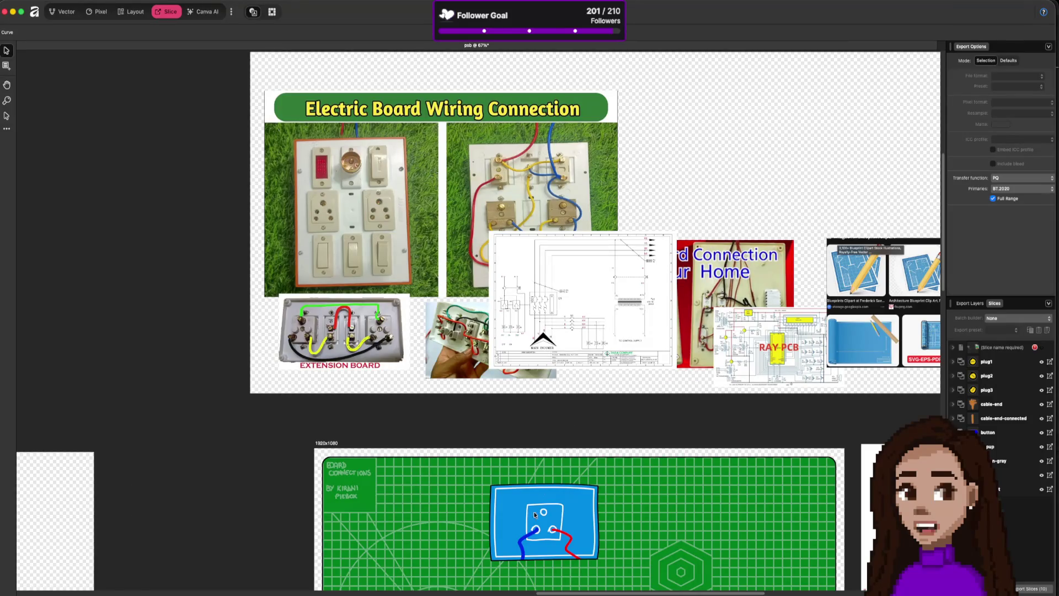
- Zoom around the blue panel and socket on the green board, then return to the Vector persona
scroll(594, 532, "down", 5)
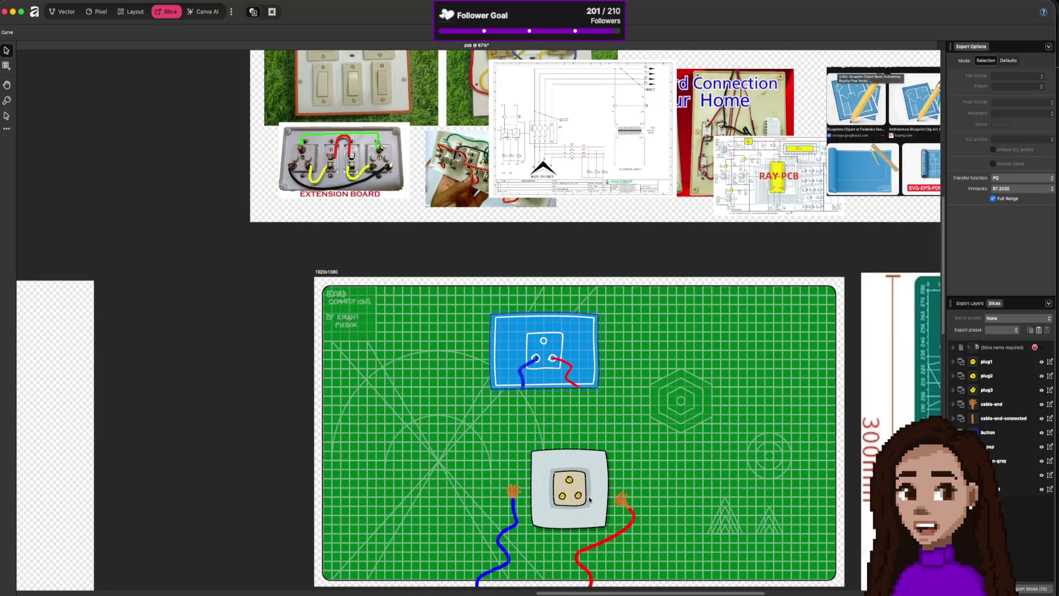
scroll(568, 426, "up", 5)
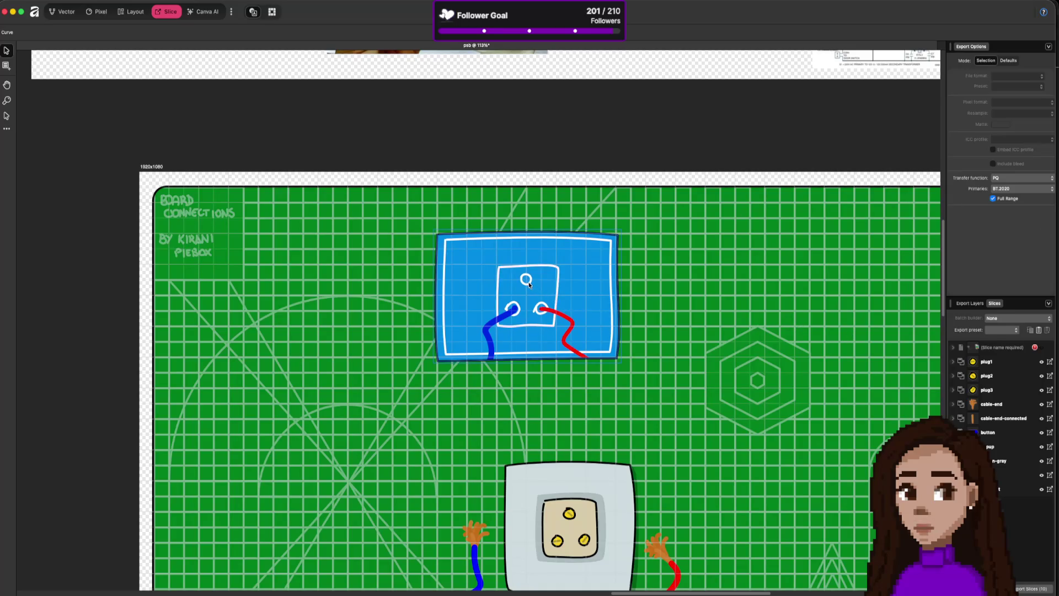
scroll(572, 294, "down", 2)
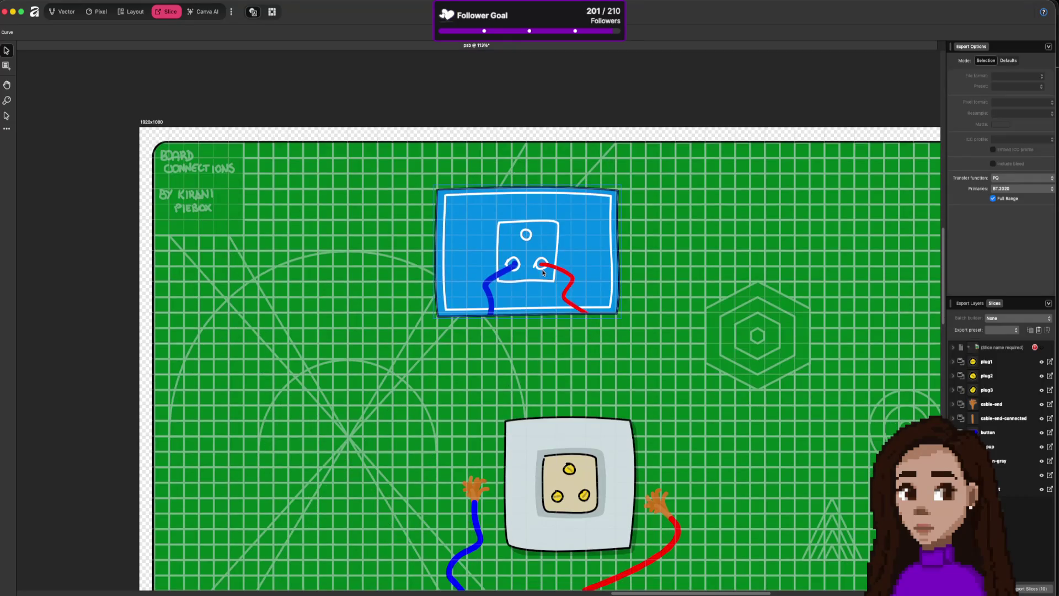
scroll(542, 268, "down", 1)
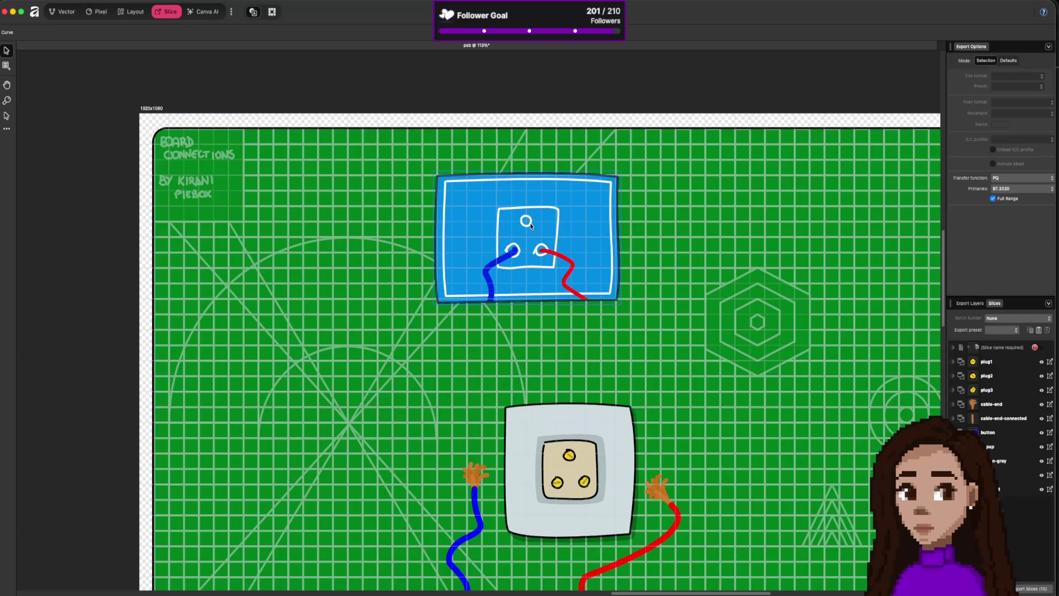
scroll(556, 181, "down", 3)
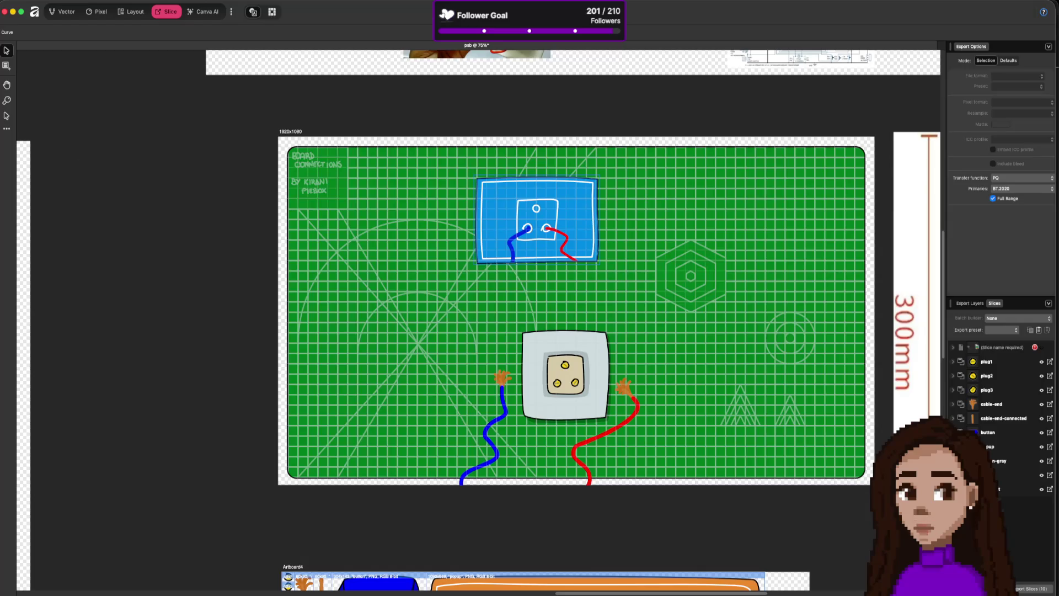
key("super+1")
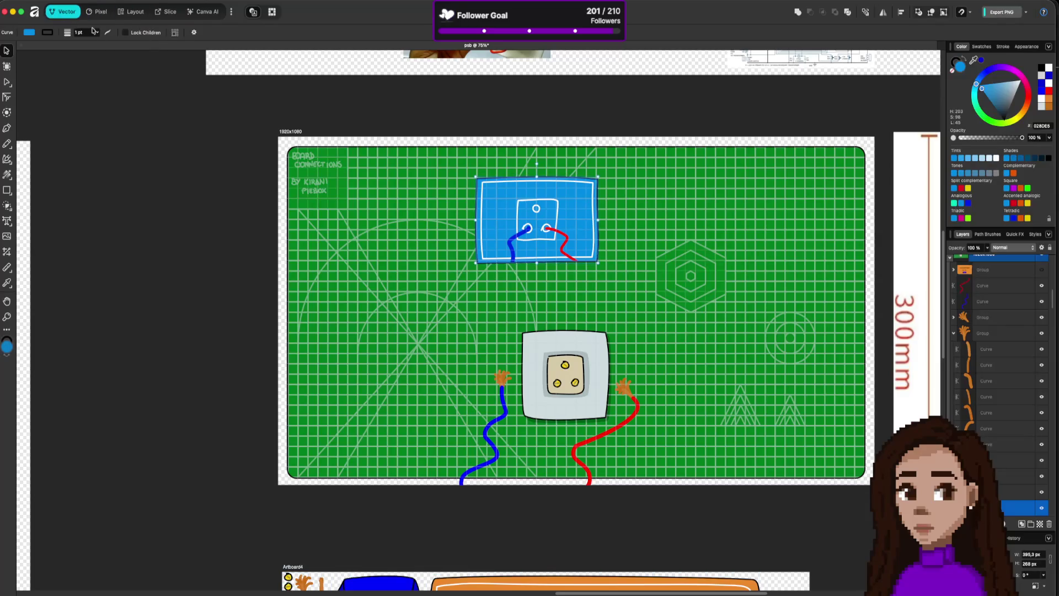
- Select the blue panel's three small socket circles
double_click(537, 209)
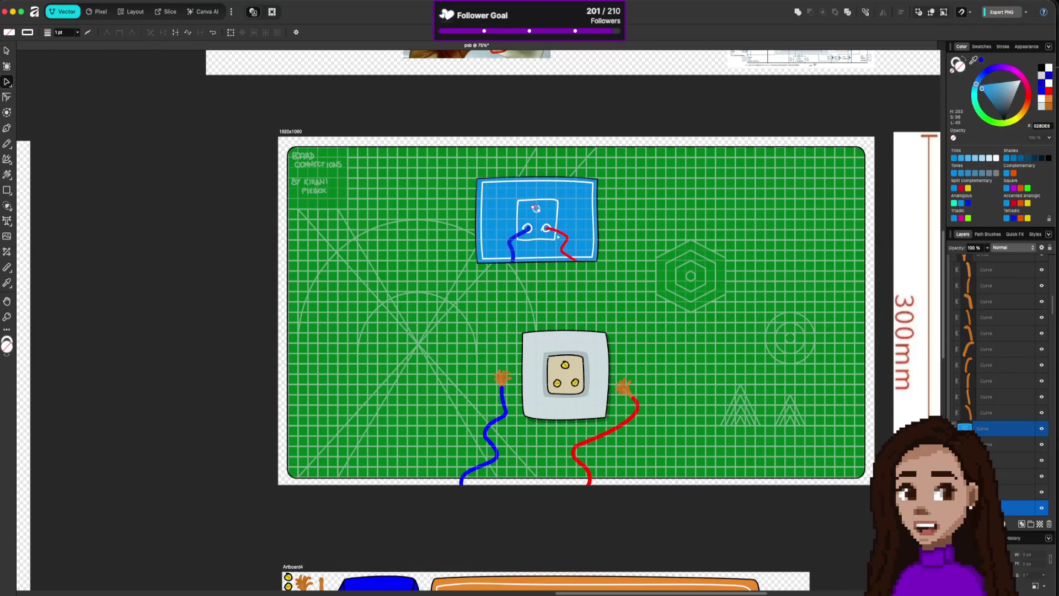
left_click(527, 228, "shift")
left_click(547, 228, "shift")
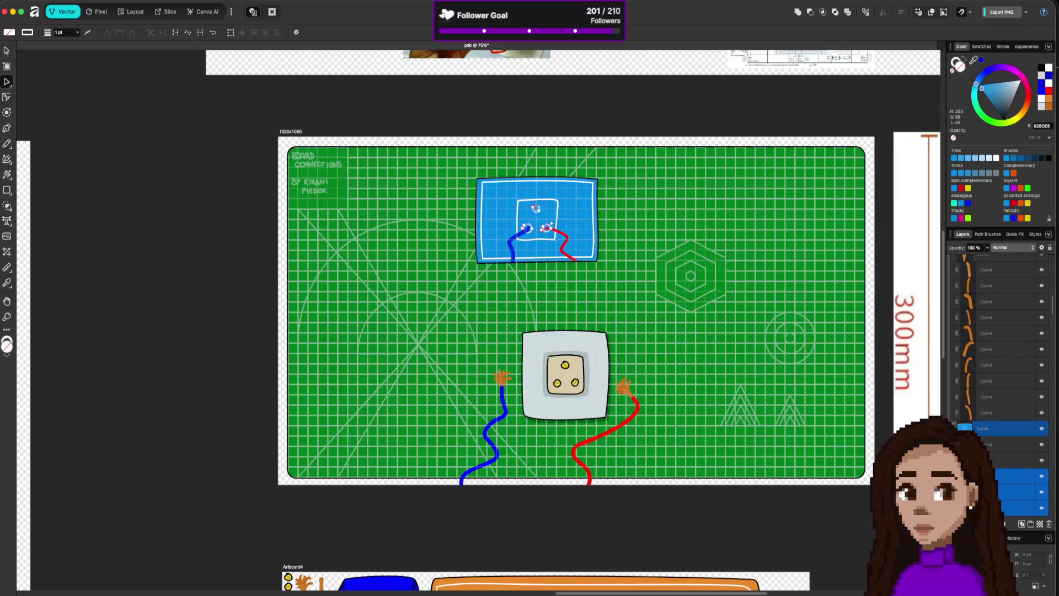
scroll(552, 223, "down", 2)
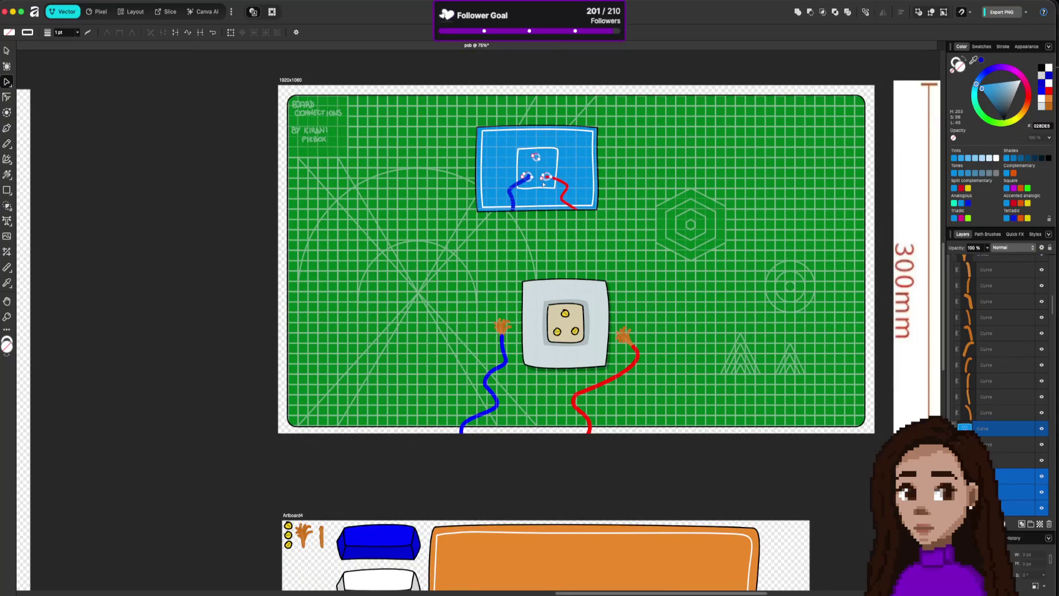
- Place the three socket rings on Artboard4 just below the plain blue panel
key("v")
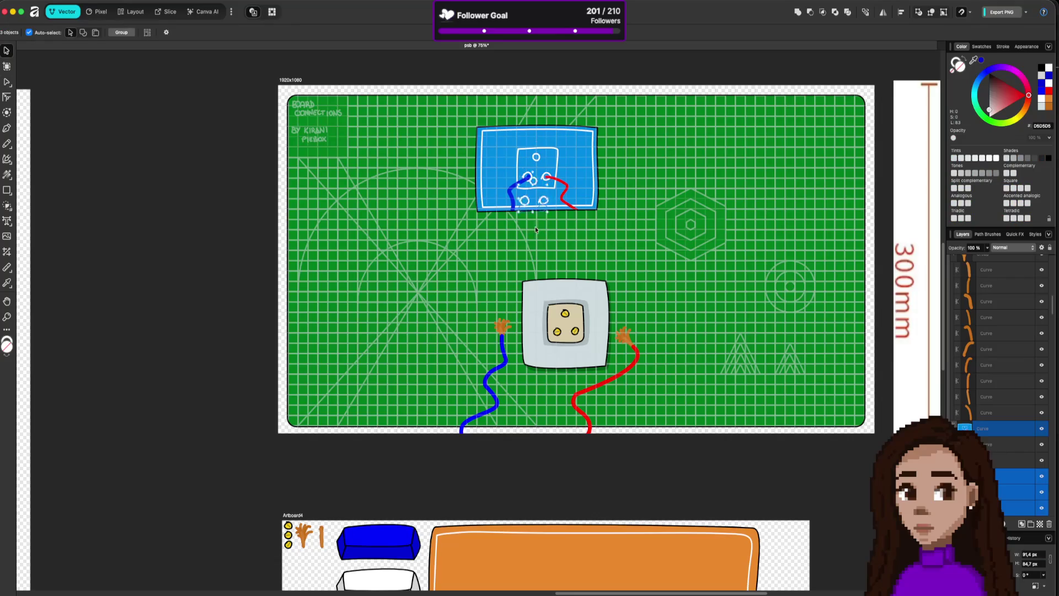
left_click(433, 497)
scroll(506, 438, "down", 1)
scroll(506, 437, "down", 10)
scroll(505, 438, "left", 3)
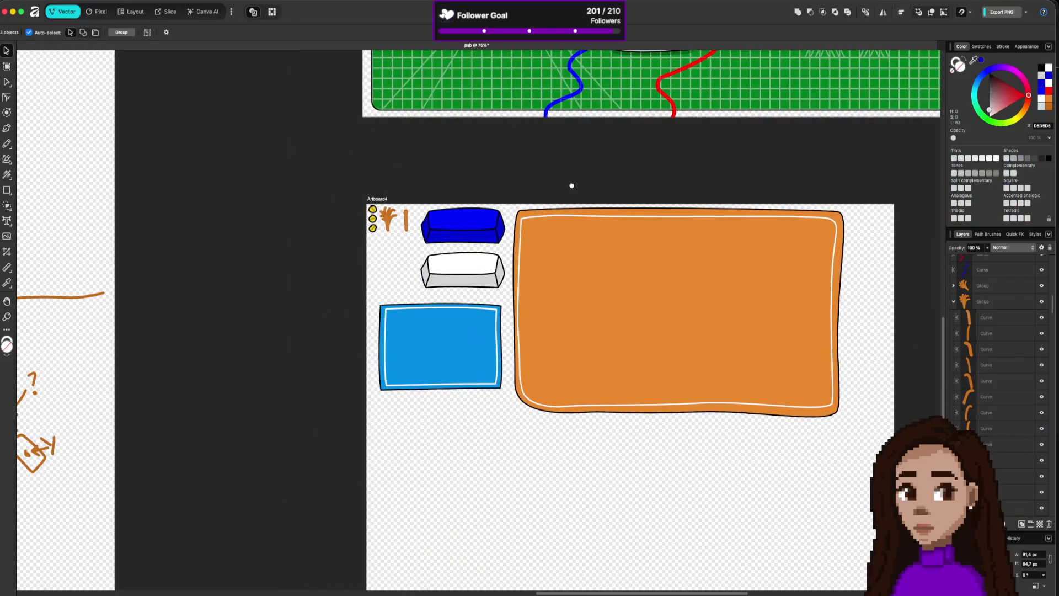
left_click_drag(474, 405, 425, 440)
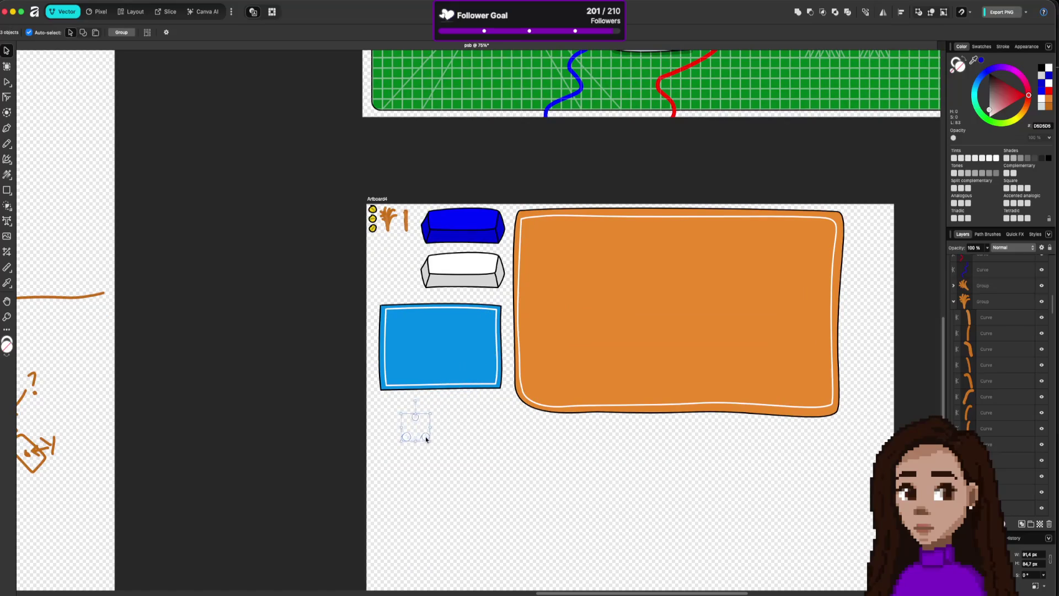
left_click(167, 12)
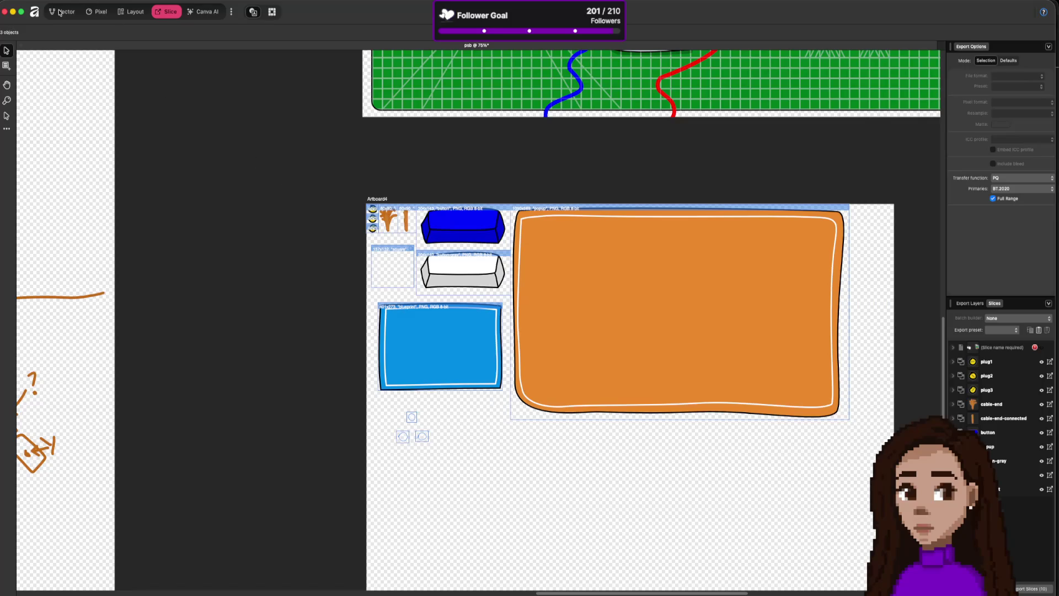
- Try selecting the white button, cable-end icon and blue panel, undoing an accidental panel move
left_click(7, 116)
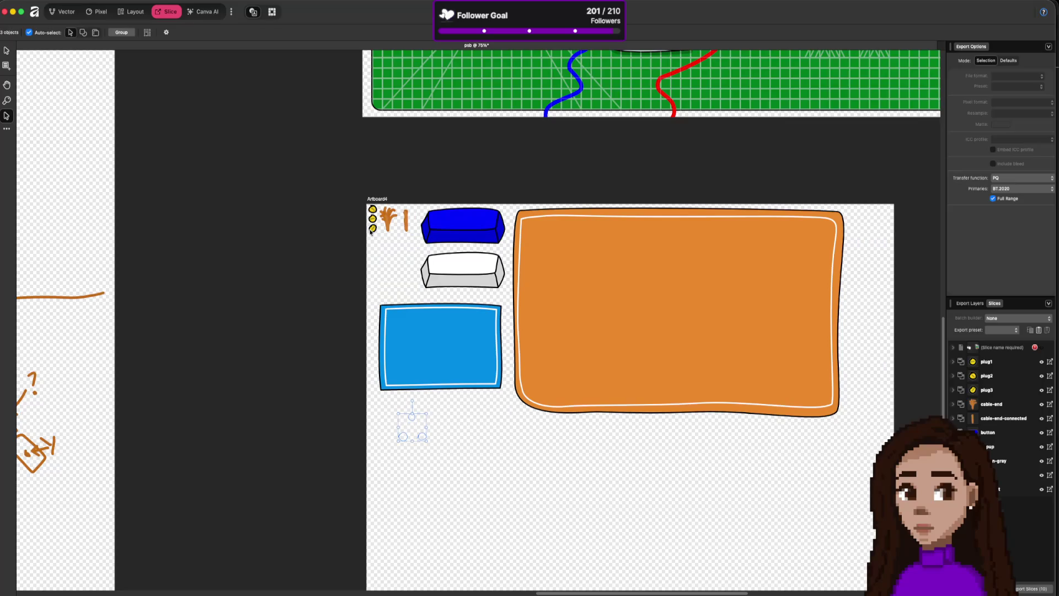
mouse_move(346, 240)
left_mouse_down()
mouse_move(503, 298)
mouse_move(424, 296)
left_mouse_up()
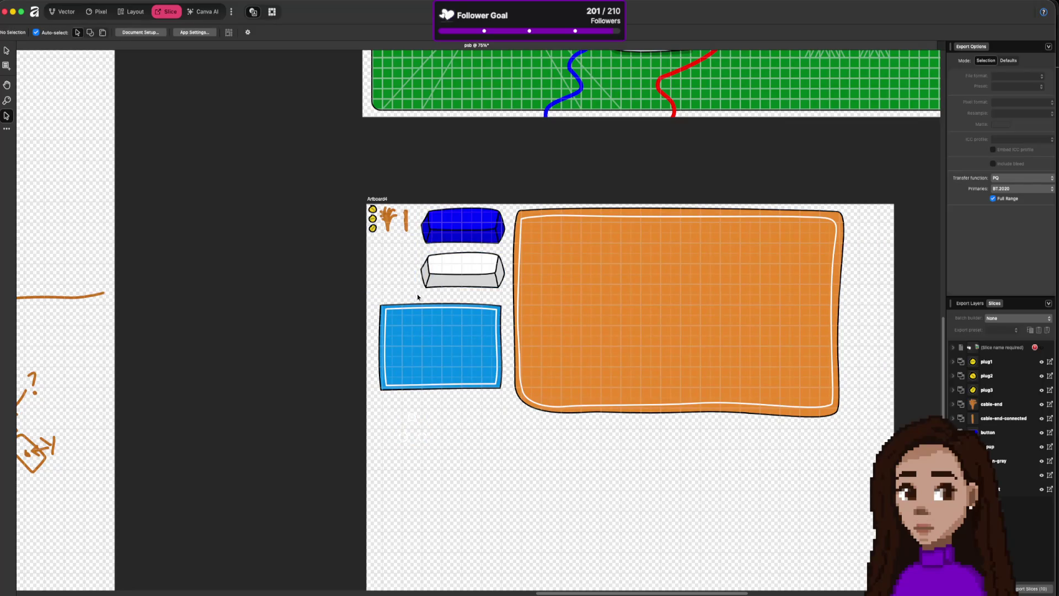
left_click(408, 268)
left_click(390, 216)
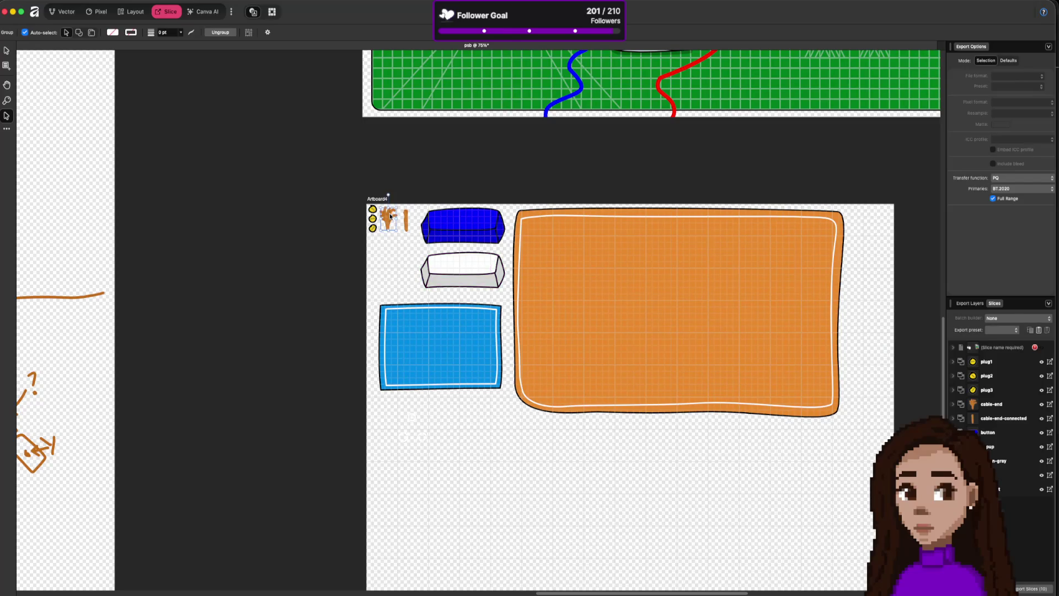
left_click_drag(440, 319, 441, 336)
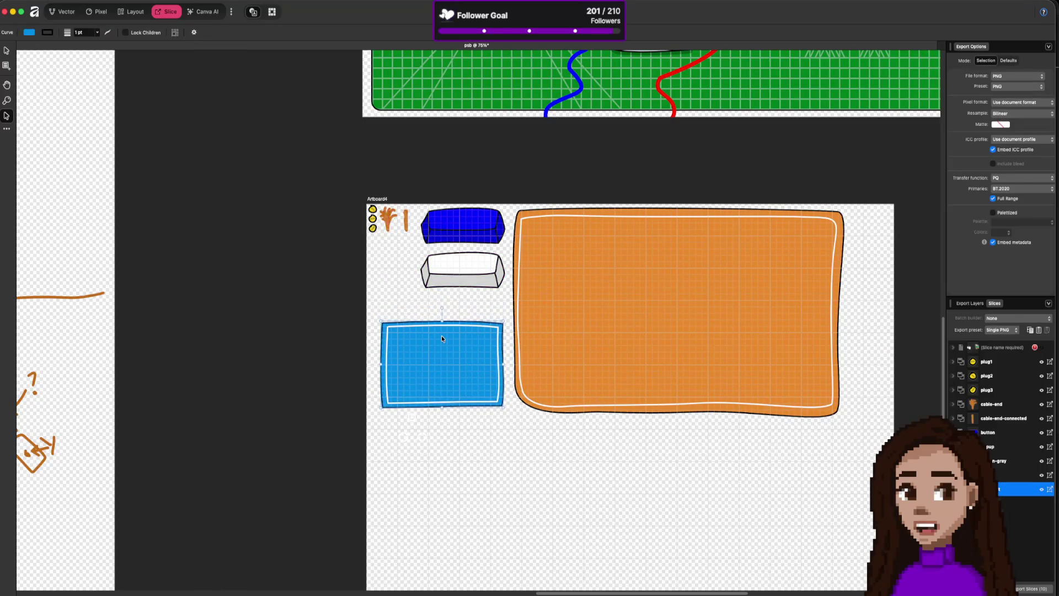
key("ctrl+z")
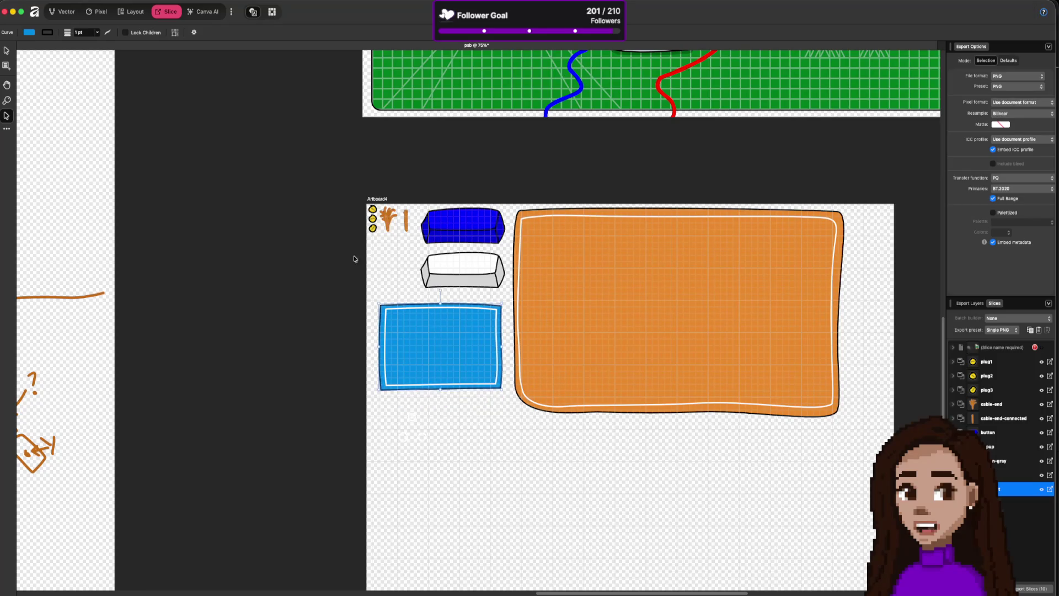
- Switch between the export Layers and Slices lists and show slice outlines on Artboard4
left_click(973, 303)
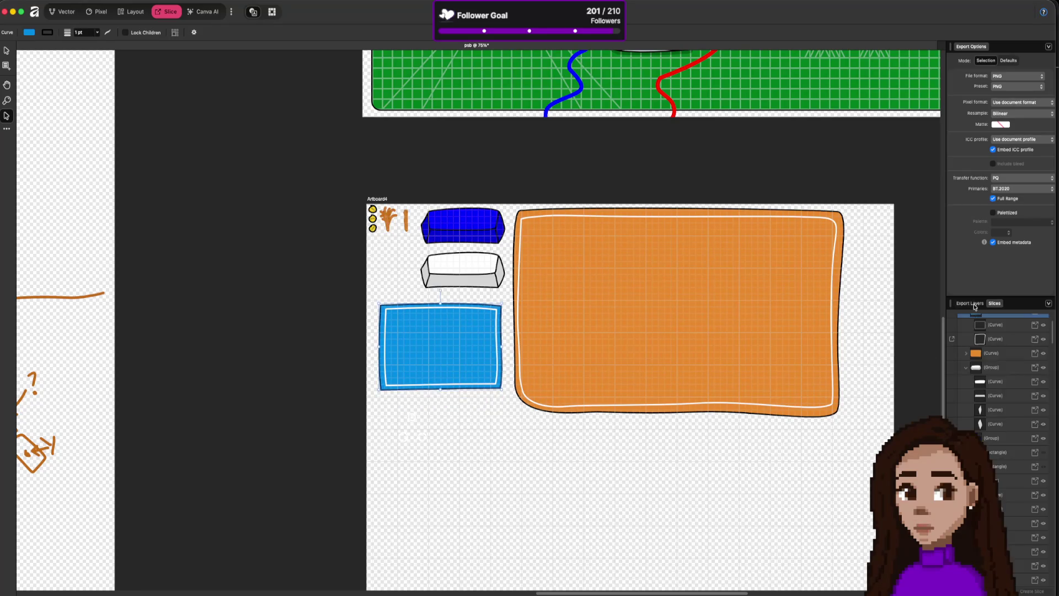
left_click(995, 304)
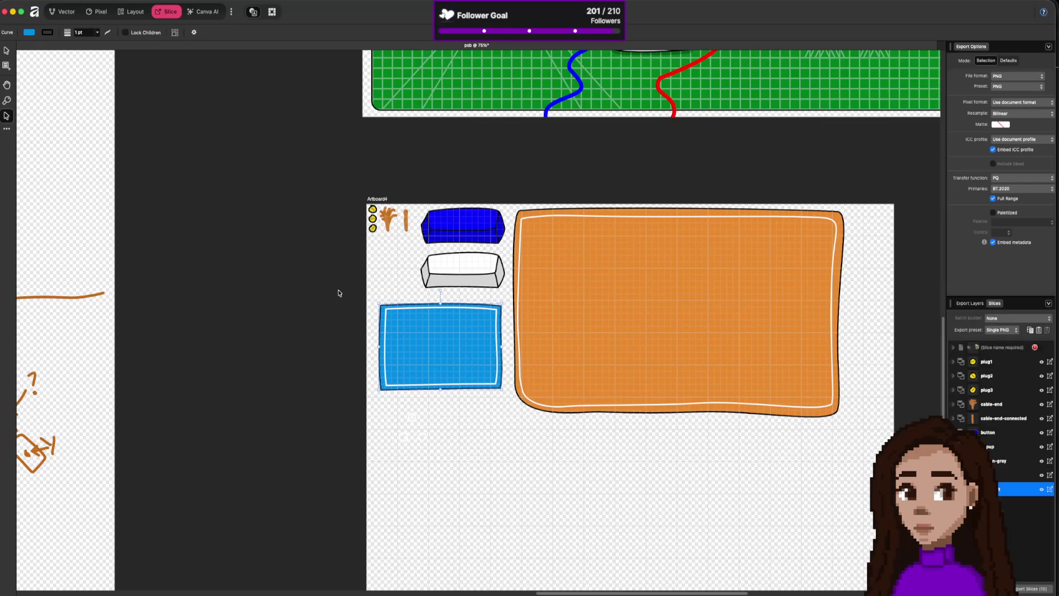
left_click(7, 51)
left_click(405, 256)
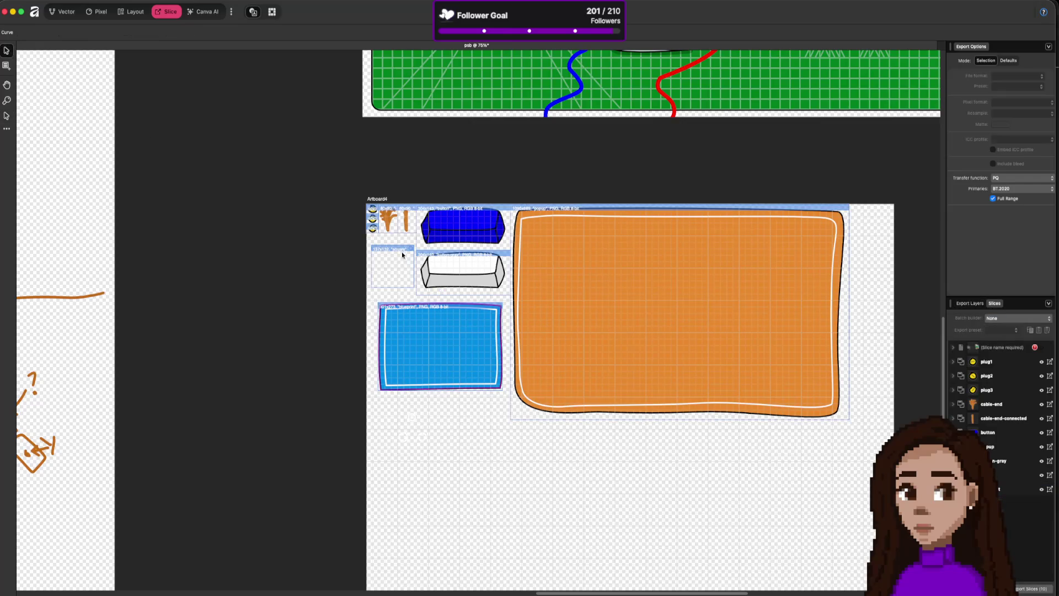
left_click(402, 313)
left_click(349, 256)
- Move the three small rings to the left of the white button, nudging one right
mouse_move(392, 408)
left_mouse_down()
mouse_move(429, 428)
mouse_move(411, 419)
left_mouse_up()
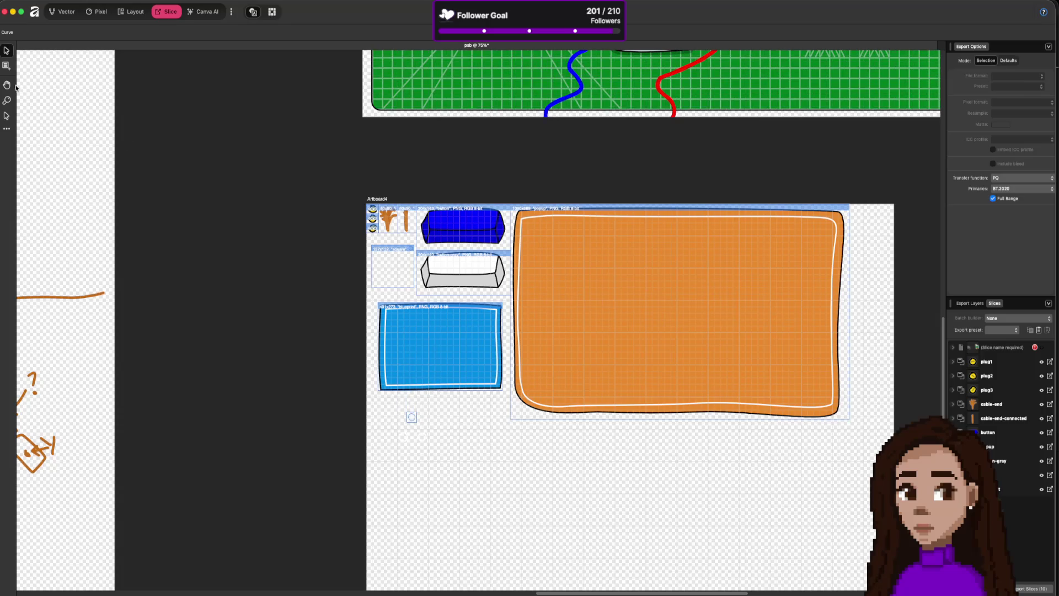
left_click(7, 116)
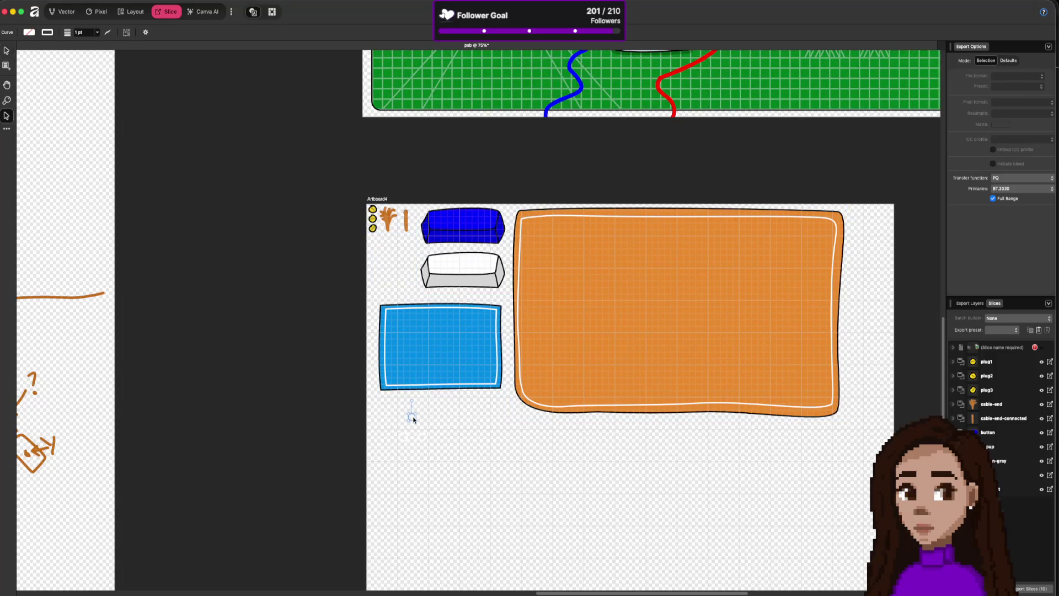
left_click_drag(381, 402, 434, 466)
mouse_move(417, 423)
left_mouse_down()
mouse_move(386, 312)
mouse_move(394, 270)
mouse_move(406, 298)
mouse_move(386, 272)
left_mouse_up()
left_click_drag(399, 294, 406, 291)
- Select the plug2 export slice and go back to the slice selection tool
left_click(990, 378)
left_click(8, 49)
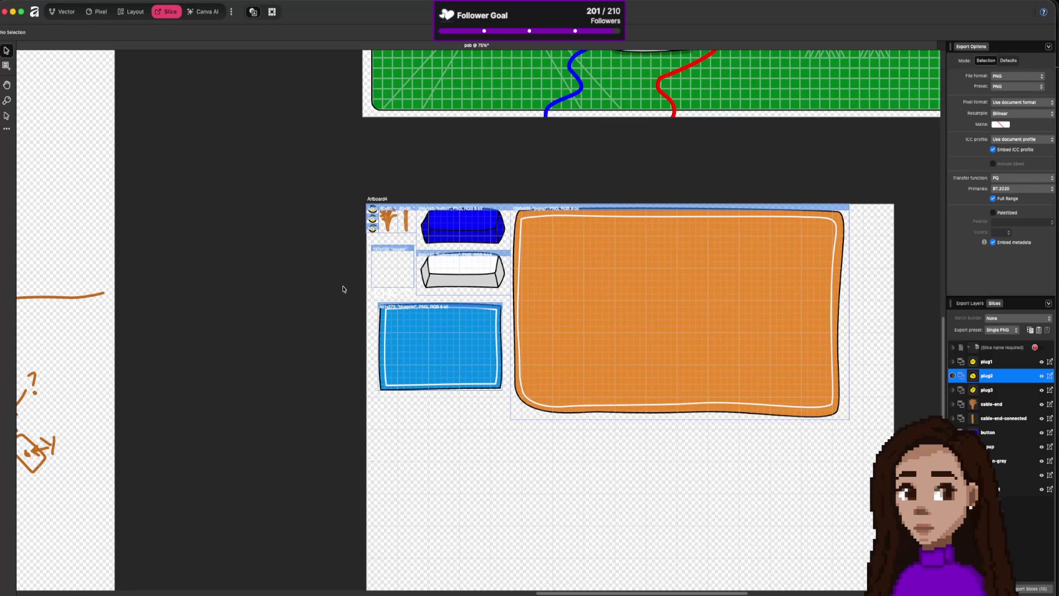
scroll(361, 298, "up", 10)
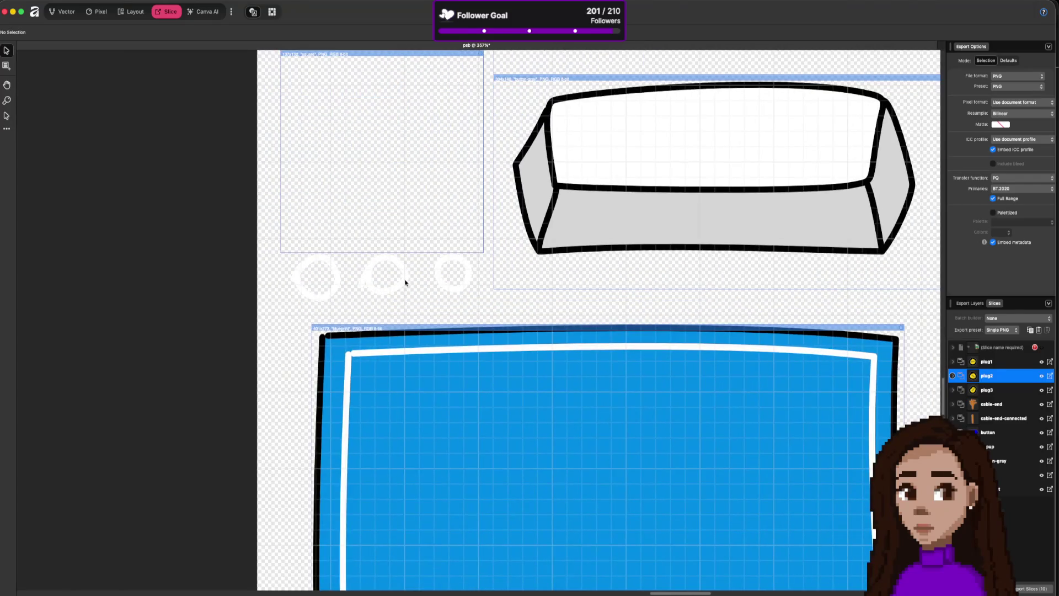
left_click(405, 280)
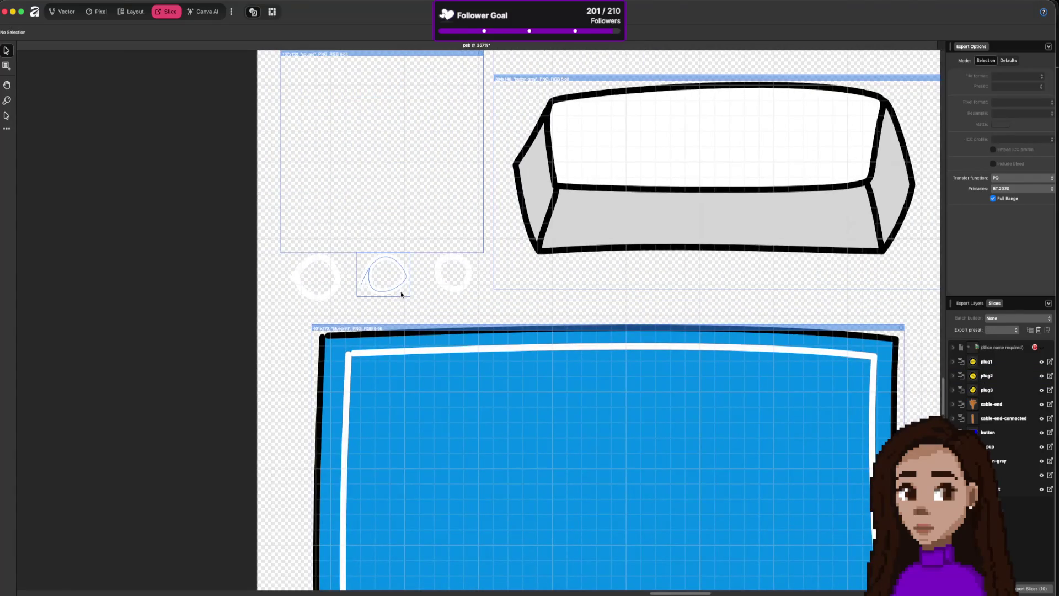
left_click(7, 116)
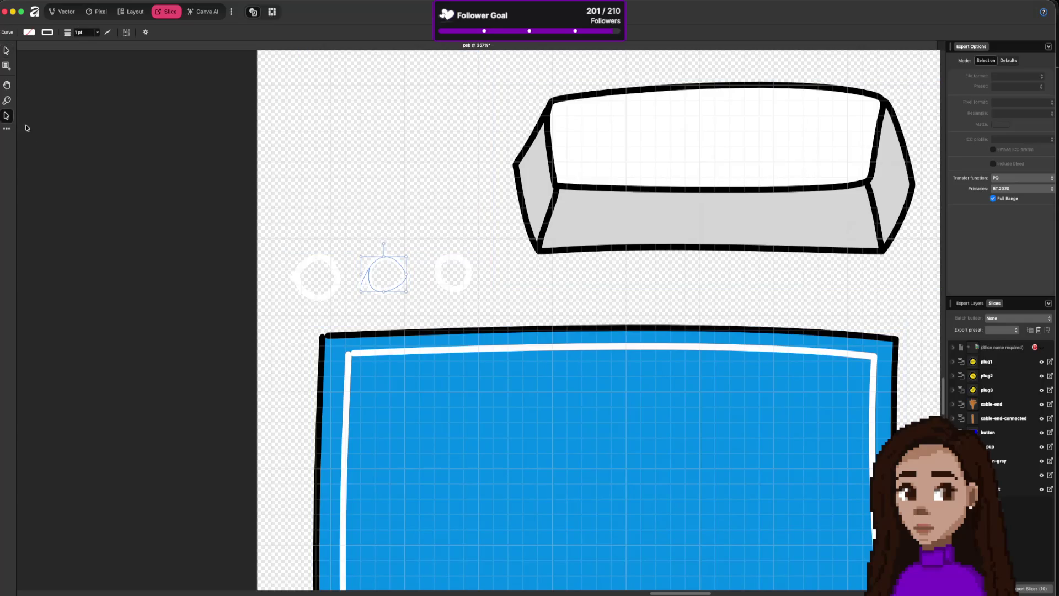
mouse_move(379, 292)
left_mouse_down()
mouse_move(361, 302)
mouse_move(305, 296)
mouse_move(358, 273)
left_mouse_up()
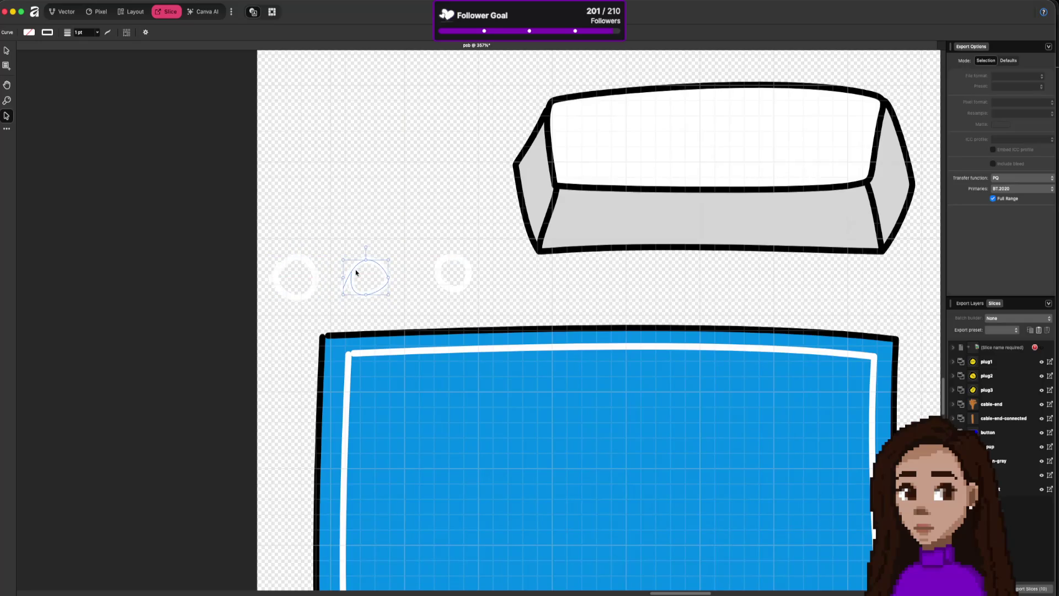
left_click_drag(458, 260, 442, 268)
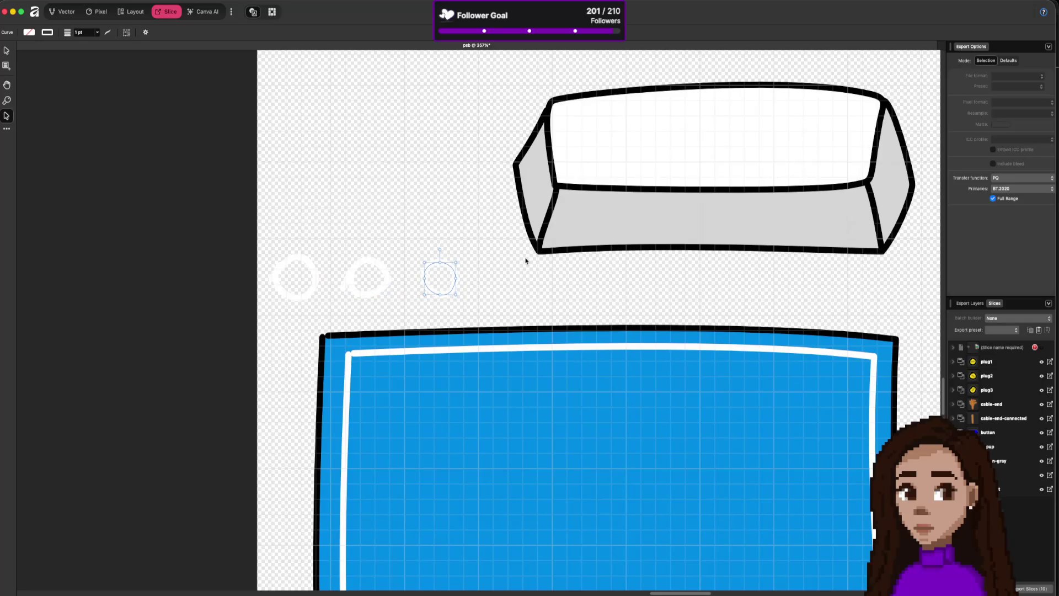
scroll(503, 250, "down", 2)
scroll(480, 241, "down", 1)
scroll(471, 231, "up", 3)
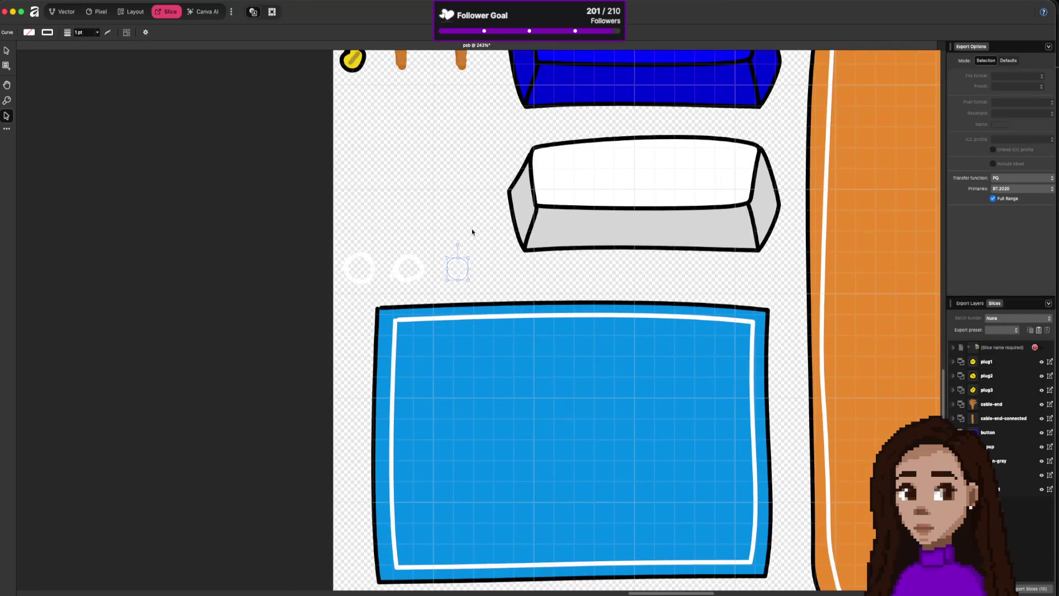
left_click(762, 331)
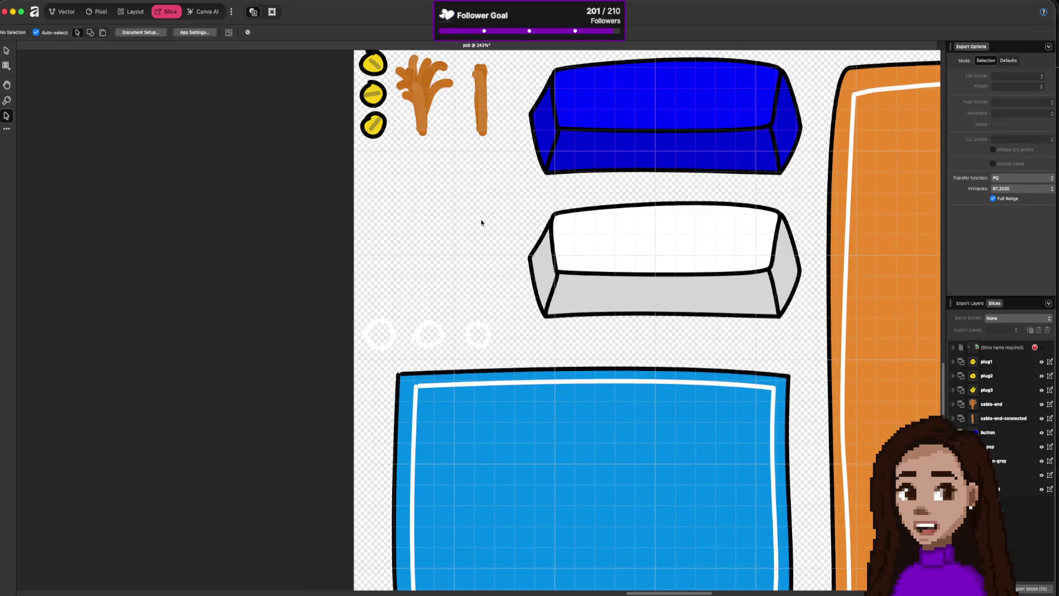
scroll(481, 301, "up", 3)
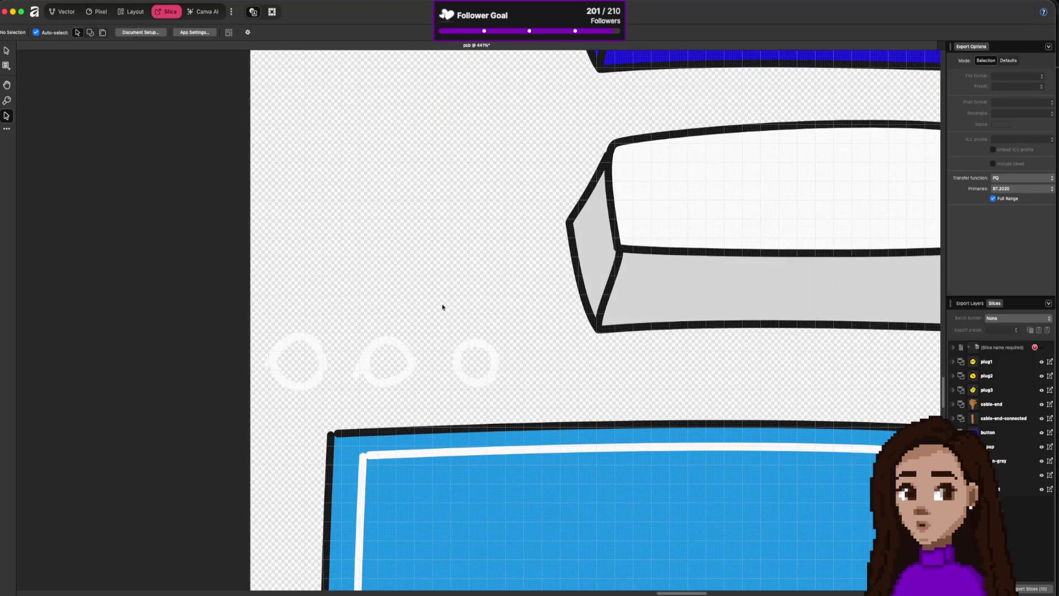
scroll(441, 302, "down", 2)
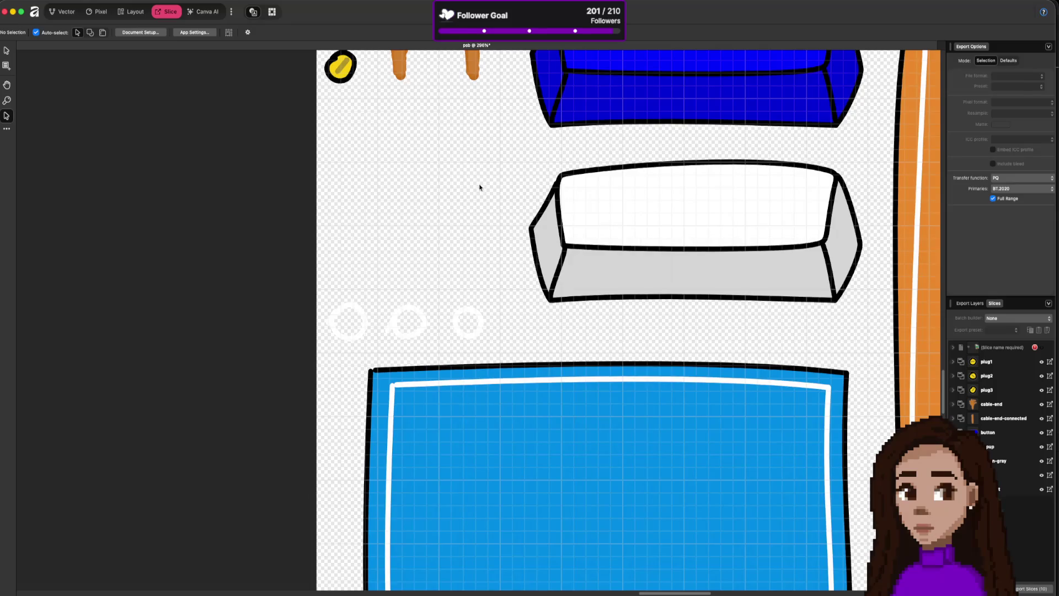
scroll(480, 187, "up", 2)
scroll(459, 219, "down", 1)
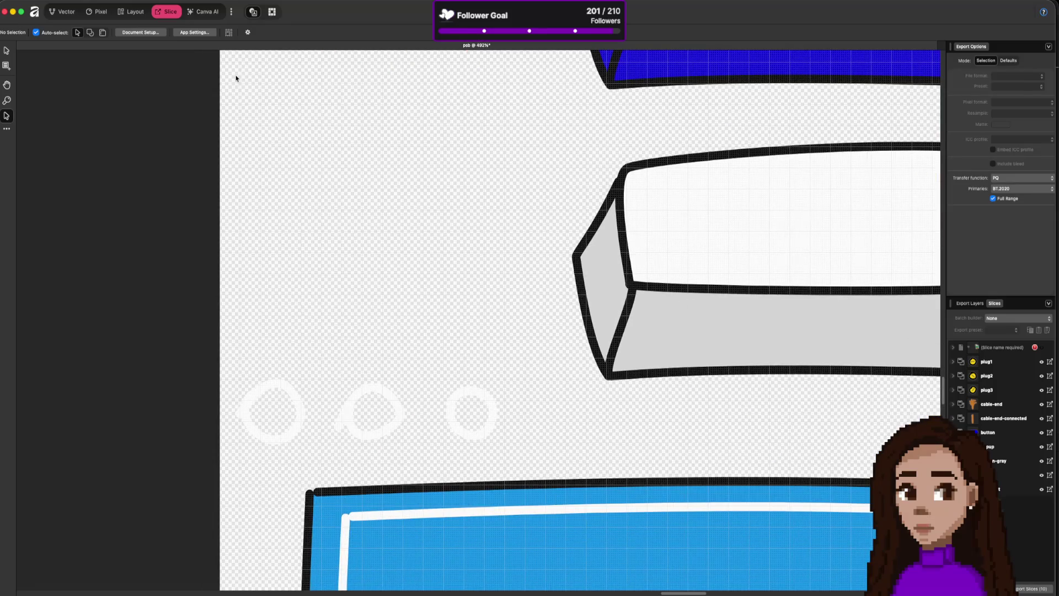
- In Layers, move the white square frame's Curve layer out of the blue panel group
key("super+1")
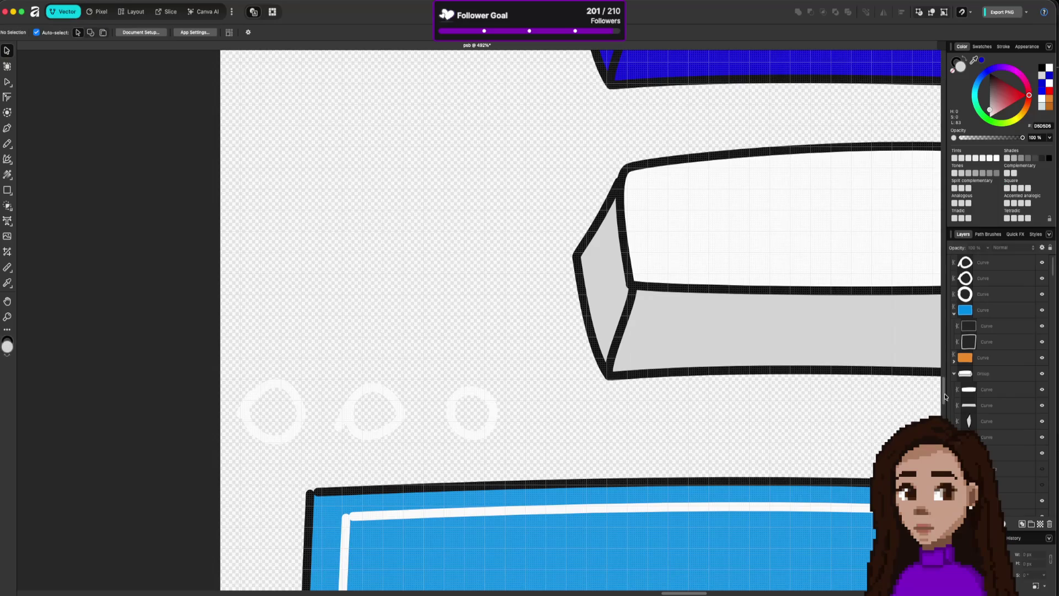
left_click(996, 342)
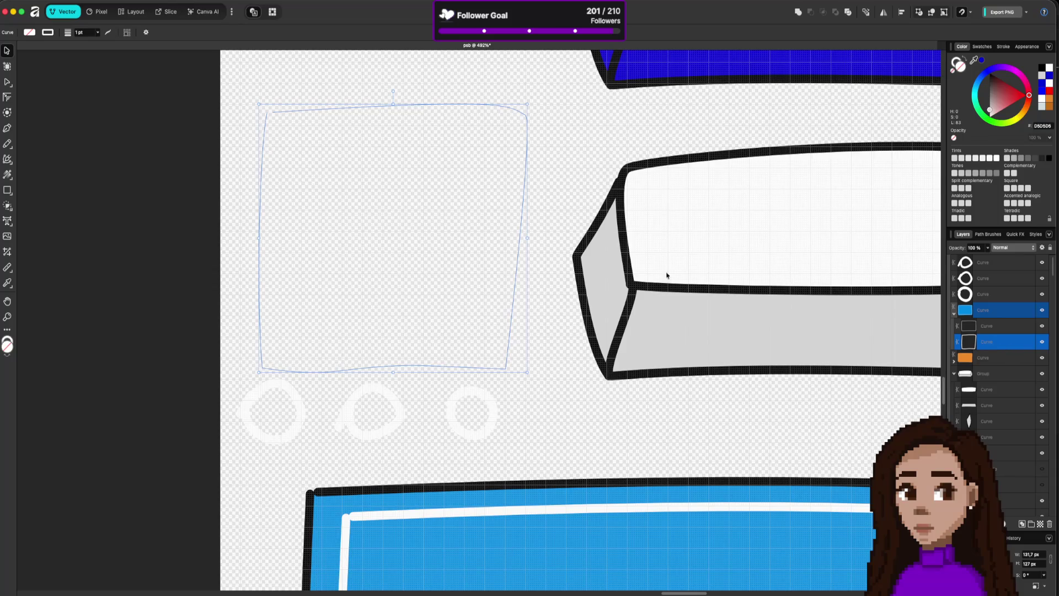
left_click(533, 138)
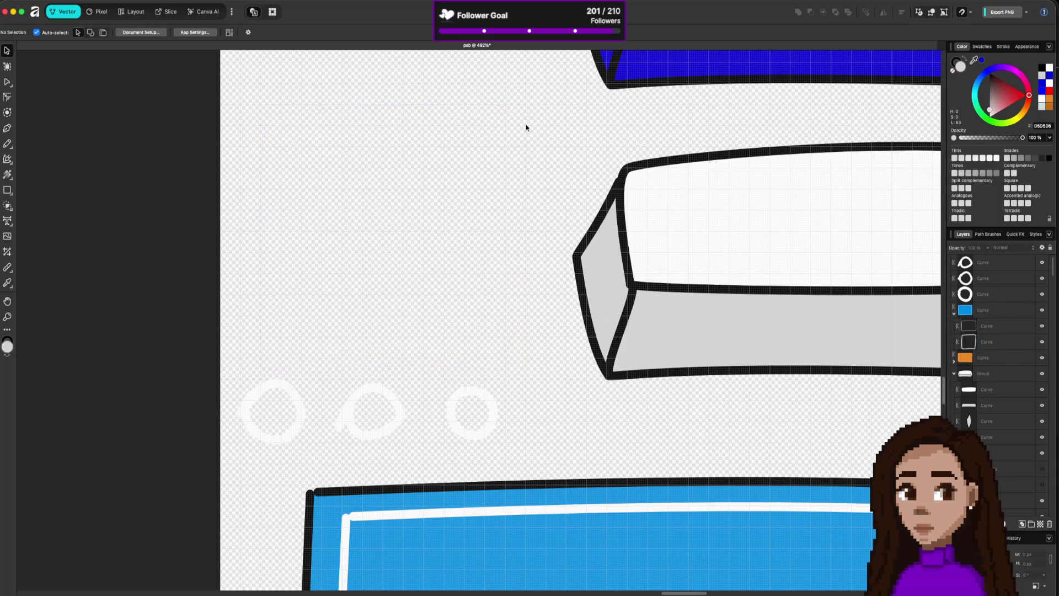
left_click(1012, 342)
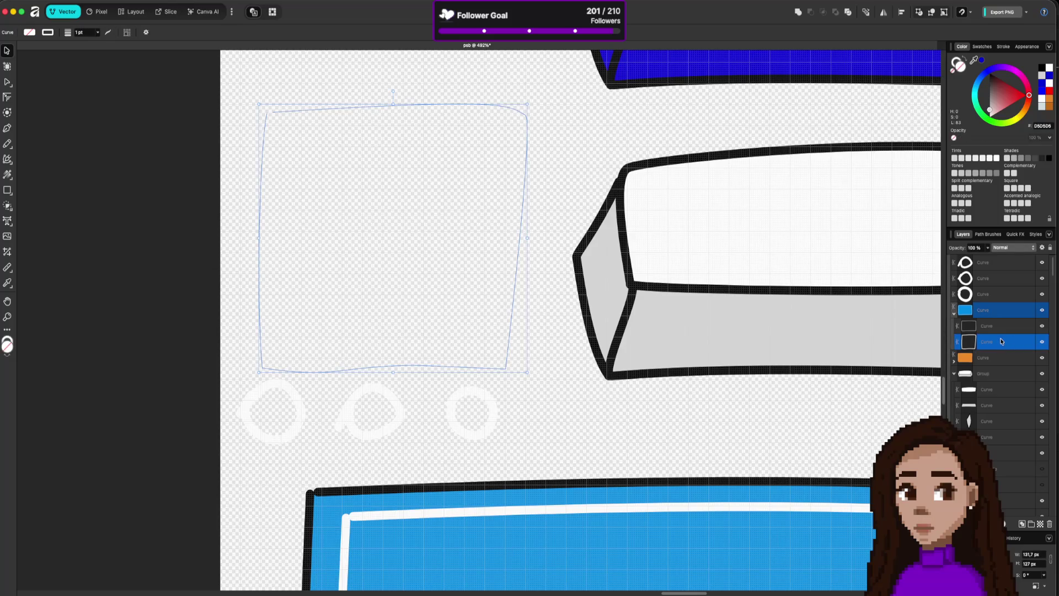
left_click_drag(1003, 345, 1002, 305)
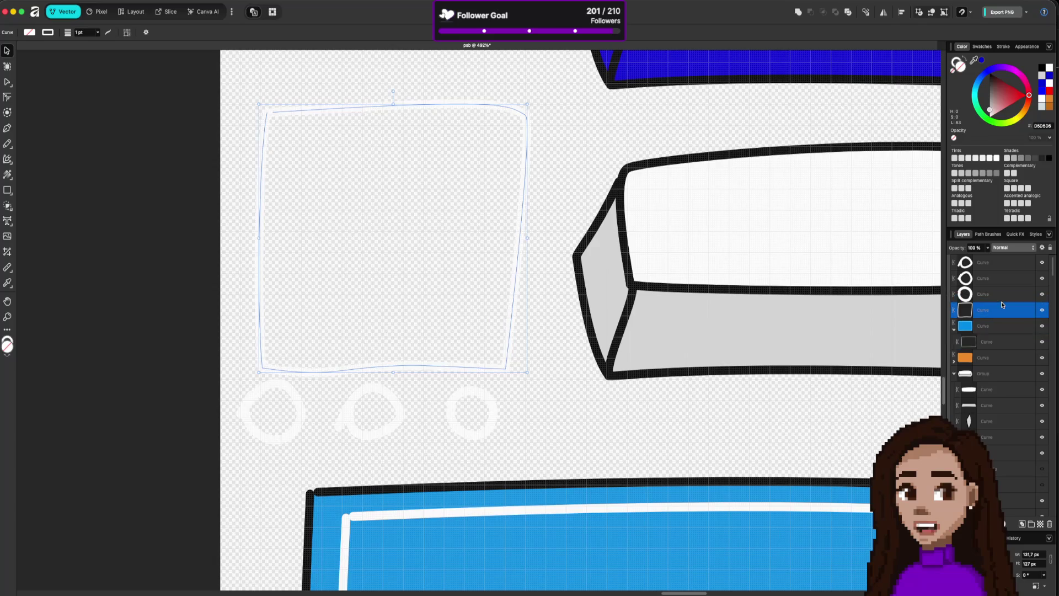
- Shift the white square frame up and left so it sits above the three rings
left_click(1001, 339)
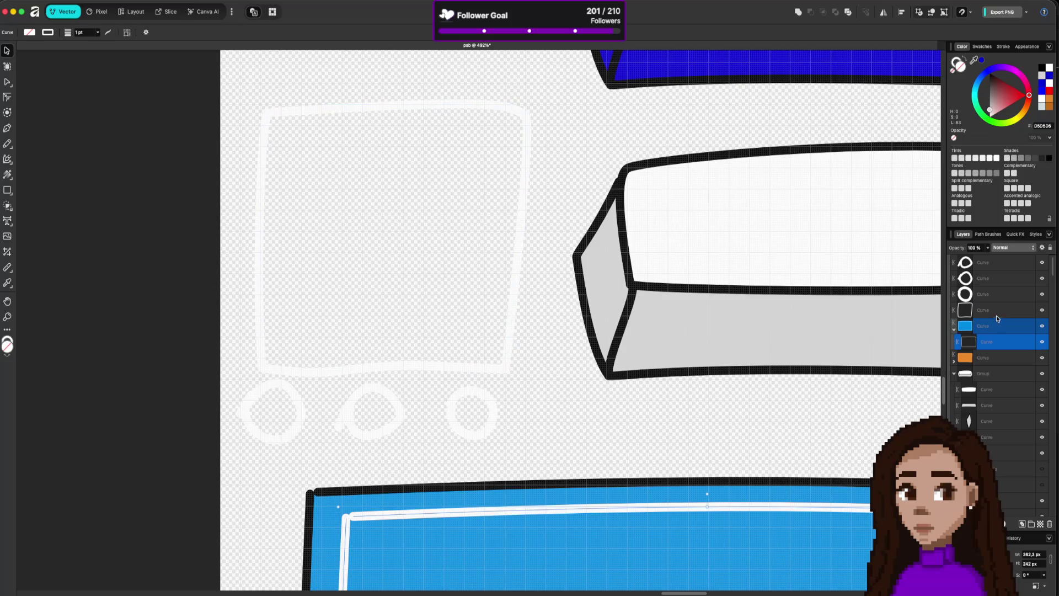
left_click(996, 315)
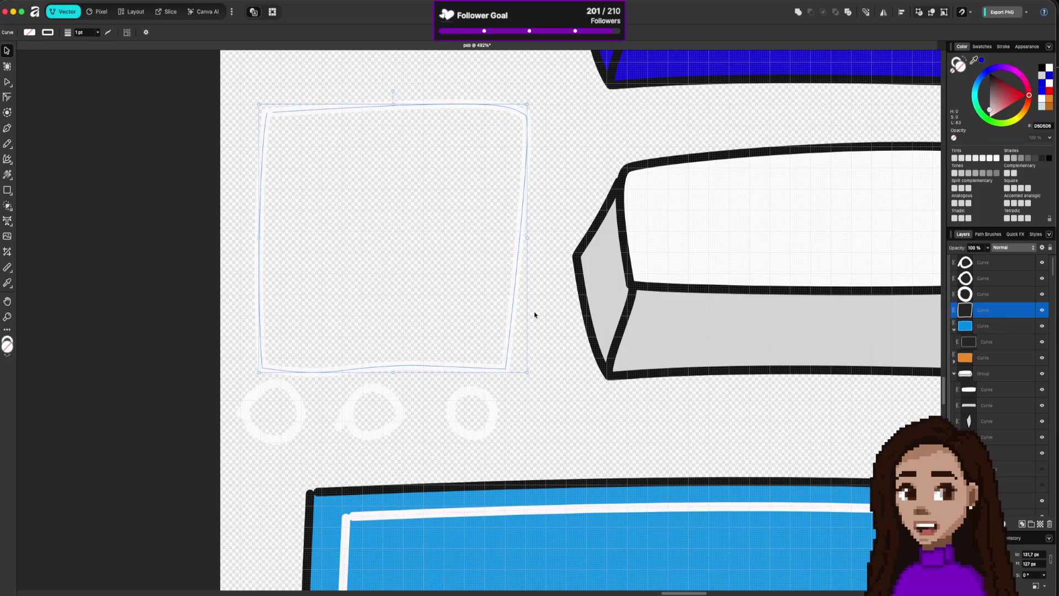
scroll(535, 315, "down", 3)
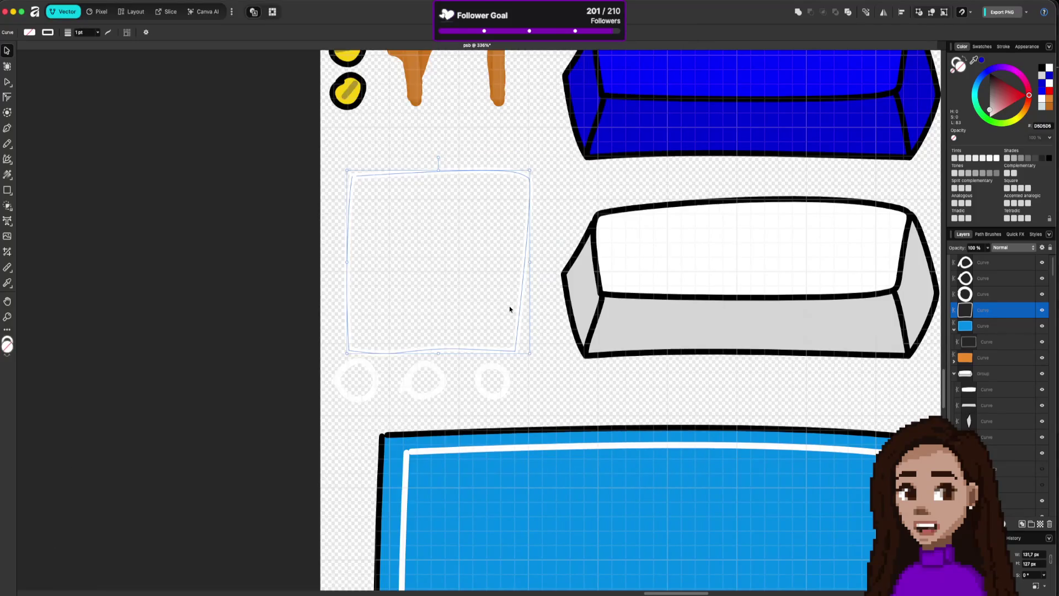
left_click_drag(520, 300, 511, 275)
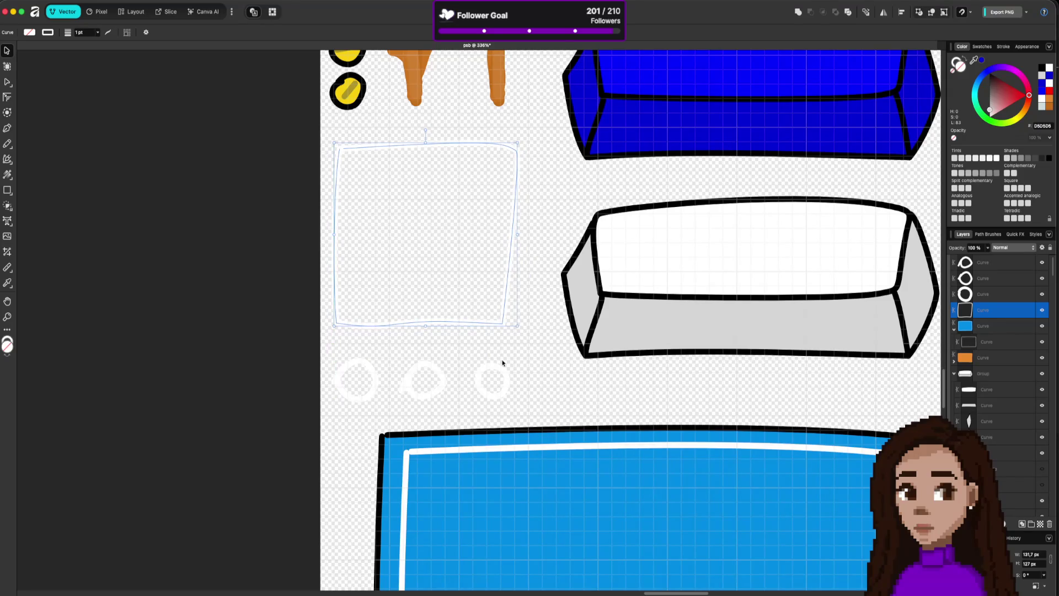
left_click(554, 379)
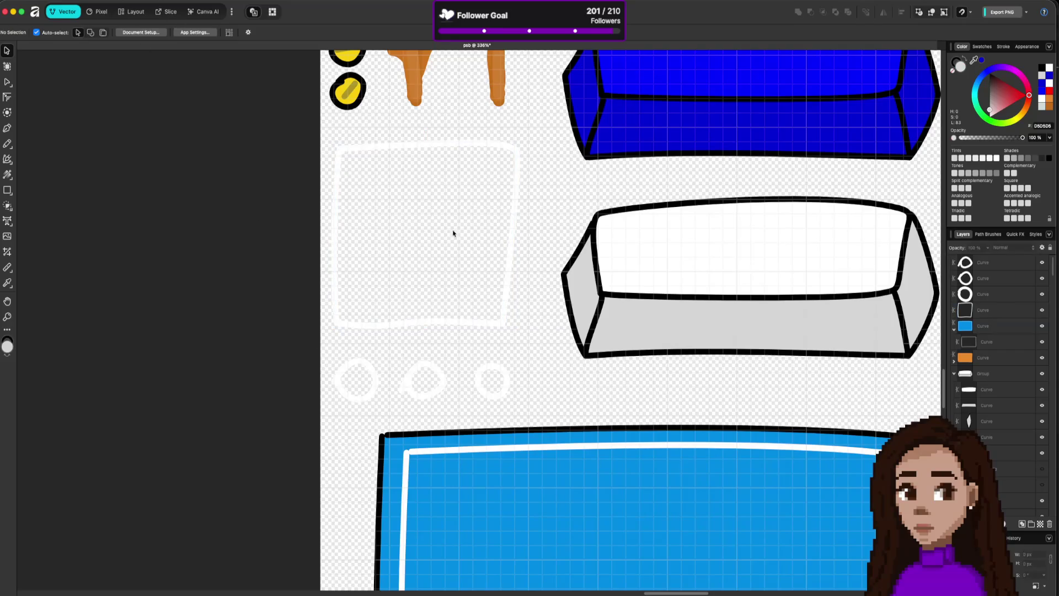
left_click(169, 12)
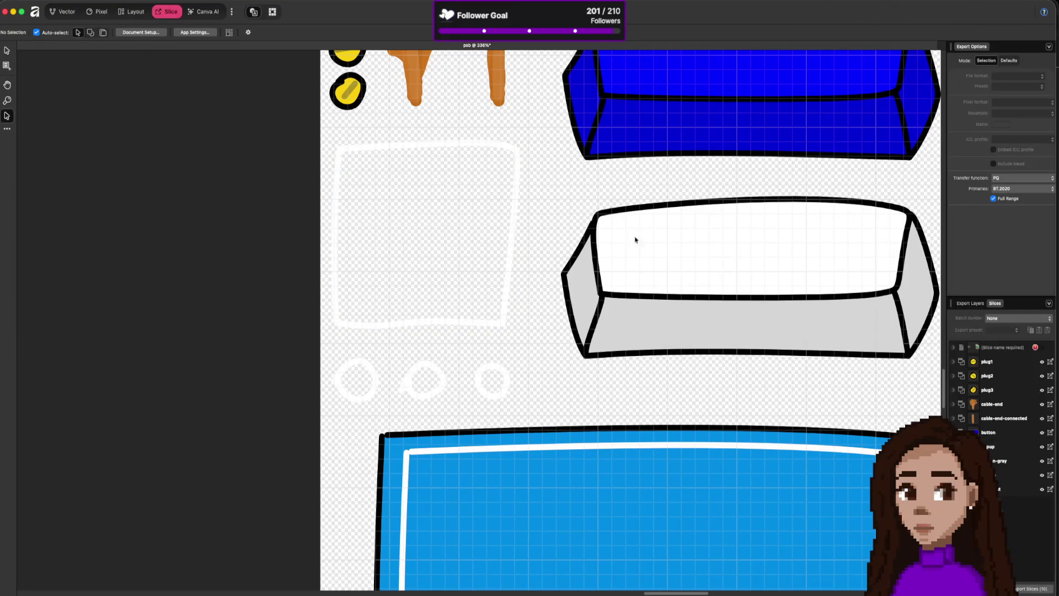
- Show slice labels and look over the export slices around the square frame
left_click(7, 50)
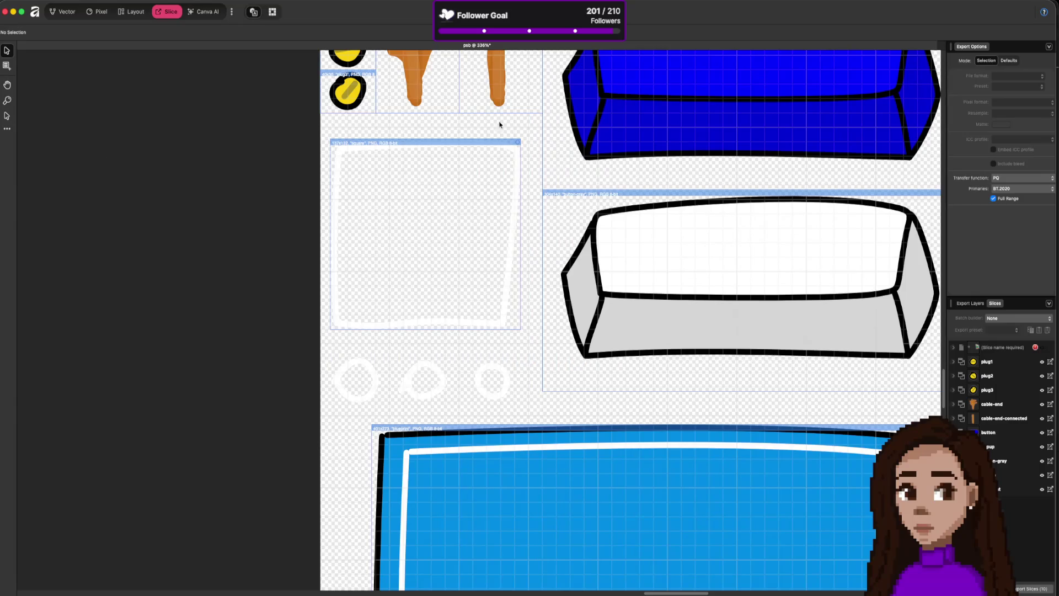
scroll(601, 214, "down", 10)
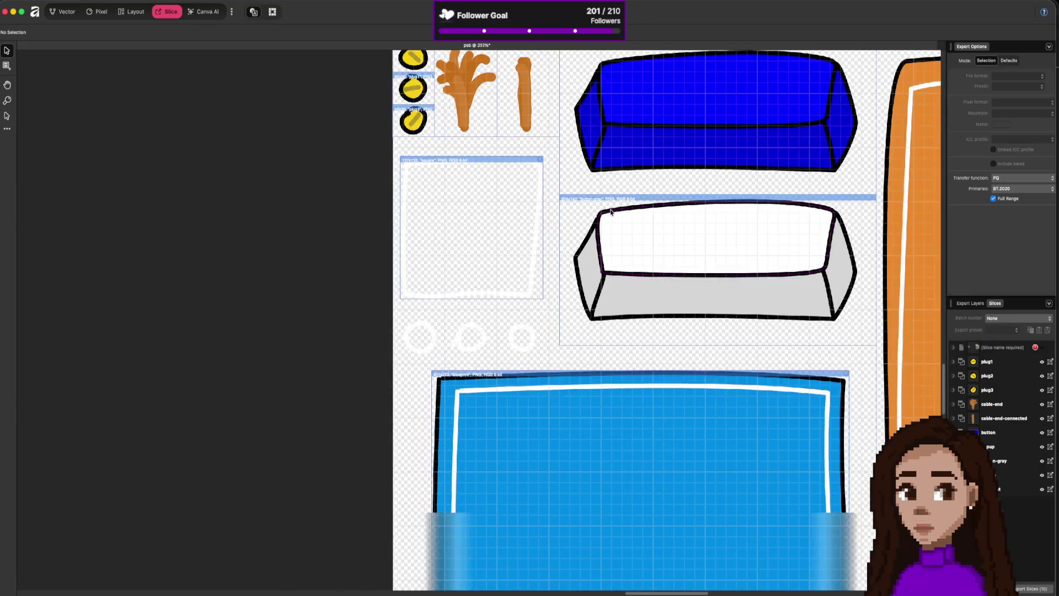
scroll(643, 402, "up", 8)
scroll(643, 402, "right", 3)
scroll(650, 381, "down", 3)
scroll(605, 158, "up", 3)
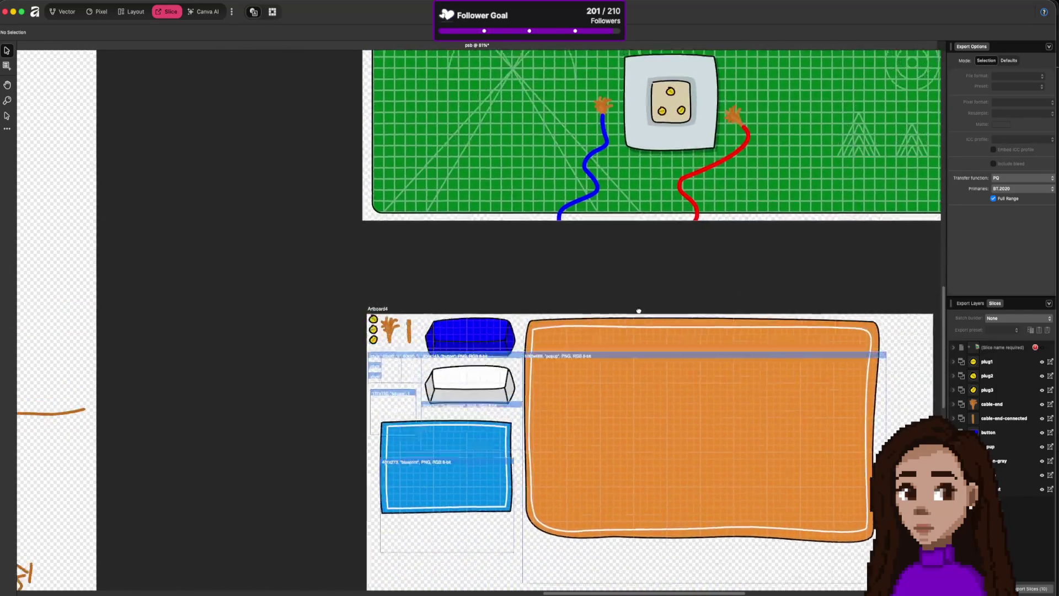
scroll(639, 293, "down", 3)
scroll(638, 293, "left", 2)
scroll(504, 400, "up", 3)
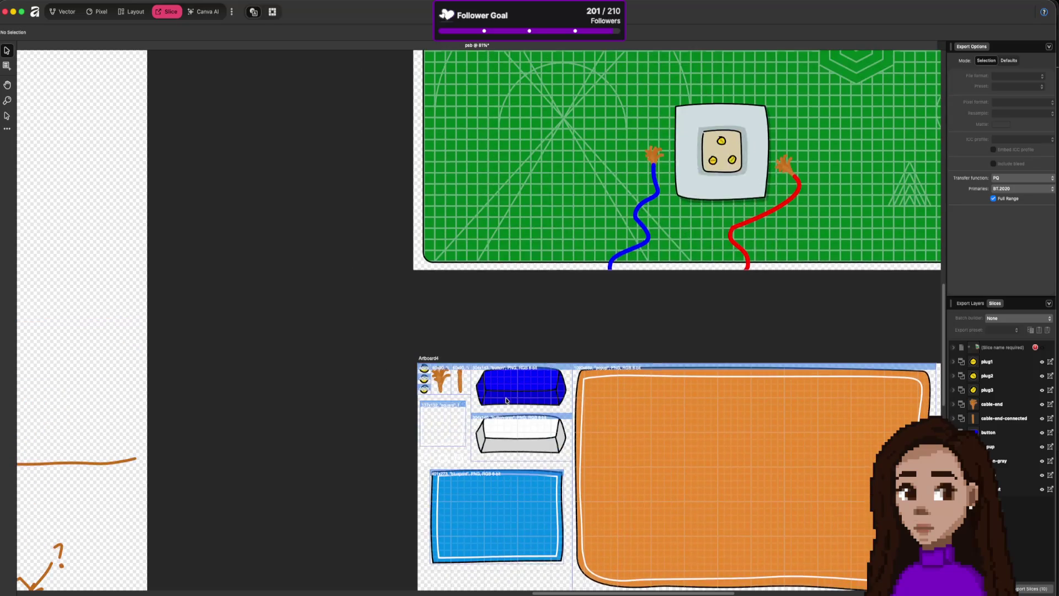
scroll(506, 399, "down", 2)
scroll(505, 399, "up", 5)
- Bring the blue blueprint panel into view and return to the Vector persona
left_click_drag(577, 401, 588, 220)
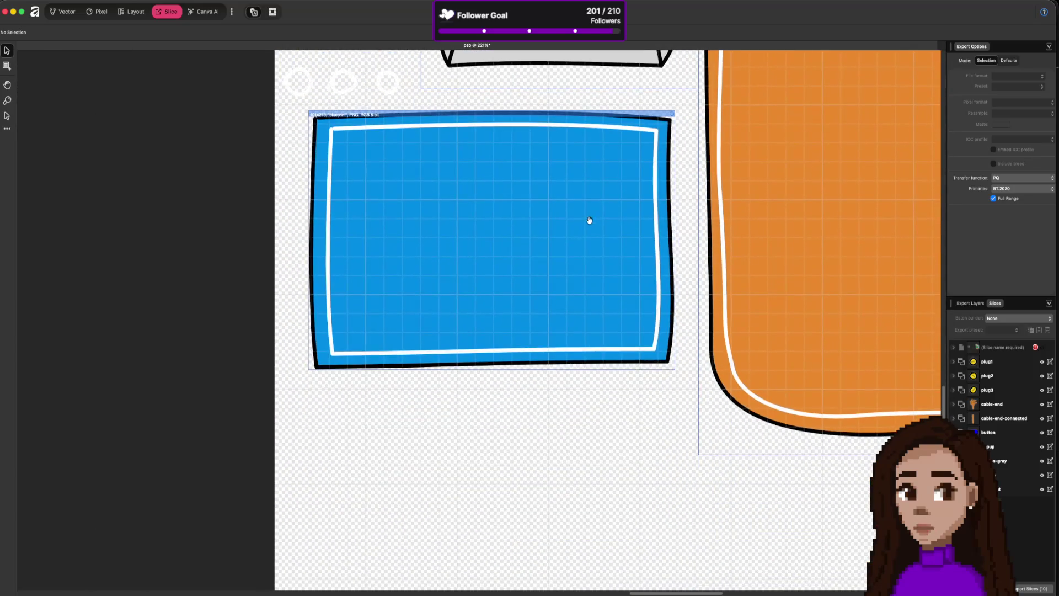
scroll(525, 227, "up", 1)
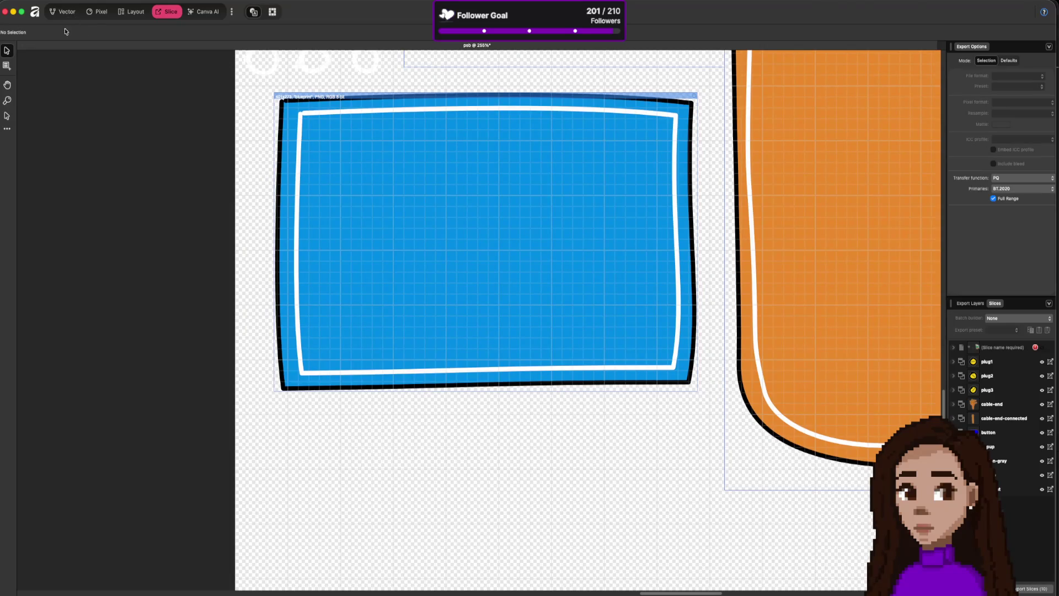
left_click(65, 11)
left_click(8, 144)
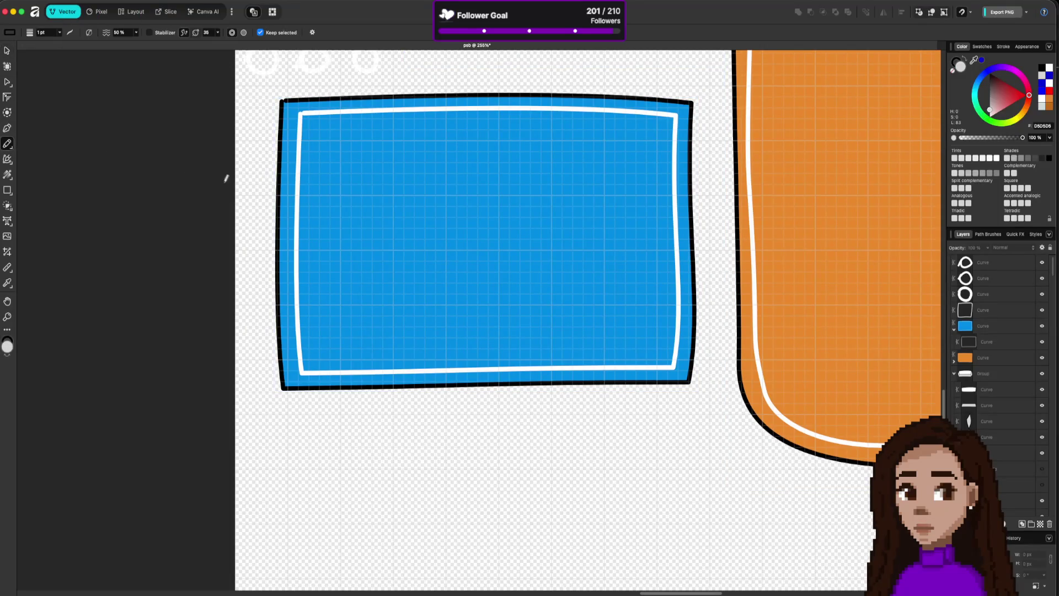
- Add white 'Be right back!' text on the blue blueprint panel and drag it to the centre
left_click(8, 221)
left_click(388, 195)
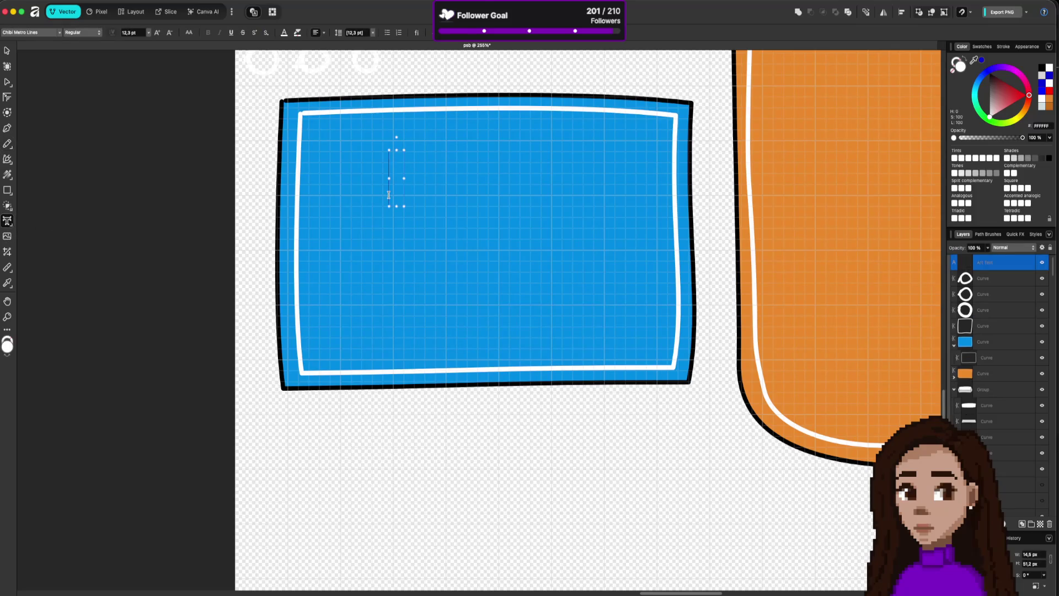
type("Be right b")
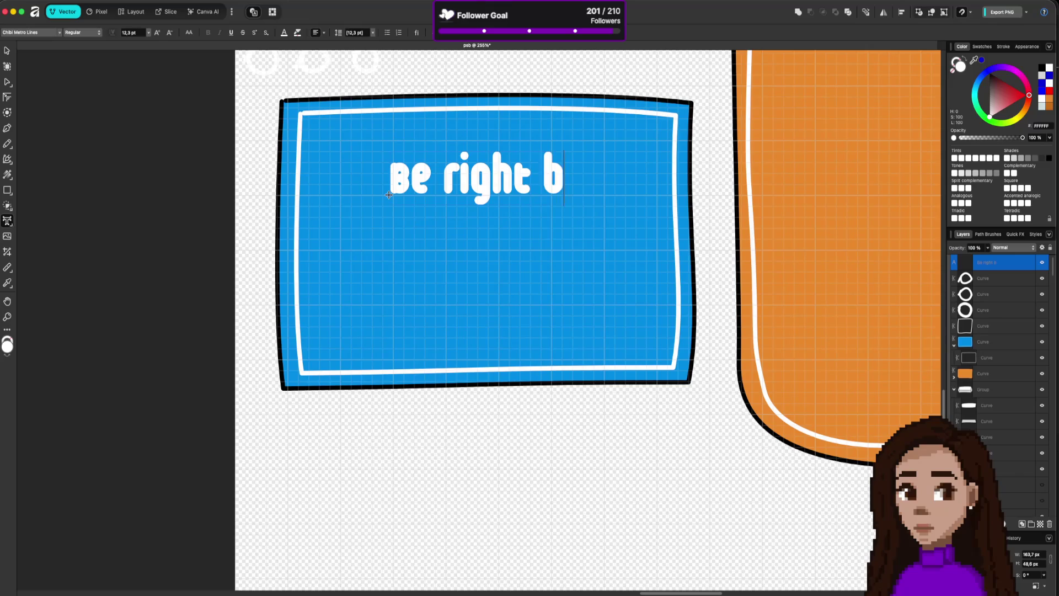
type("ack!")
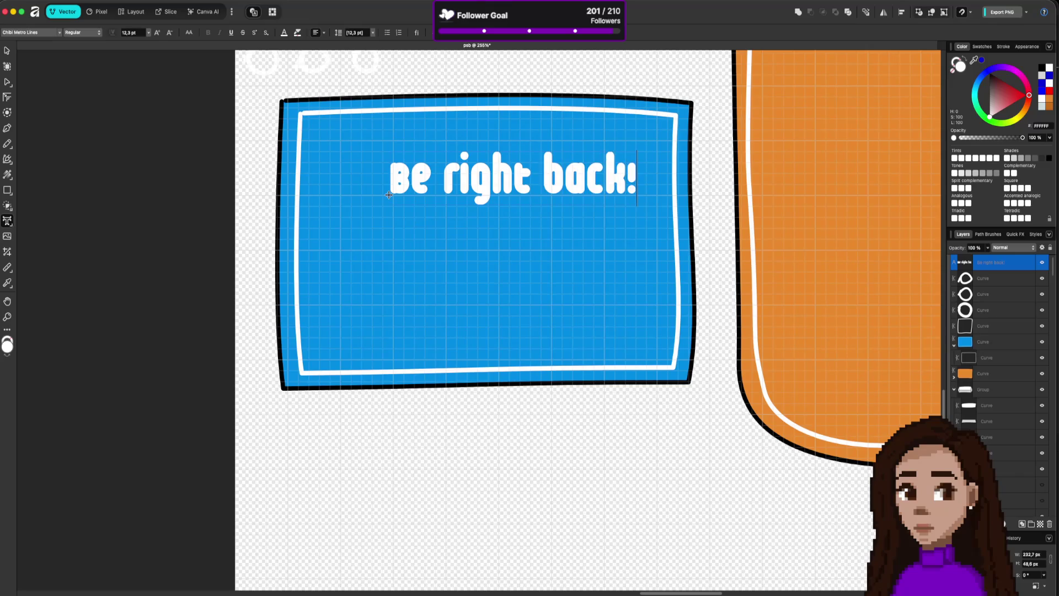
key("Escape")
left_click_drag(477, 175, 441, 234)
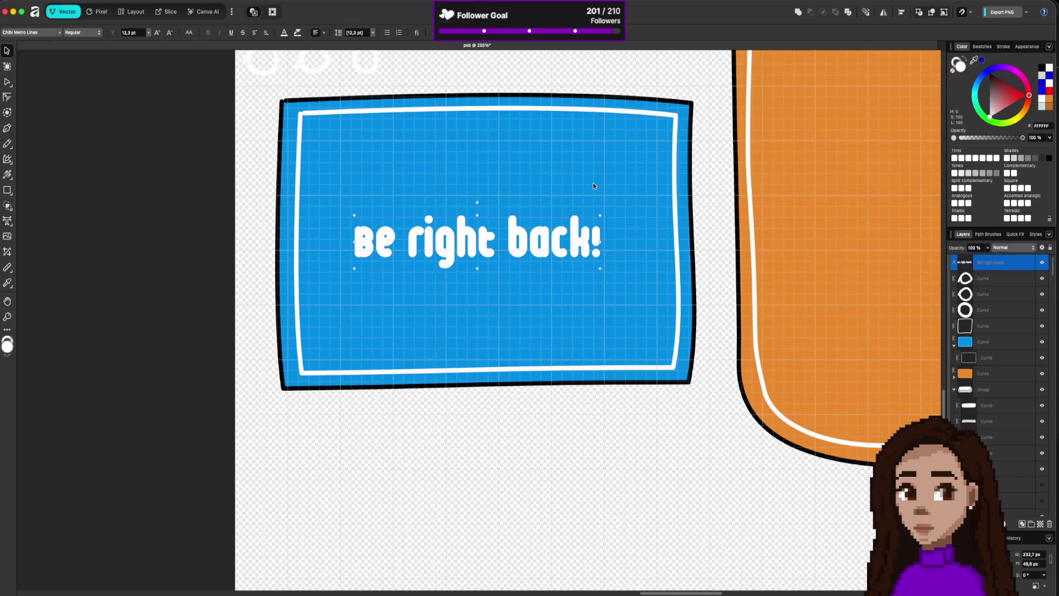
- Delete the 'Be right back!' text, pan to the small white rings, and enter the Slice persona
key("Delete")
left_click_drag(511, 158, 663, 399)
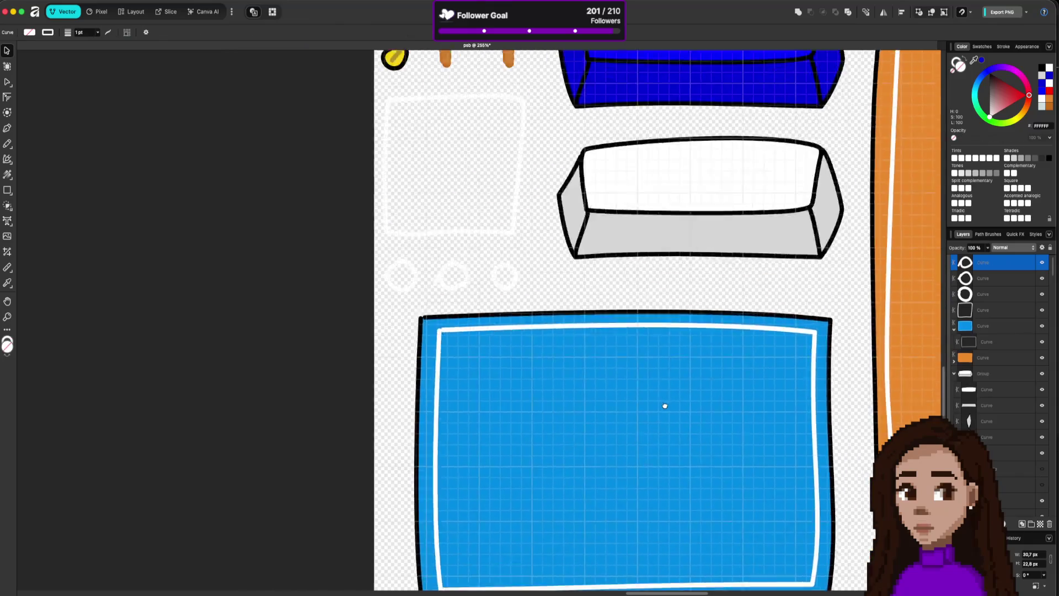
scroll(664, 399, "up", 3)
scroll(664, 399, "right", 2)
left_click(409, 348)
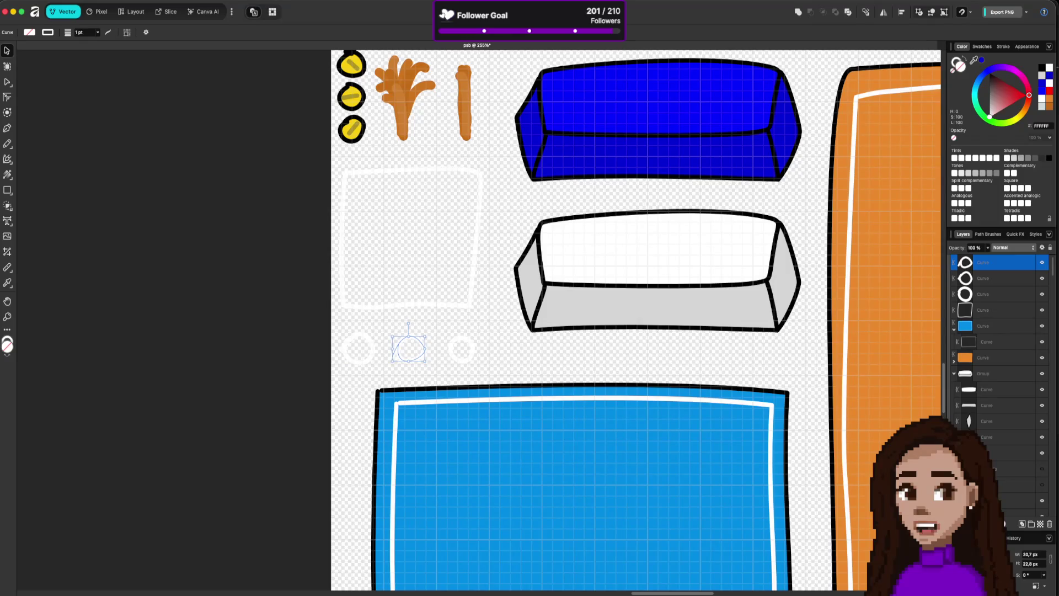
left_click(171, 13)
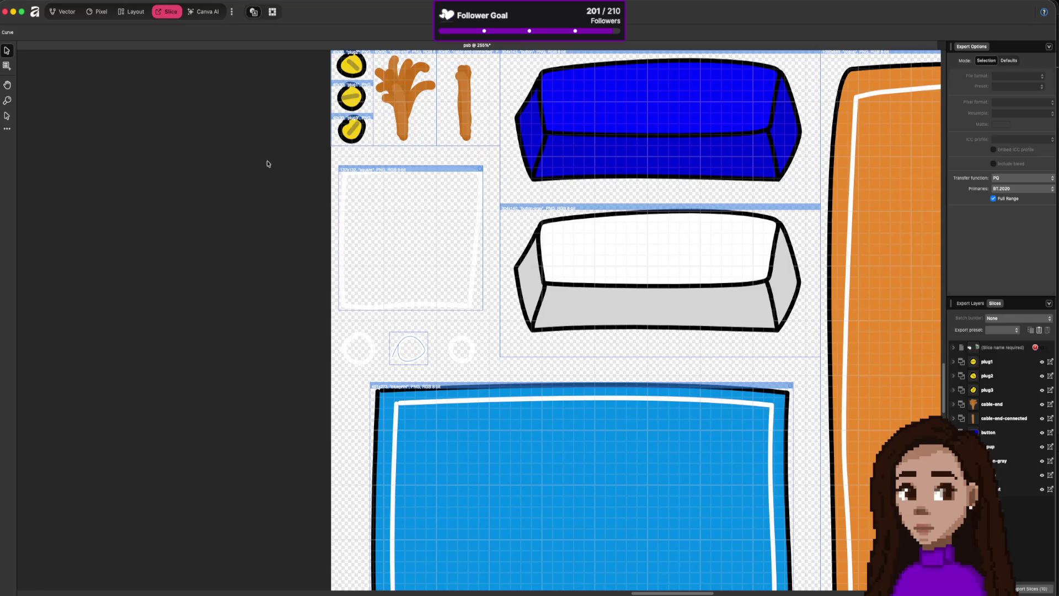
- Draw export slices around the three white rings, trimming the first and third slices slightly
left_click(6, 66)
mouse_move(384, 321)
left_mouse_down()
mouse_move(364, 358)
mouse_move(331, 376)
left_mouse_up()
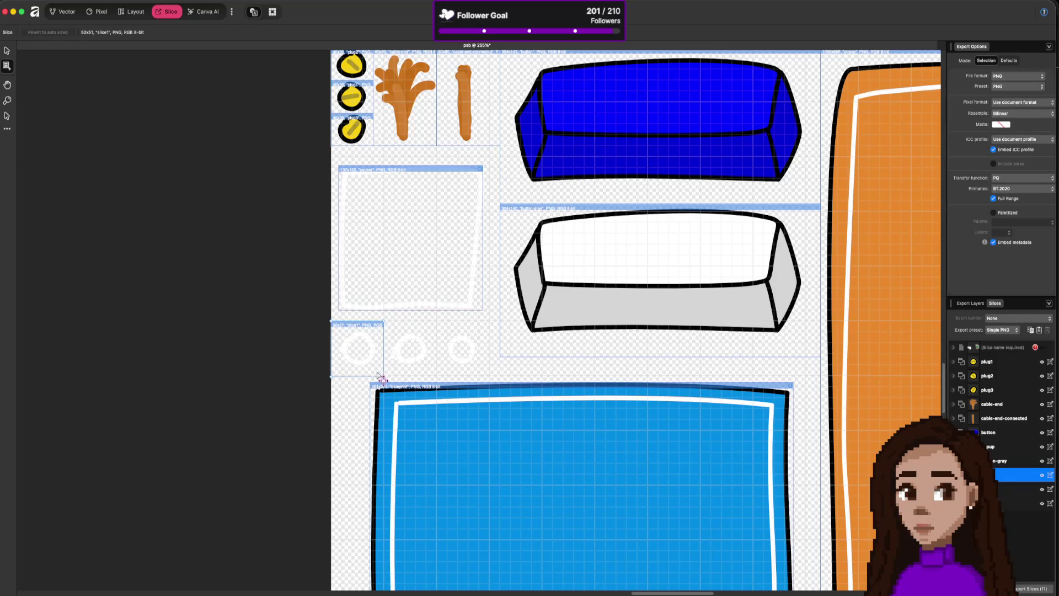
left_click_drag(373, 376, 374, 373)
left_click_drag(437, 321, 384, 376)
left_click_drag(491, 321, 437, 376)
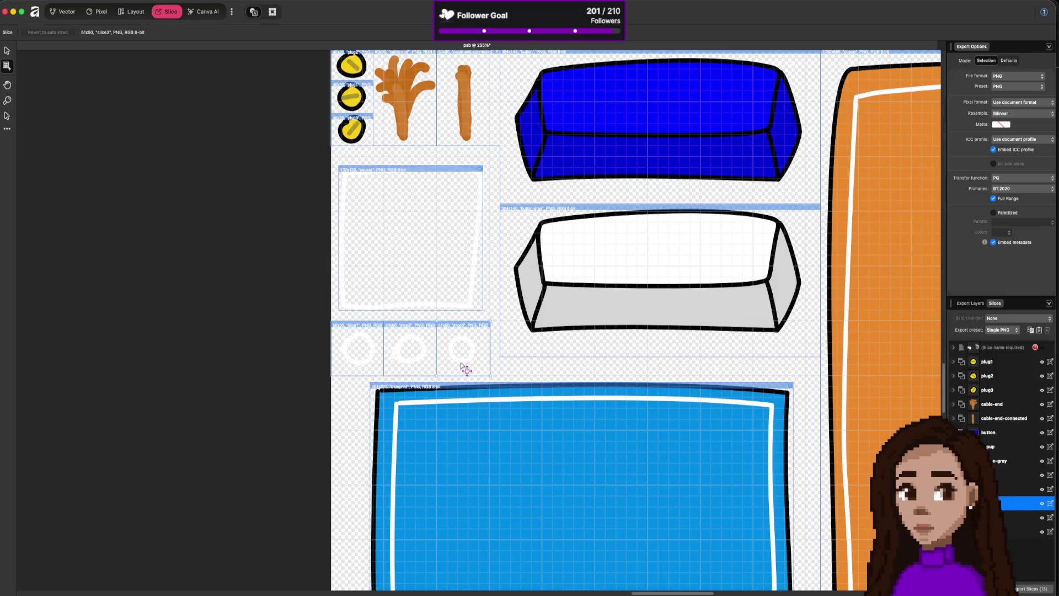
left_click_drag(489, 371, 487, 371)
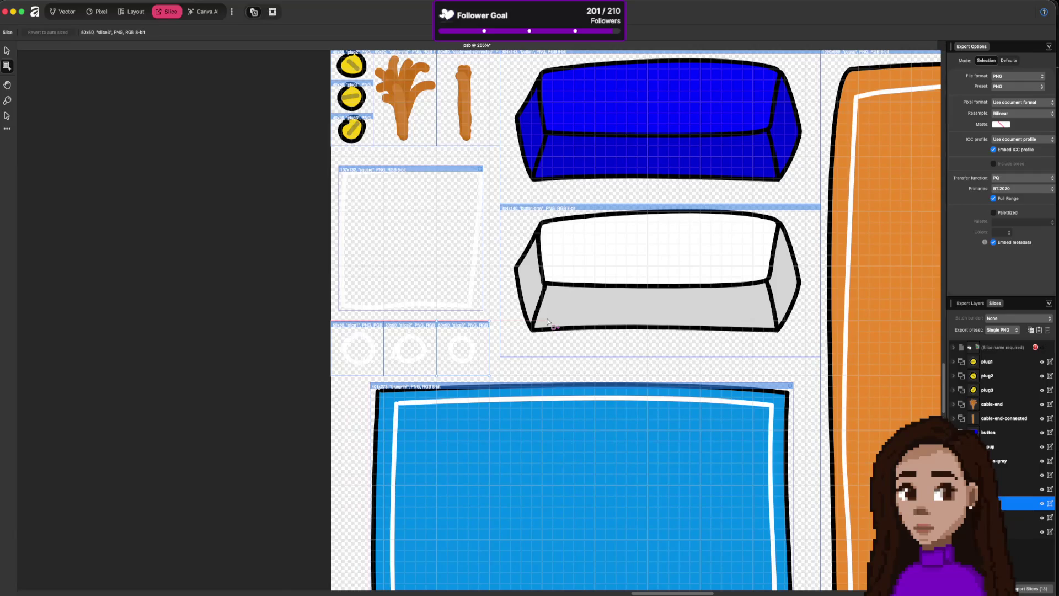
- Rename the first two ring slices to plug-blueprint1 and plug-blueprint2
double_click(1015, 476)
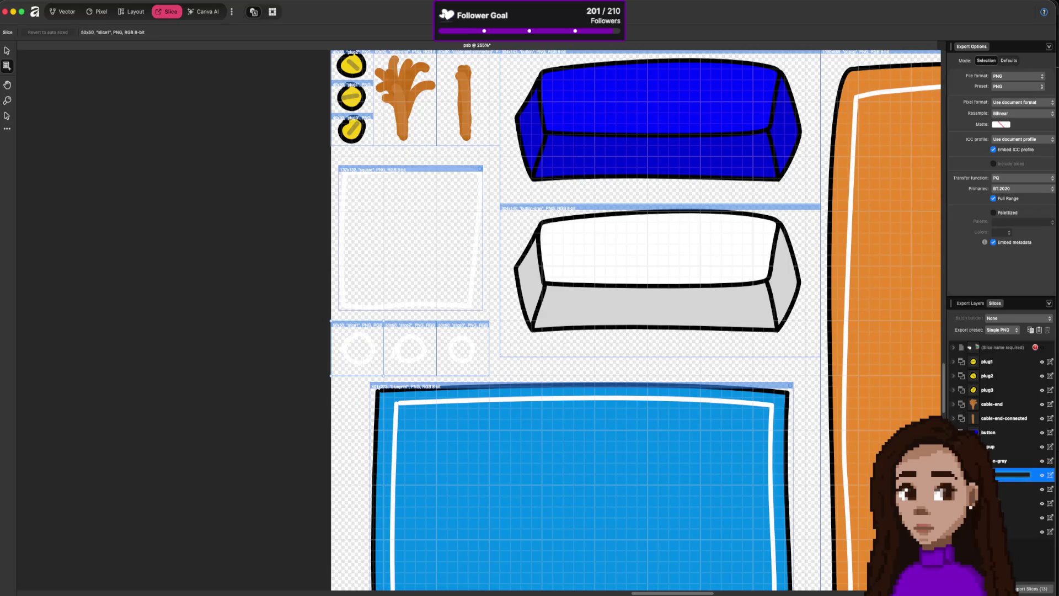
type("lueprint1")
key("Return")
double_click(1001, 489)
type("plug-blueprint1")
key("BackSpace")
type("2")
key("Return")
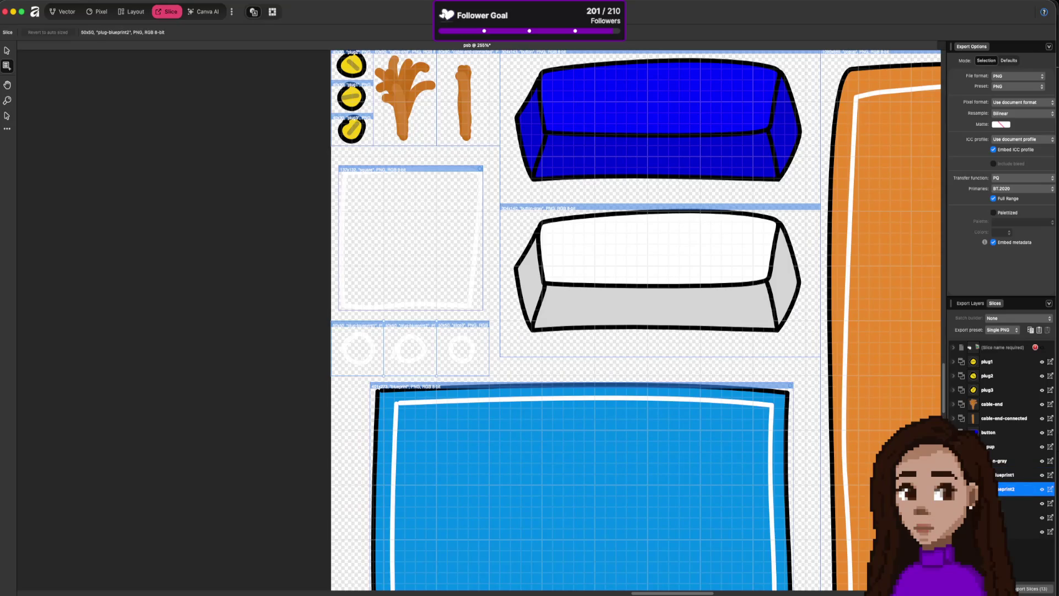
- Rename the third ring slice to plug-blueprint3
left_click(1005, 508)
double_click(1002, 503)
key("cmd+v")
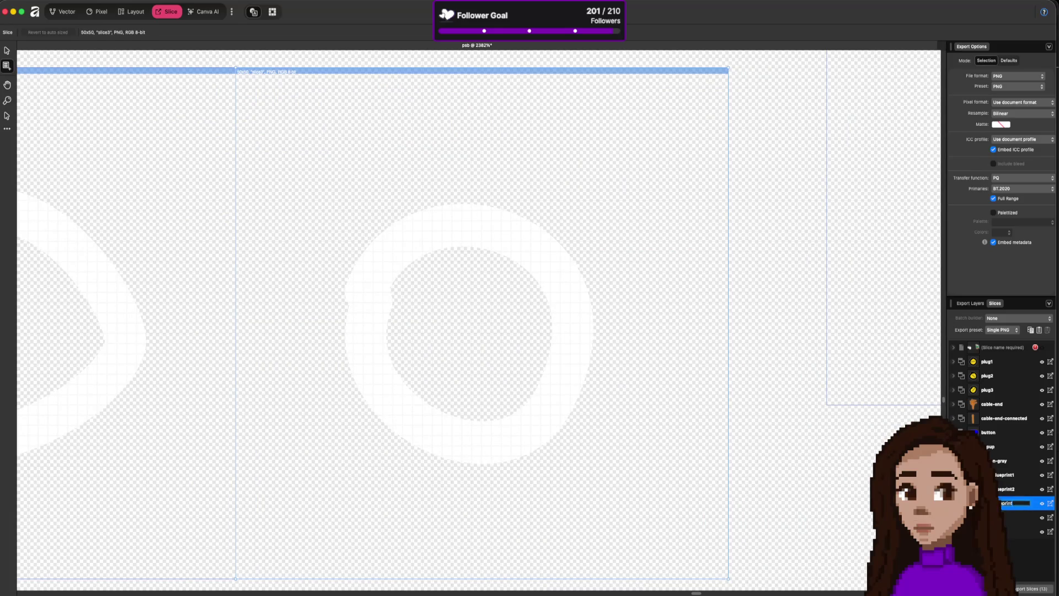
type("3")
key("Return")
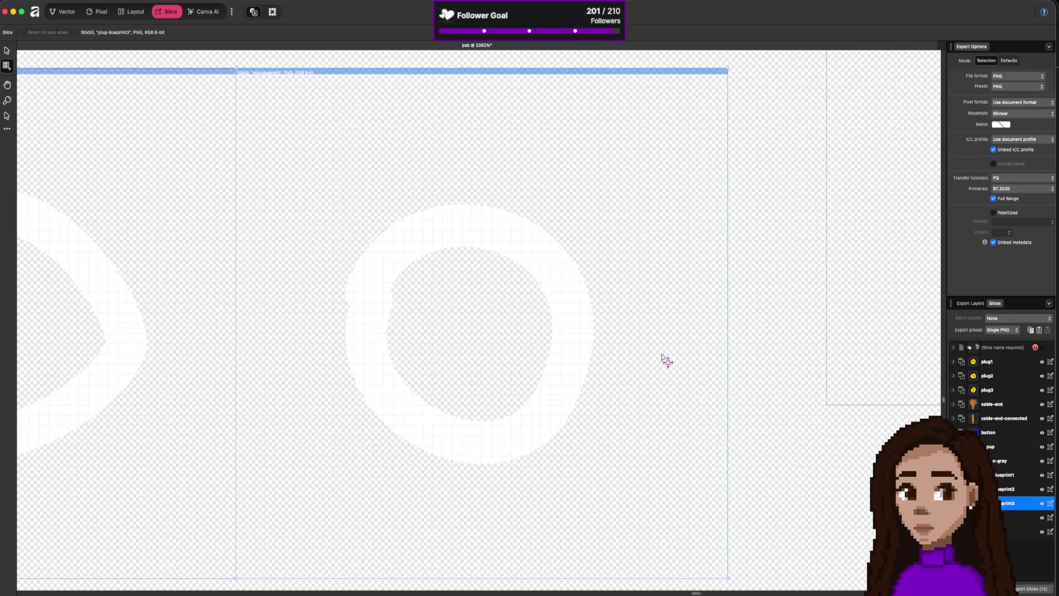
scroll(666, 361, "down", 3)
scroll(667, 360, "down", 5)
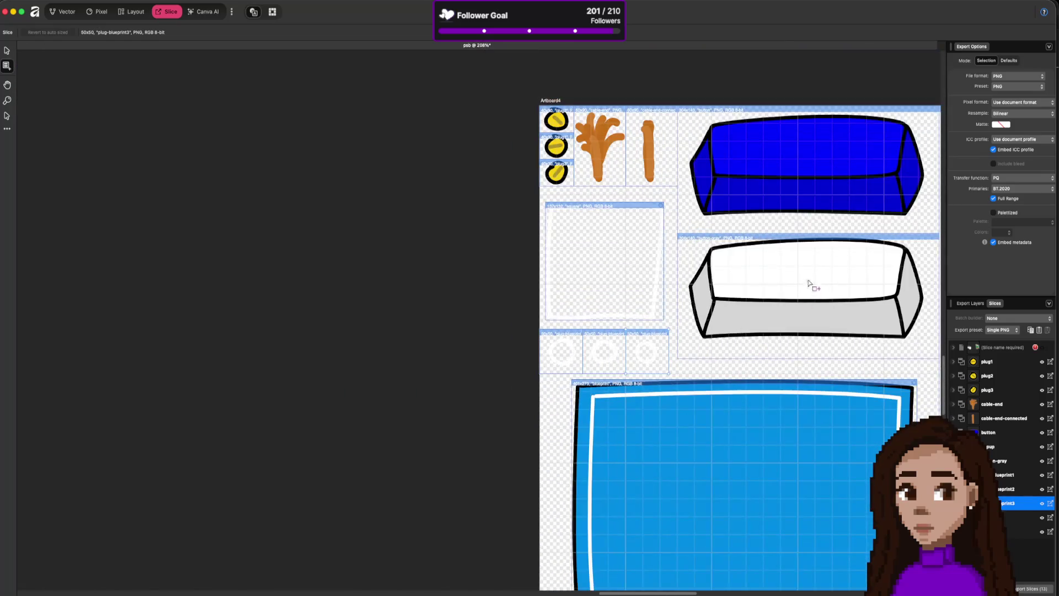
scroll(800, 267, "up", 5)
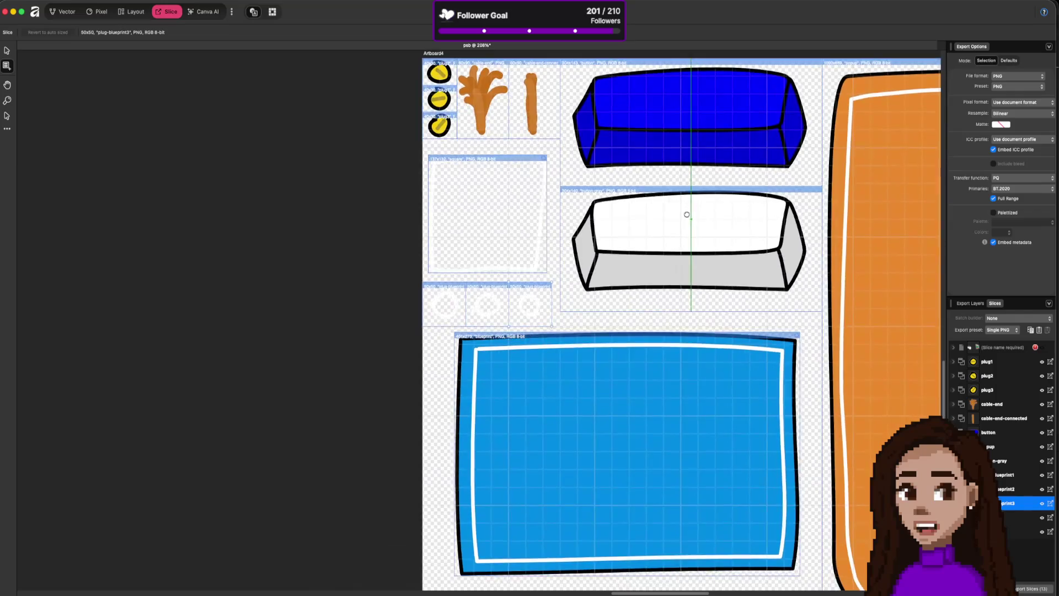
scroll(653, 326, "up", 10)
scroll(574, 423, "down", 12)
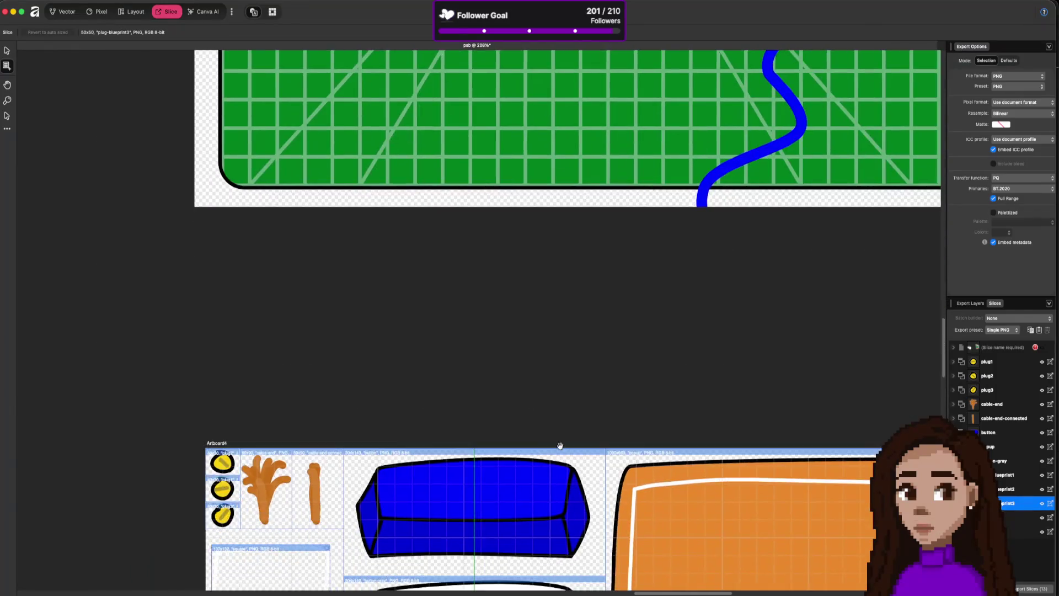
scroll(598, 343, "down", 5)
scroll(598, 343, "left", 2)
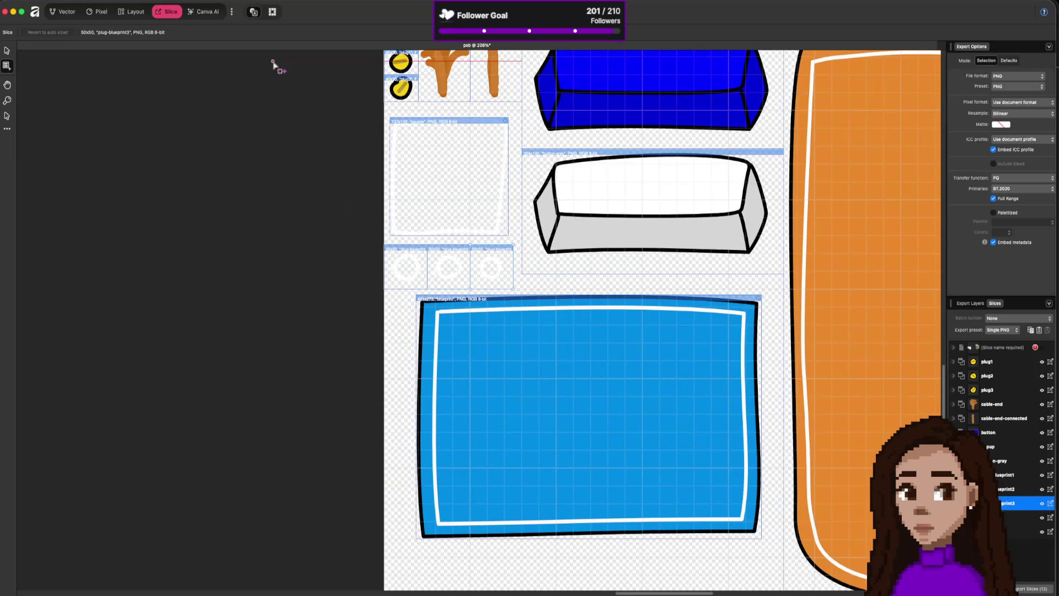
scroll(665, 105, "down", 3)
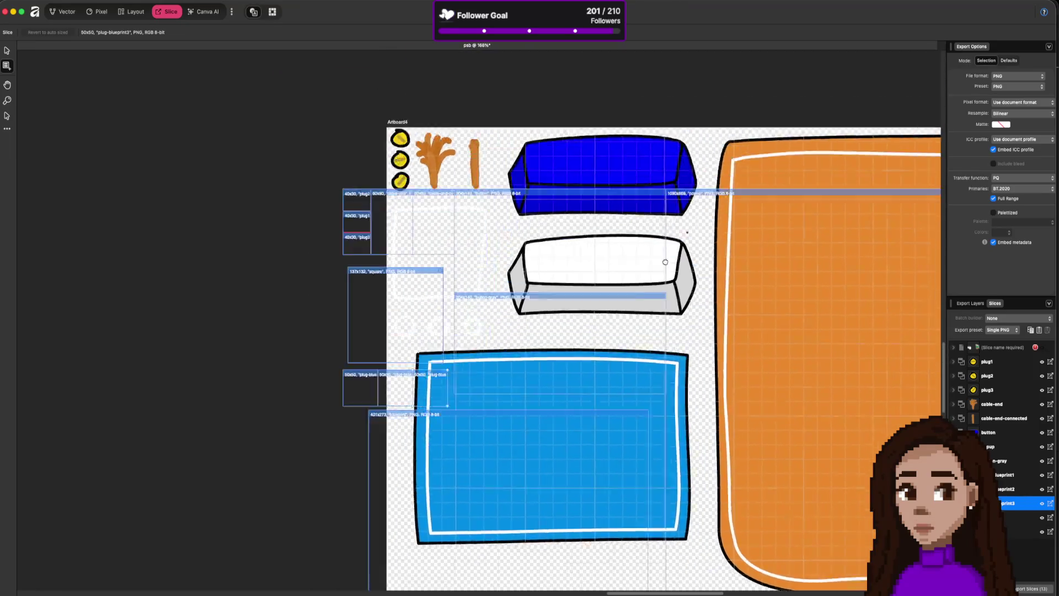
scroll(700, 227, "up", 5)
scroll(700, 227, "up", 20)
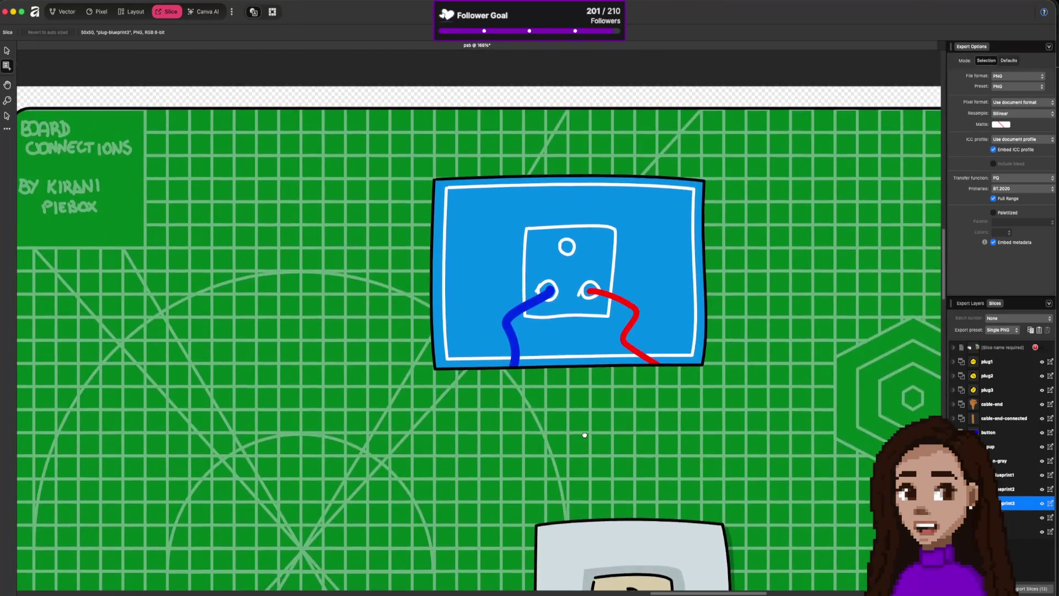
scroll(585, 432, "down", 9)
scroll(557, 357, "down", 13)
scroll(557, 357, "left", 5)
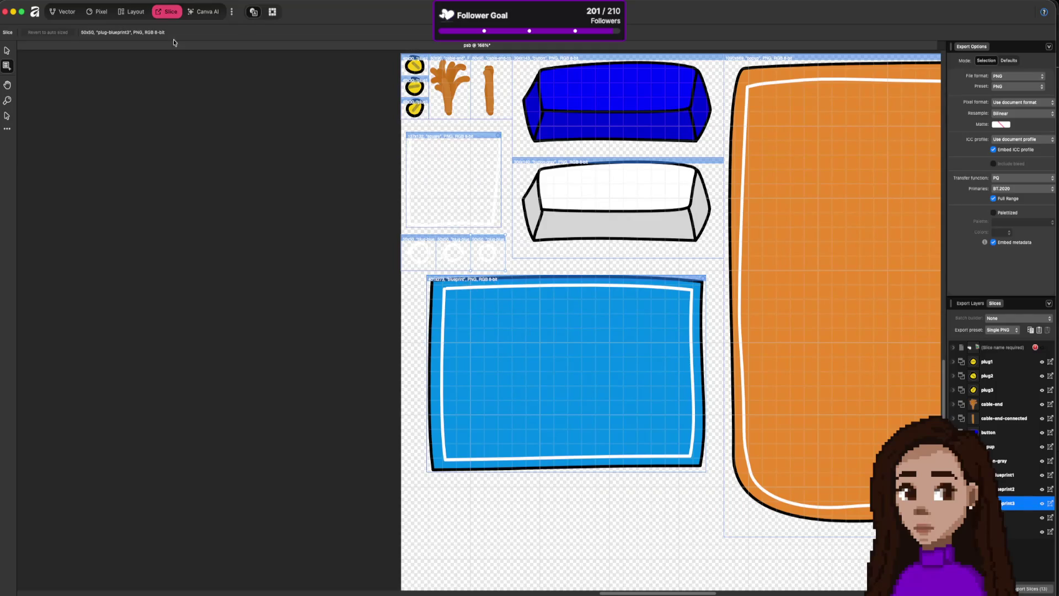
- Export the slices as PNGs into the kirani folder, exporting new items only
left_click(1031, 588)
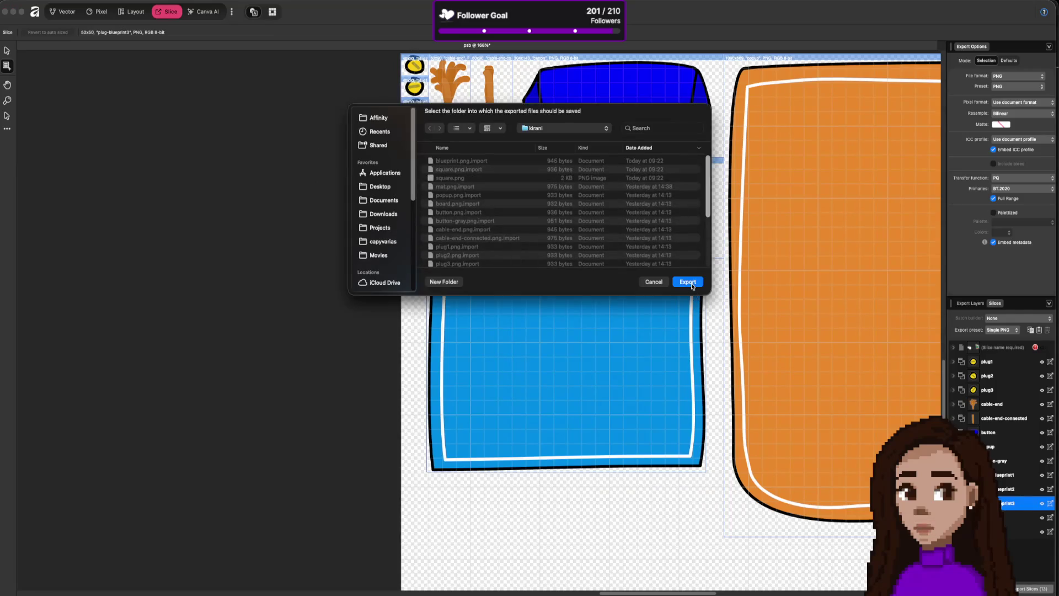
left_click(682, 282)
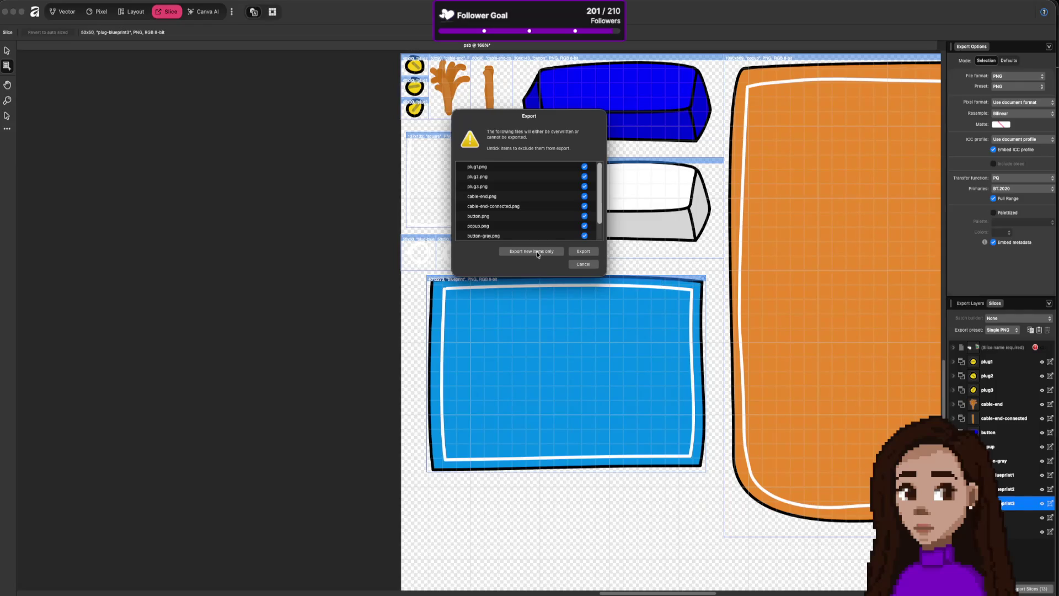
left_click(538, 253)
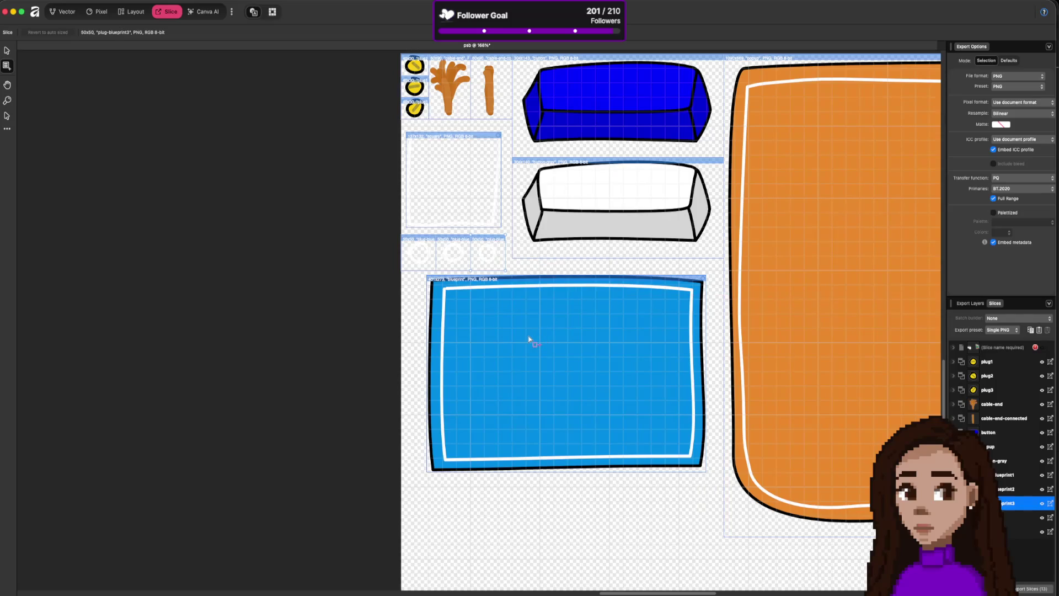
key("super+Tab")
- Check plug-blueprint1–3.png and their dimensions in Godot's FileSystem dock, then go to VS Code
scroll(293, 210, "up", 5)
scroll(293, 210, "down", 5)
scroll(240, 177, "up", 4)
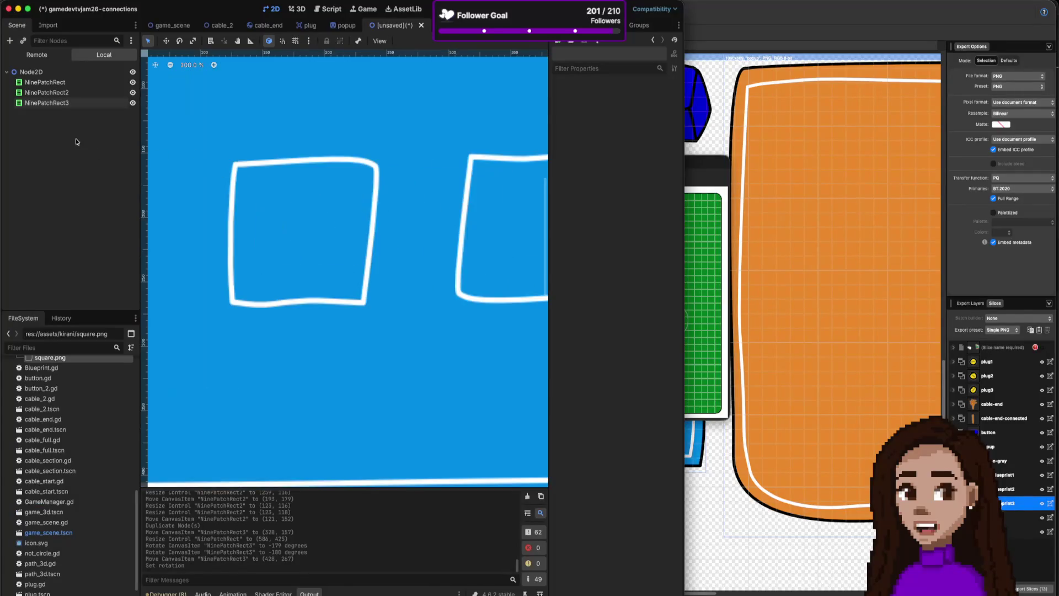
scroll(91, 456, "up", 3)
scroll(91, 456, "up", 1)
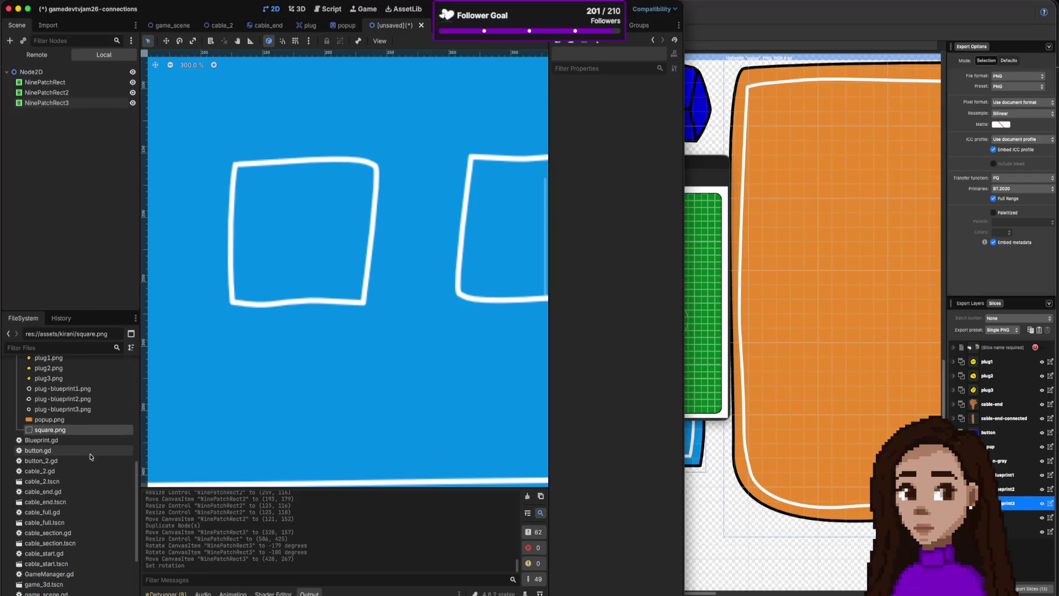
mouse_move(84, 394)
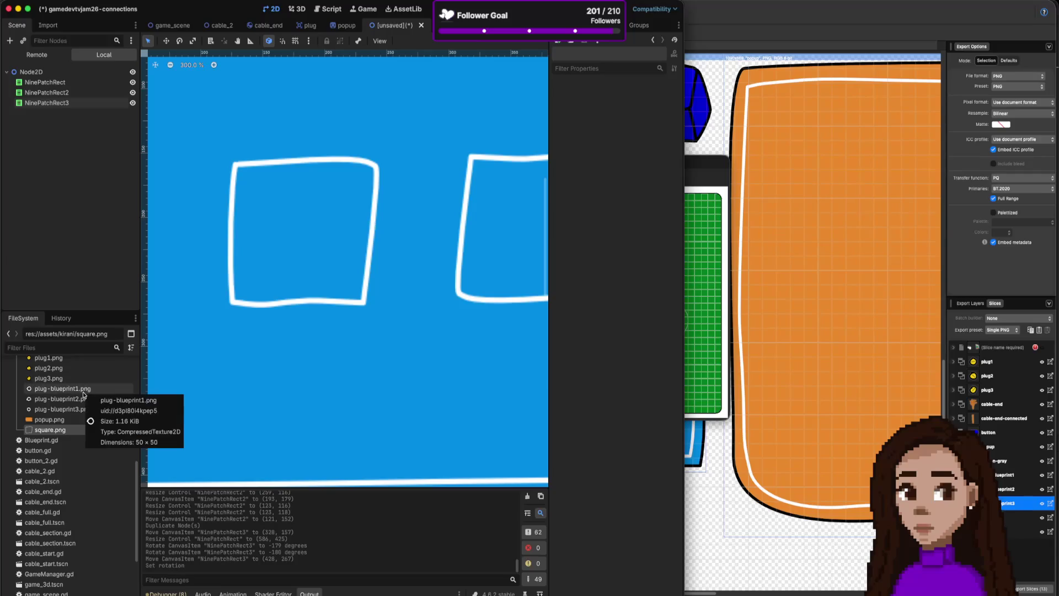
scroll(334, 298, "down", 4)
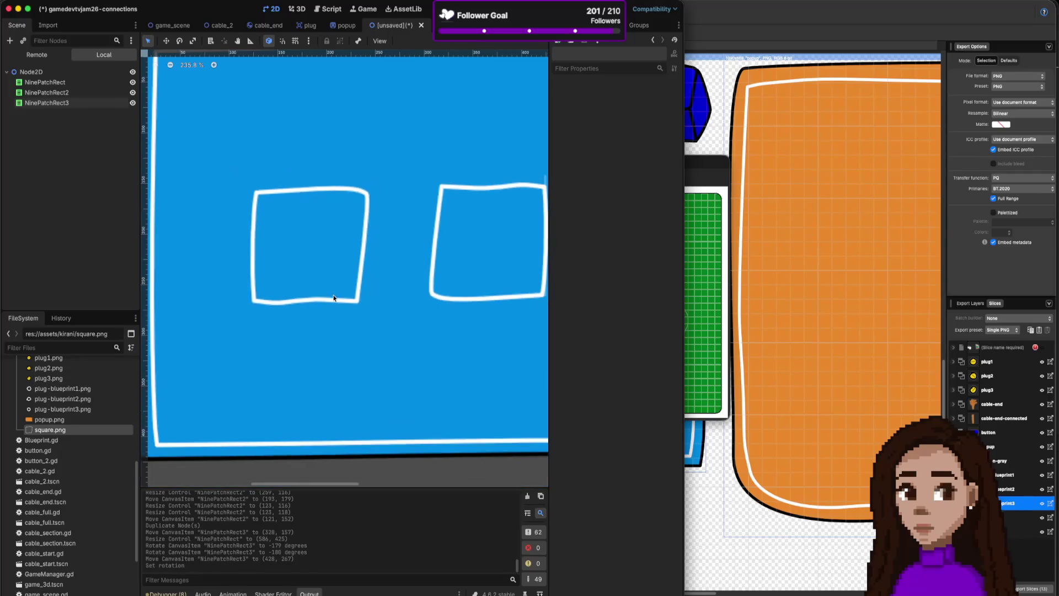
scroll(106, 423, "up", 6)
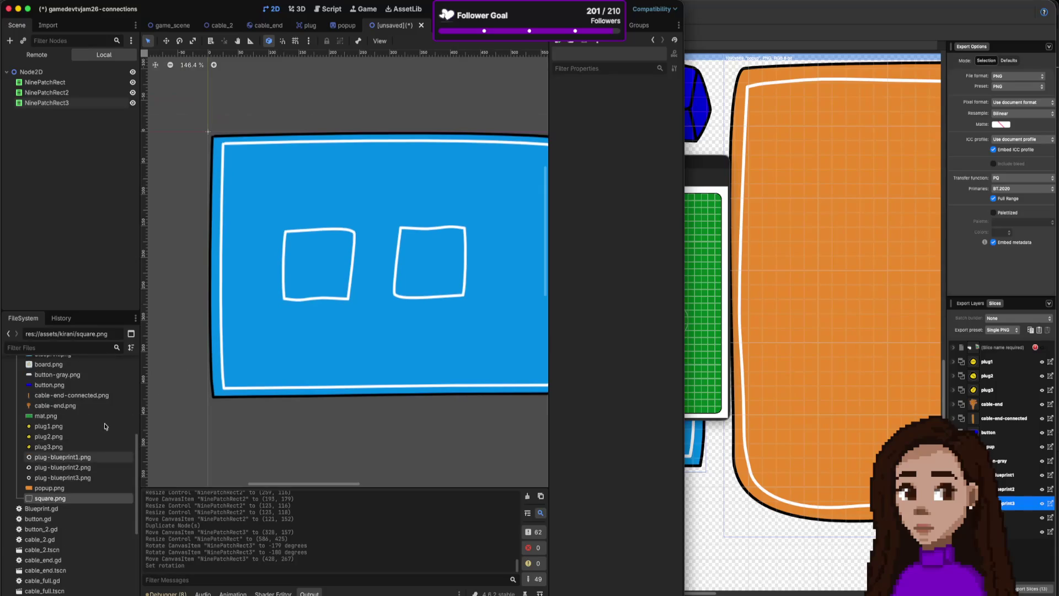
mouse_move(106, 421)
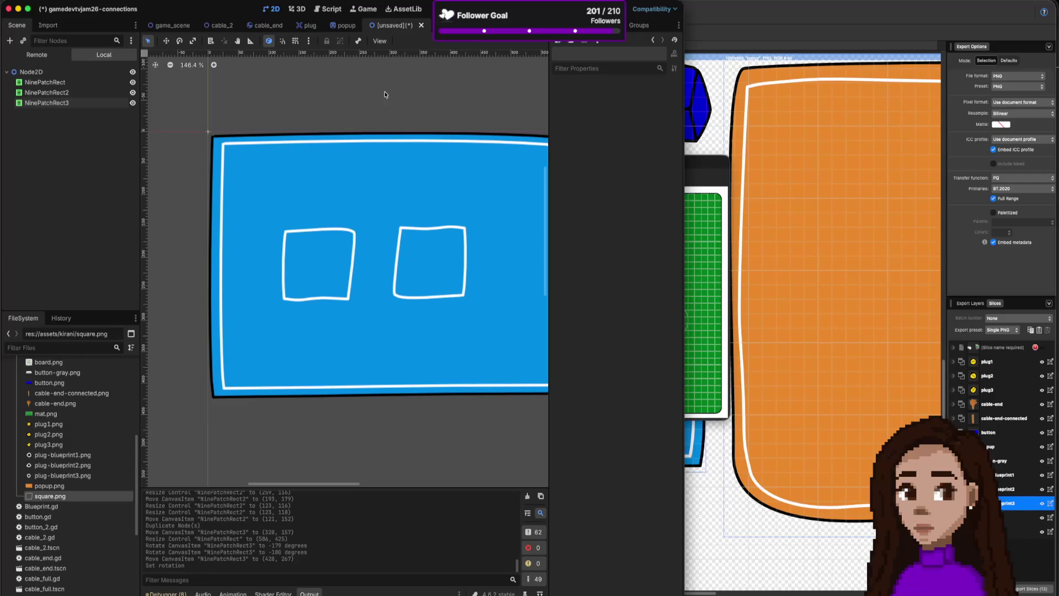
key("super+Tab")
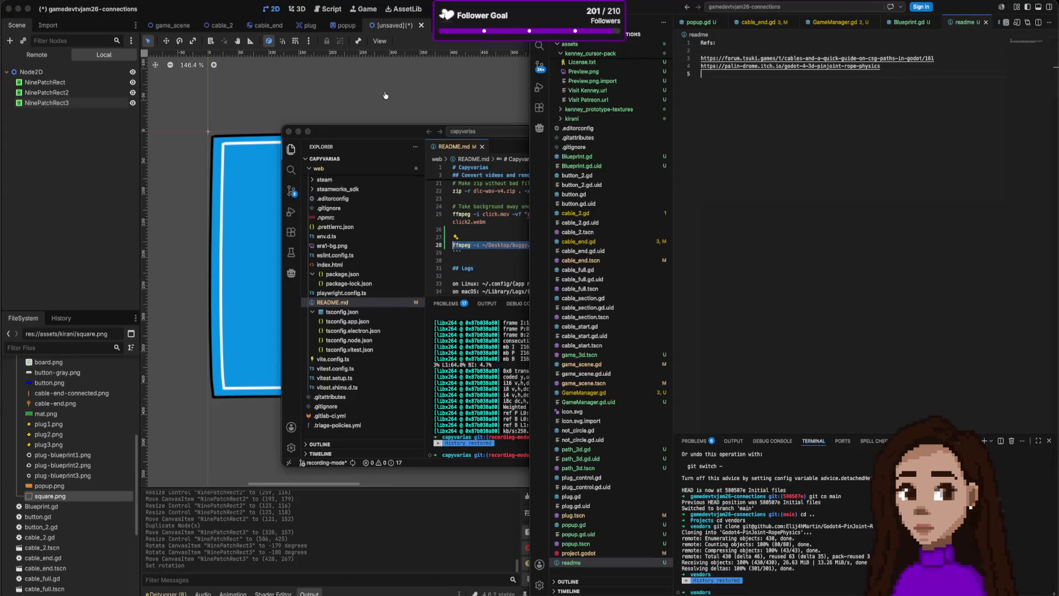
- In Blueprint.gd, add 'var board = [' below the toComplete list with brackets on separate lines
left_click(913, 22)
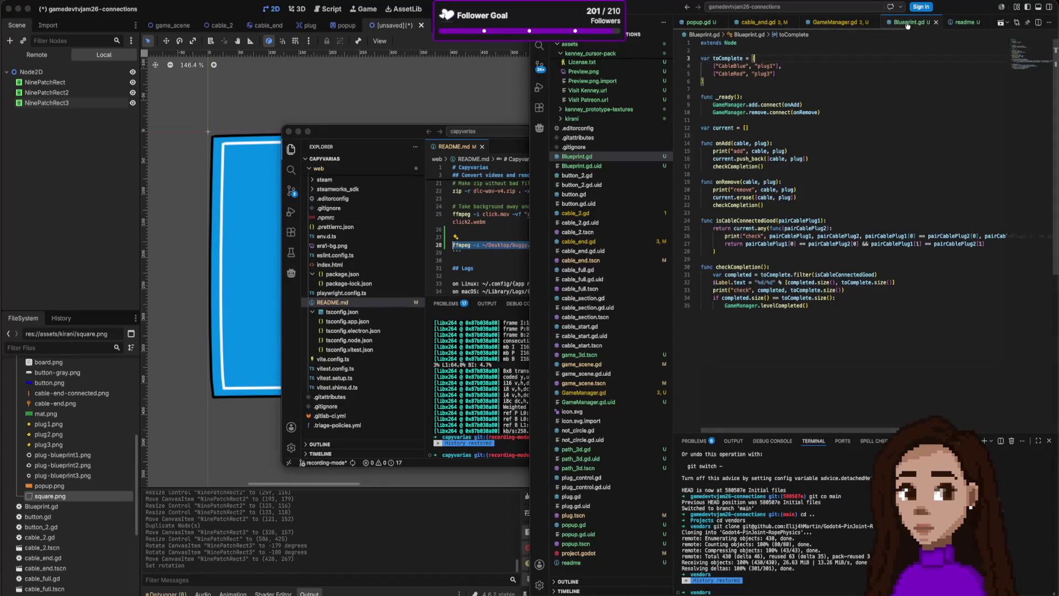
left_click_drag(706, 78, 702, 66)
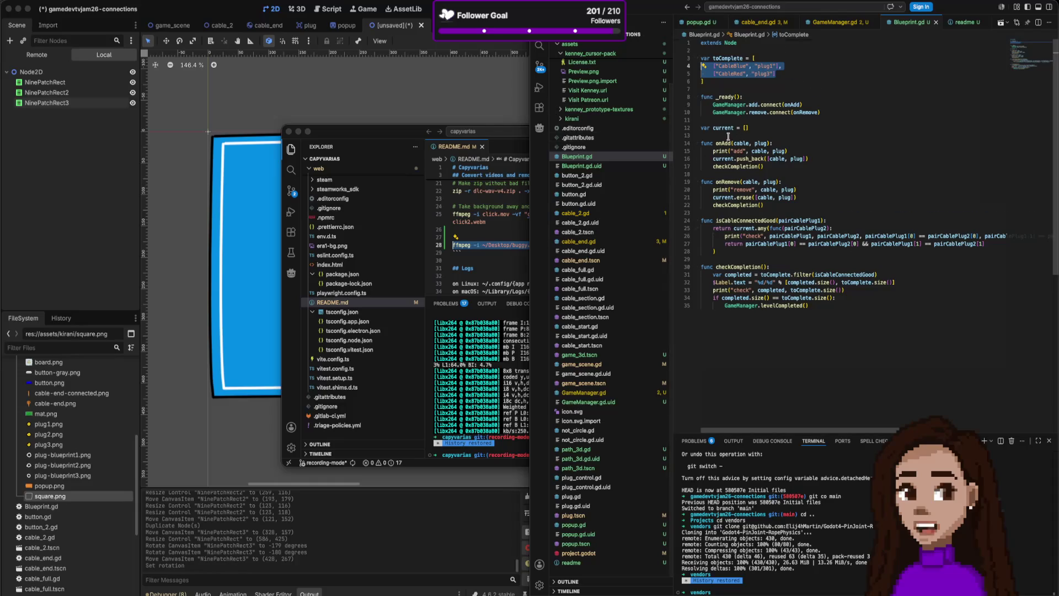
scroll(690, 198, "down", 1)
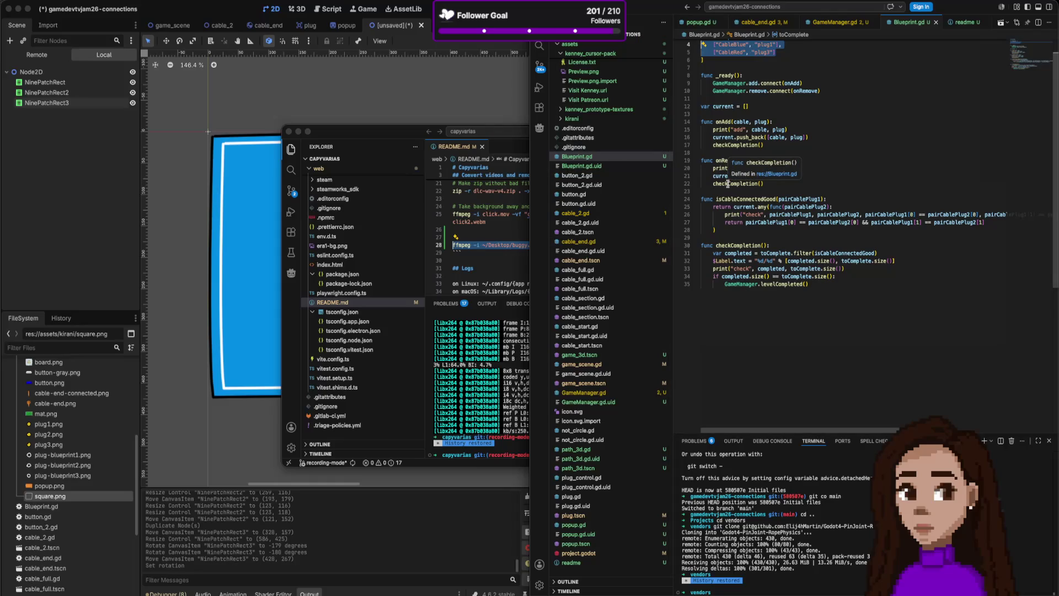
scroll(767, 187, "up", 1)
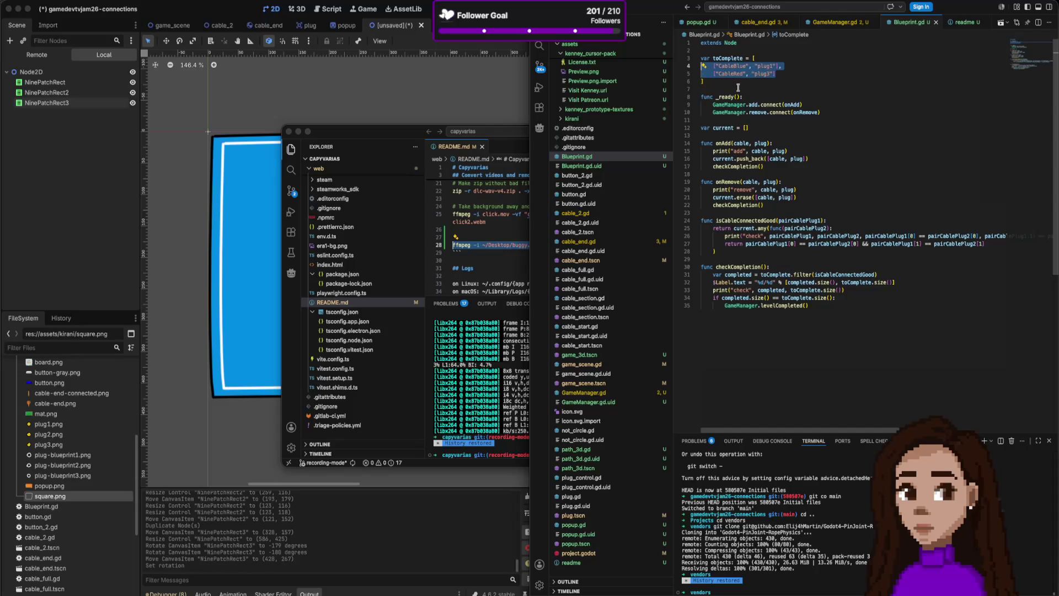
left_click(737, 84)
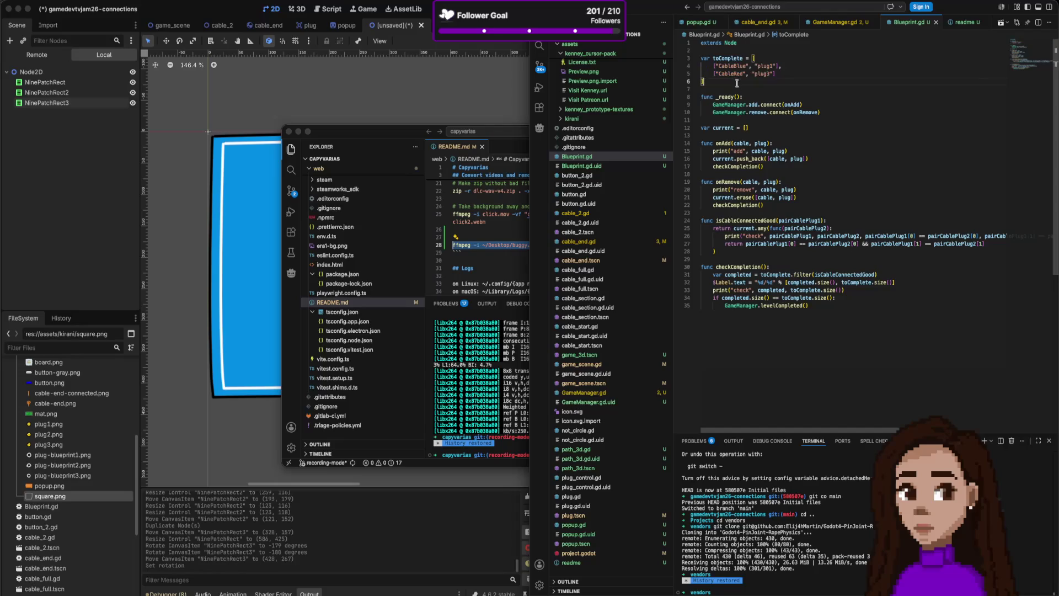
key("Return")
key("Return")
type("var ")
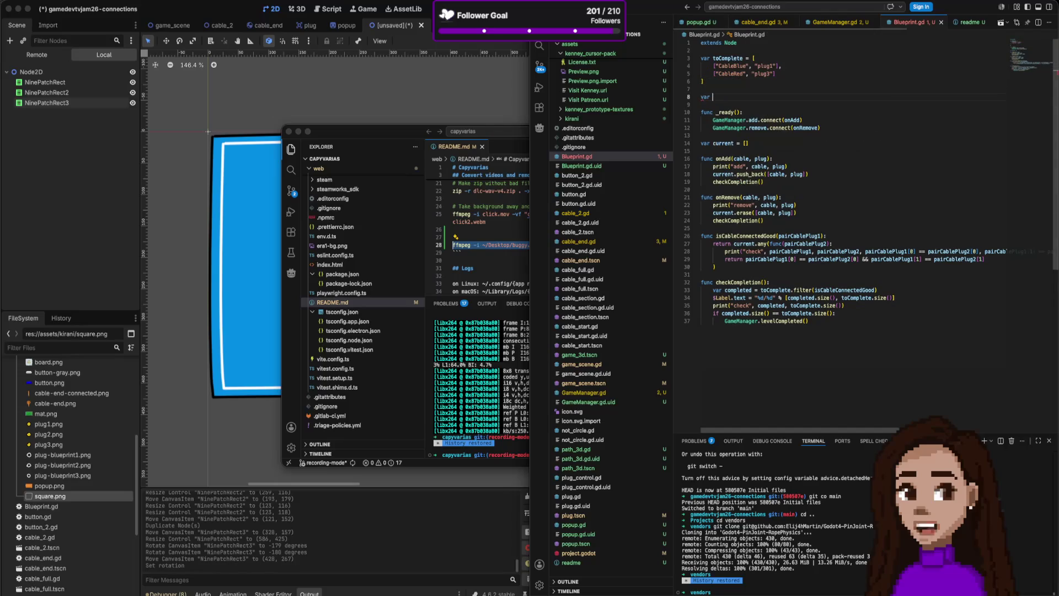
type("board = [")
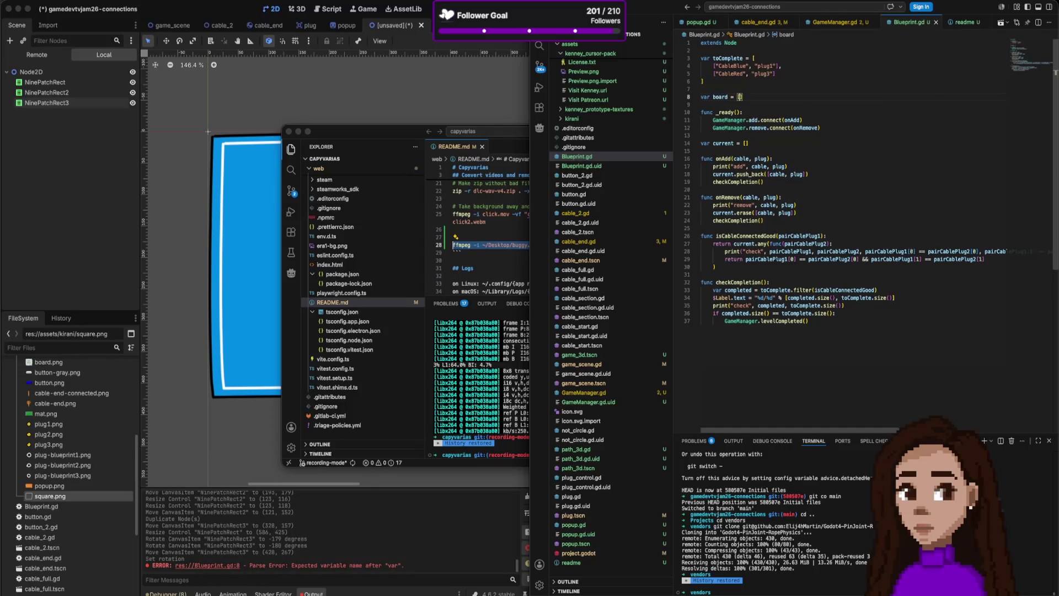
key("Return")
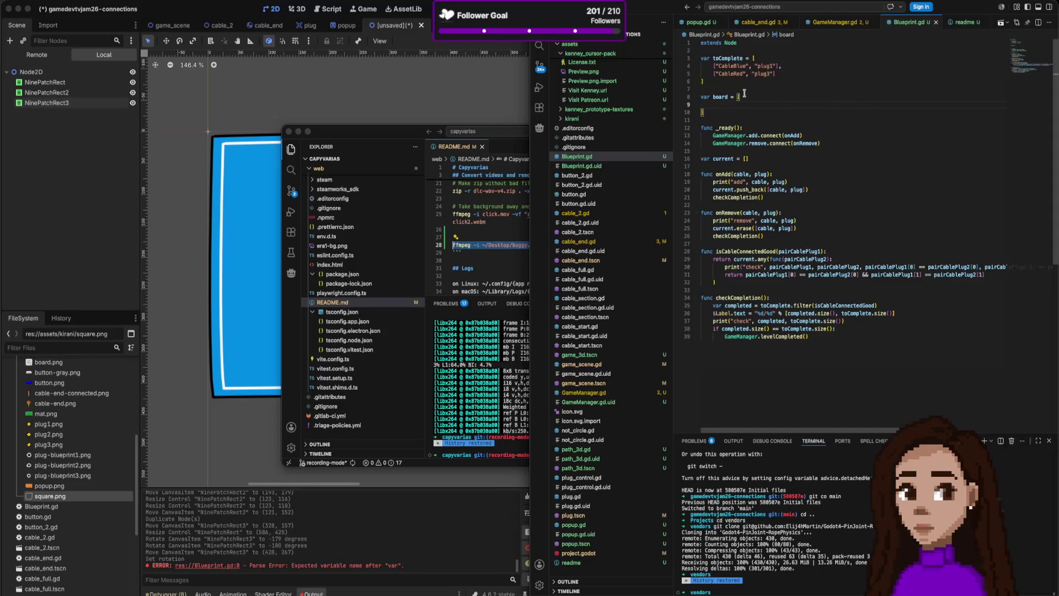
- Start the board dictionary with the entry "size": Vector2(2, 2)
type("[")
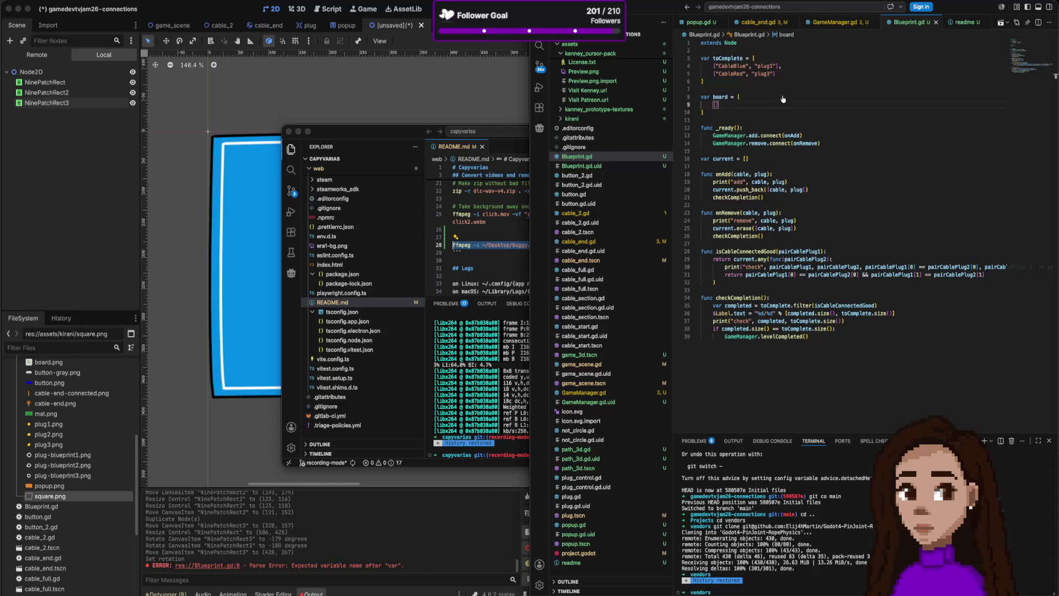
key("super+Tab")
key("super+Tab")
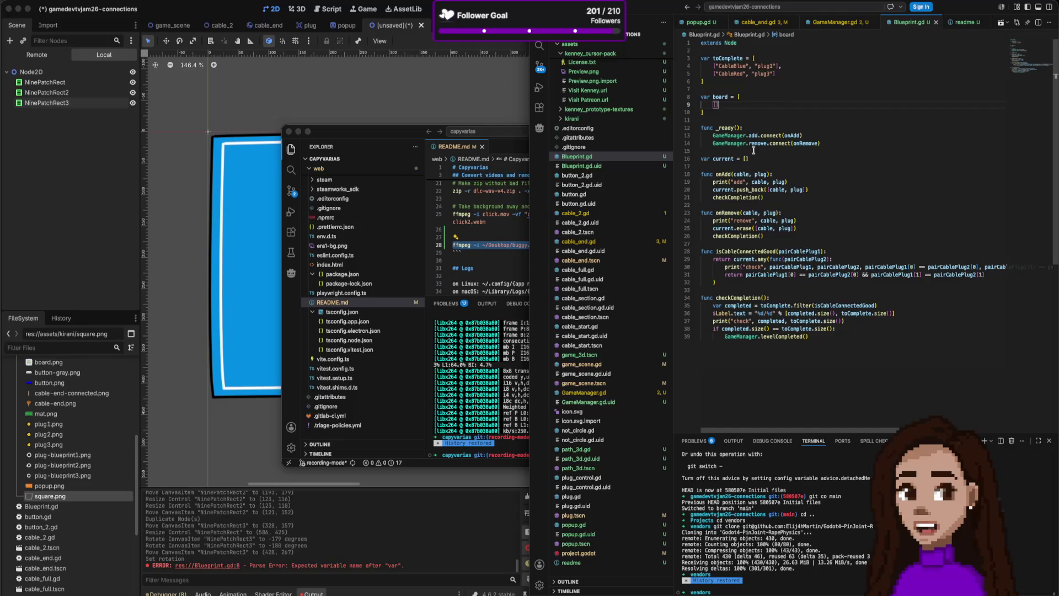
key("super+Tab")
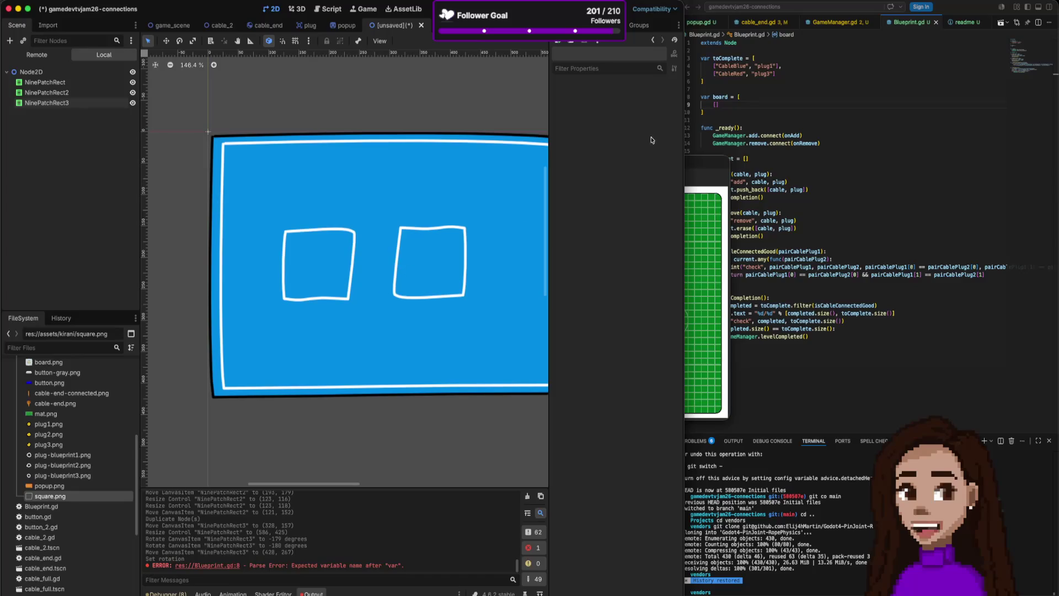
left_click(726, 107)
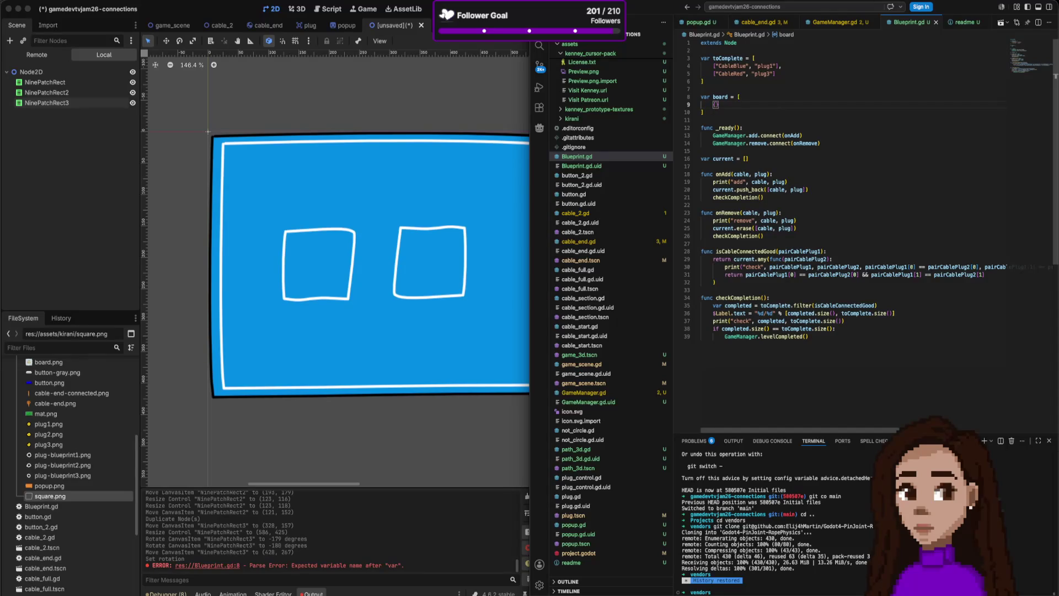
type("size:")
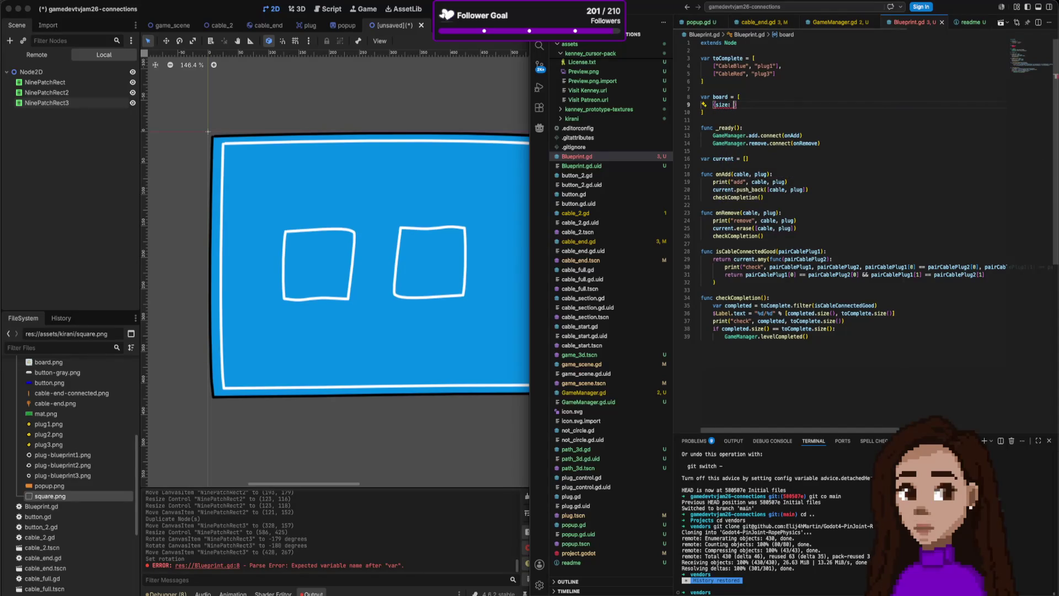
key("BackSpace")
key("BackSpace")
key("BackSpace")
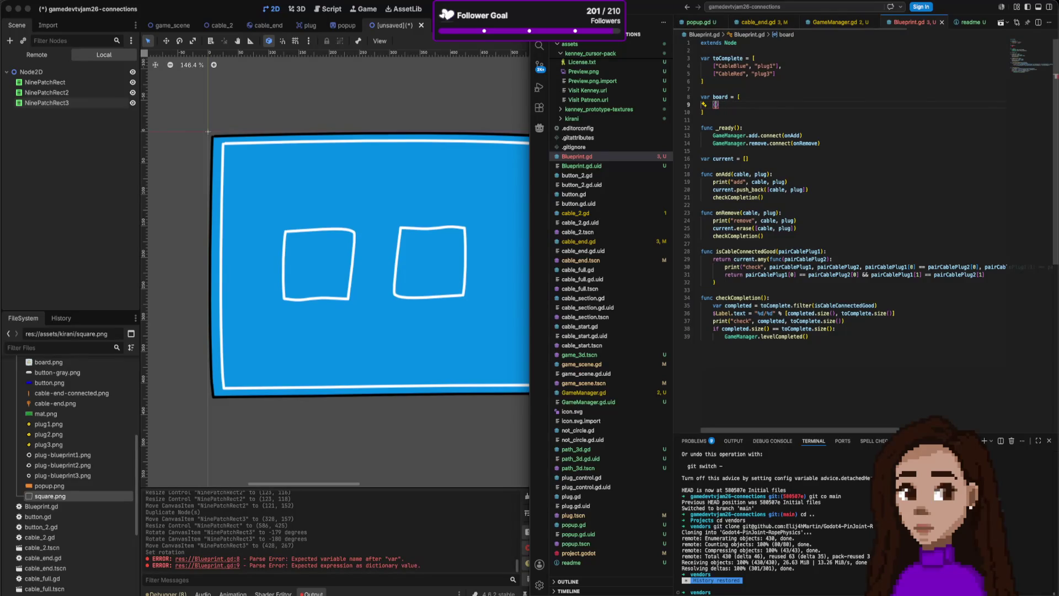
type("si")
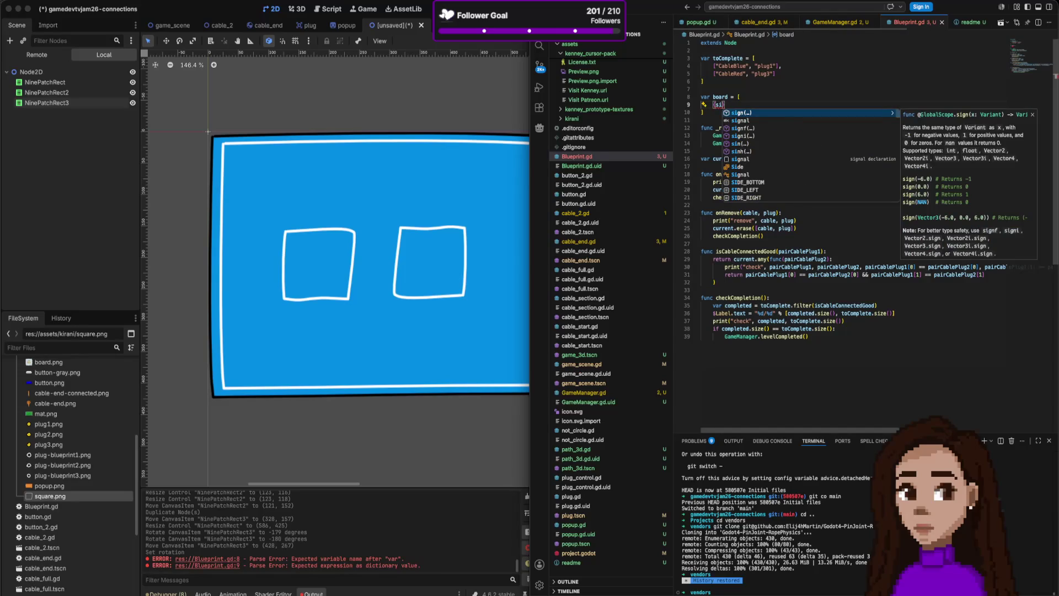
type("ze: Vector2")
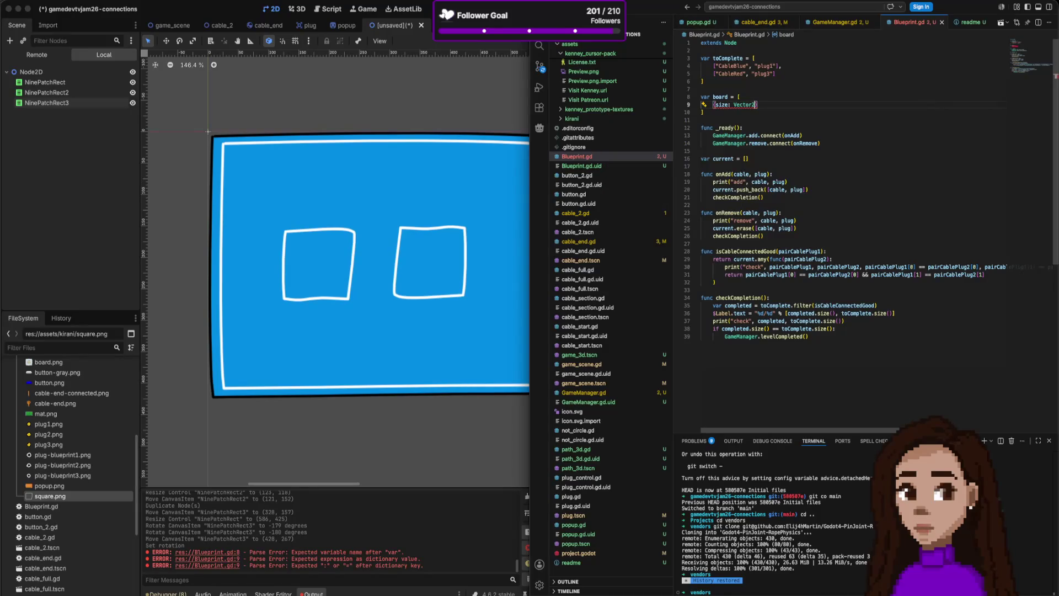
type("(")
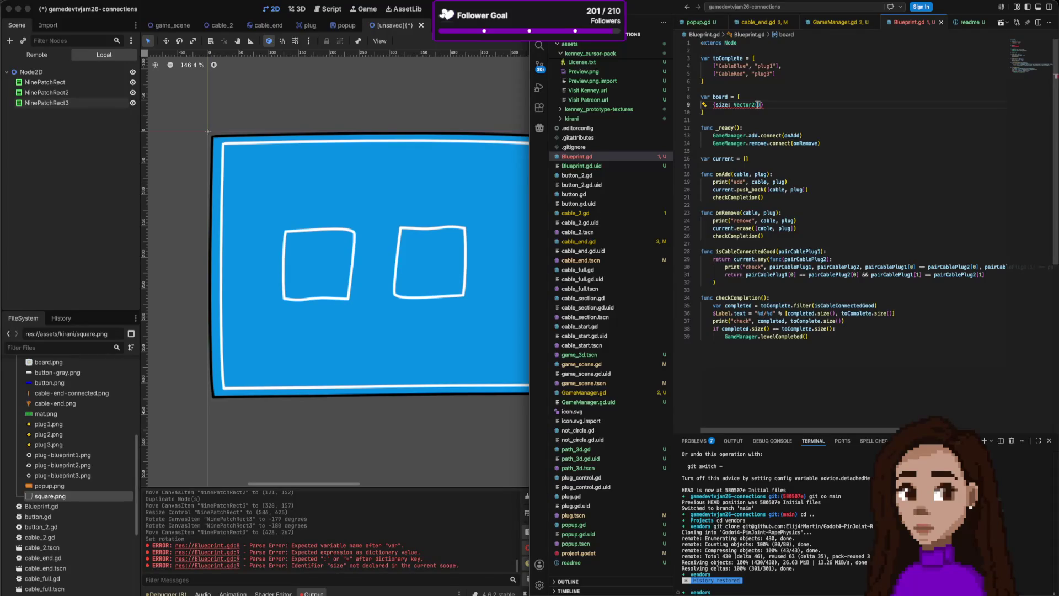
type("2, 2")
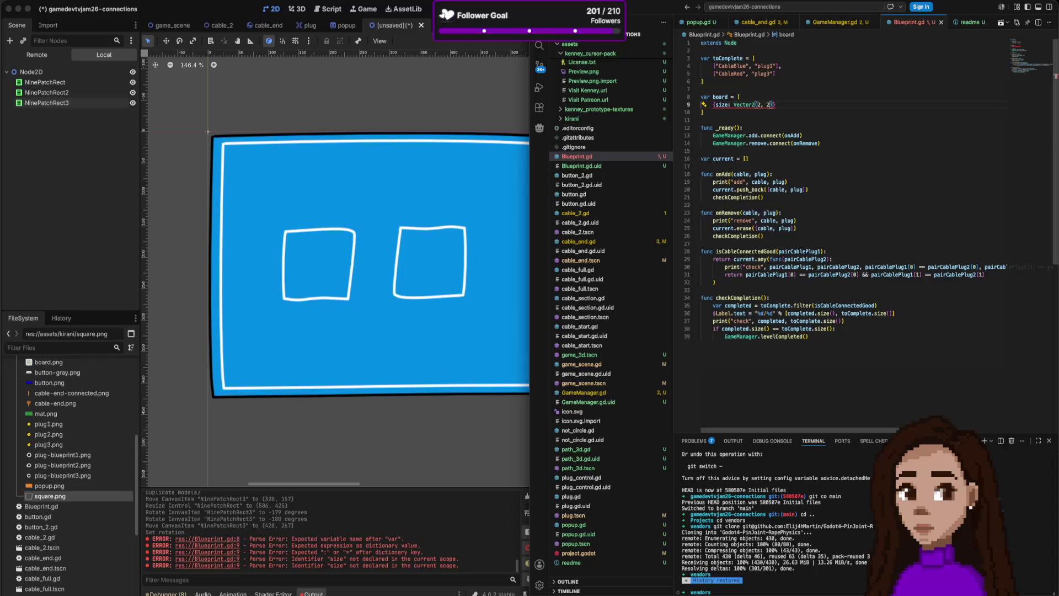
mouse_move(753, 107)
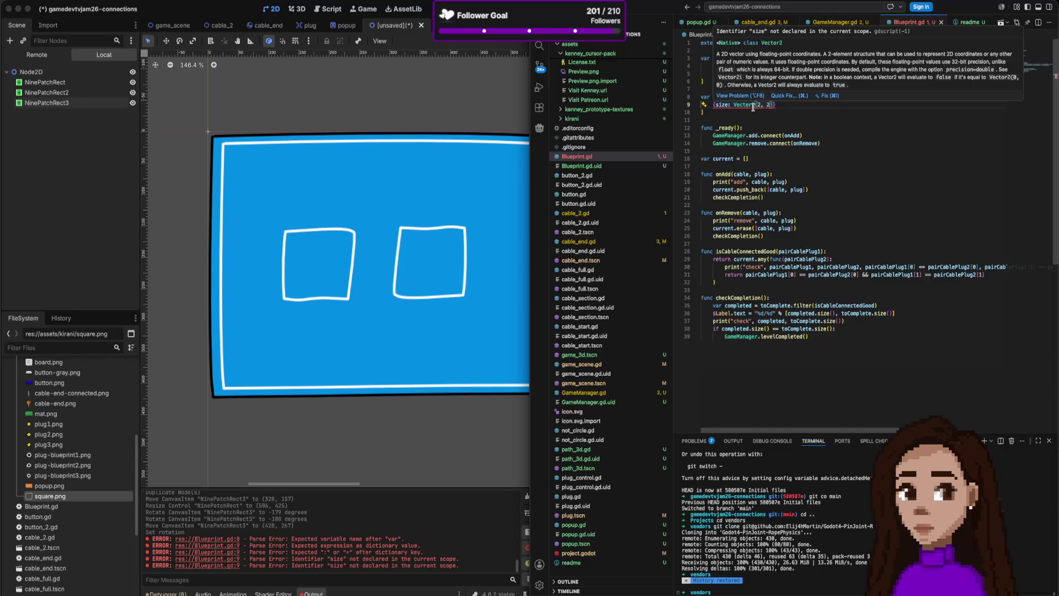
key("super+Left")
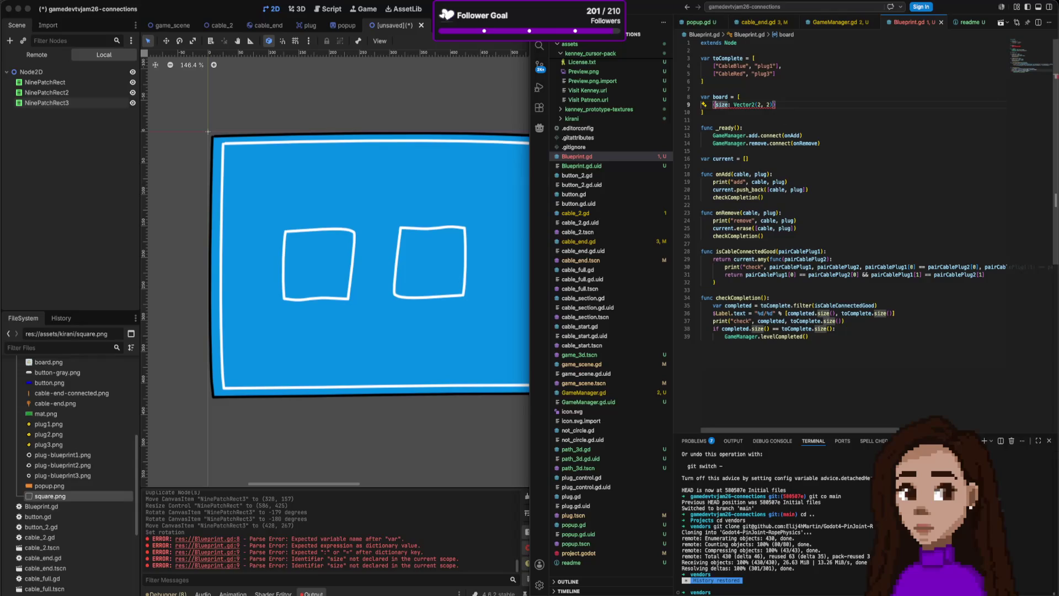
type("\"")
key("alt+Right")
type("\"")
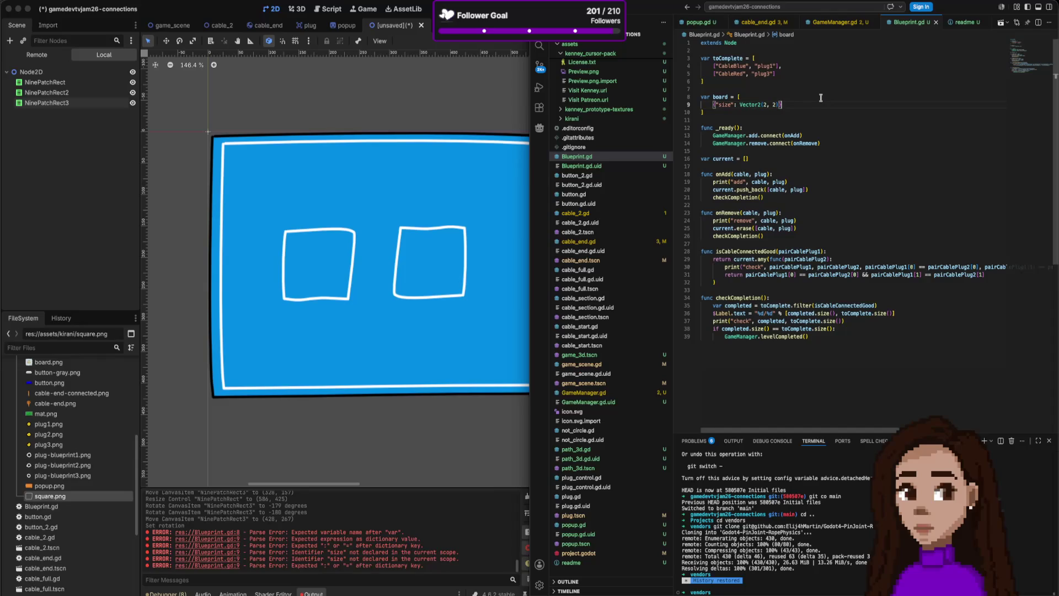
- Add an empty "plugs" list after size and expand it onto separate lines
type(",")
key("Return")
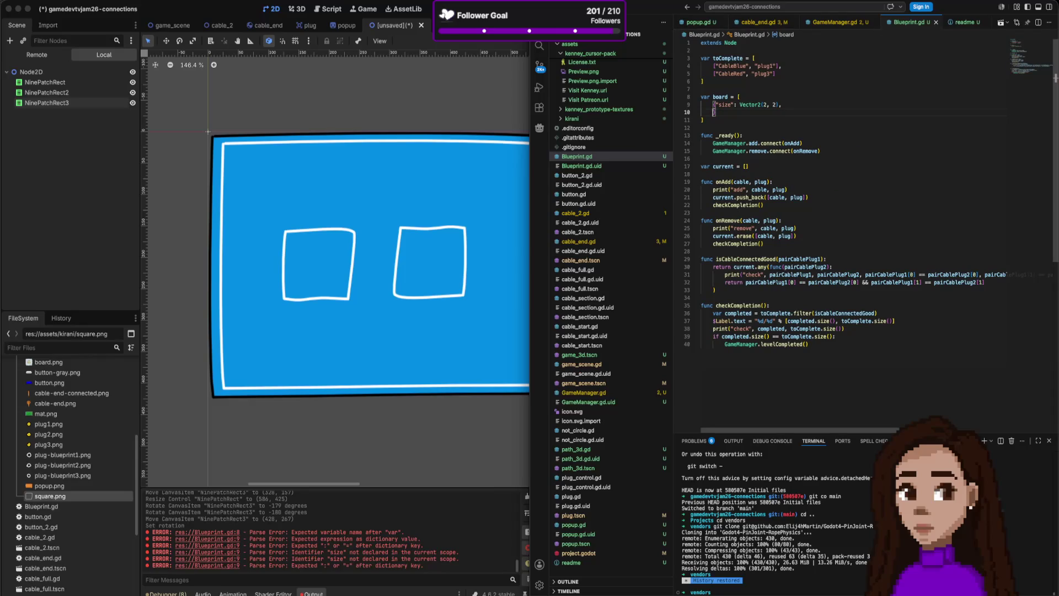
type("\"plugs\": [")
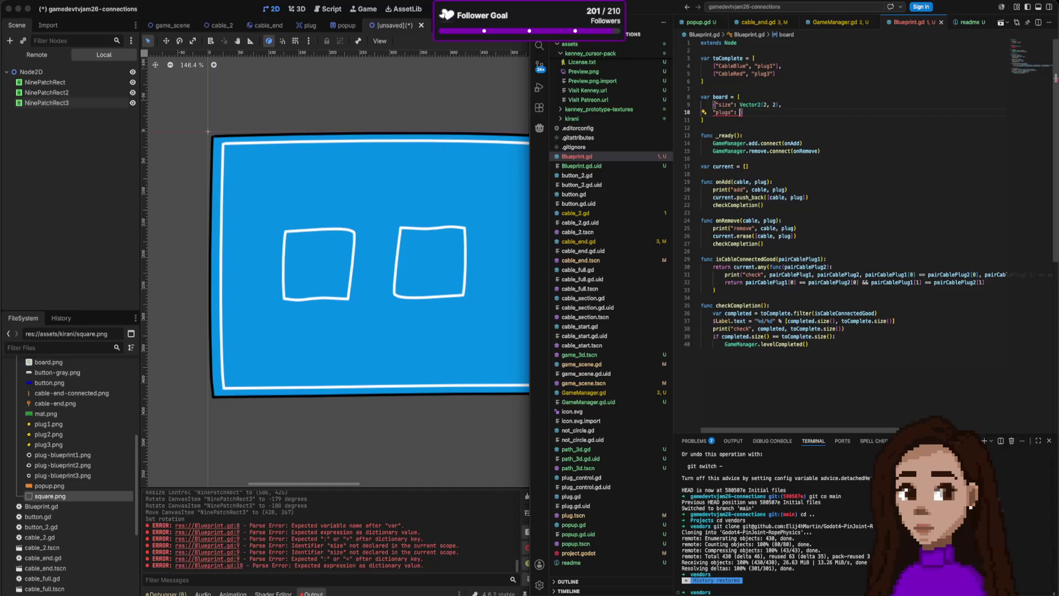
key("BackSpace")
type("[")
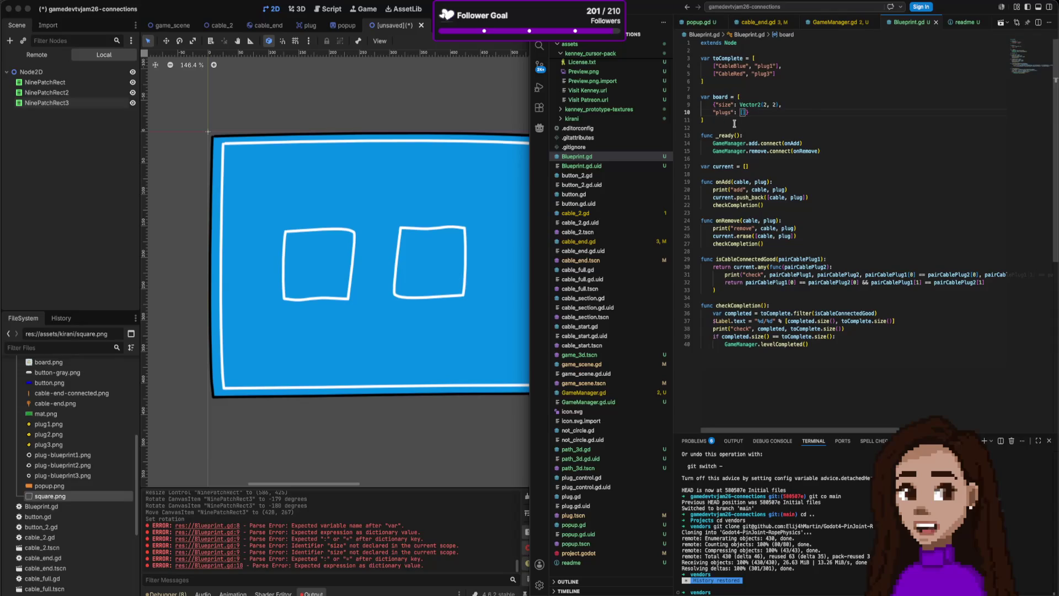
left_click(773, 67)
left_click(822, 88)
left_click(744, 112)
key("Return")
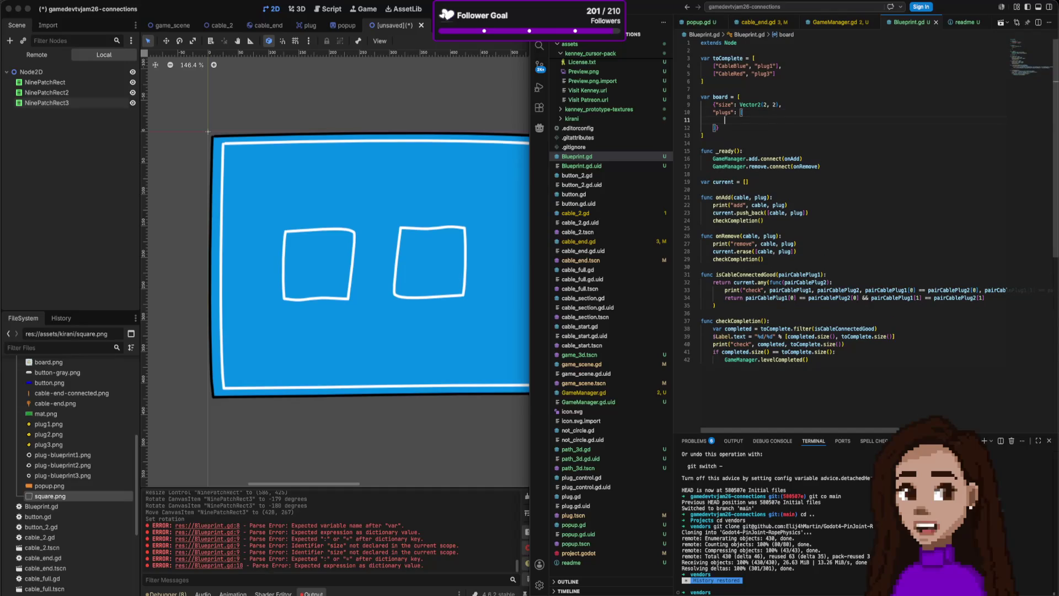
- Add a plugs entry with "name": "plug1" and "position": Vector2(0,0)
type("{\"")
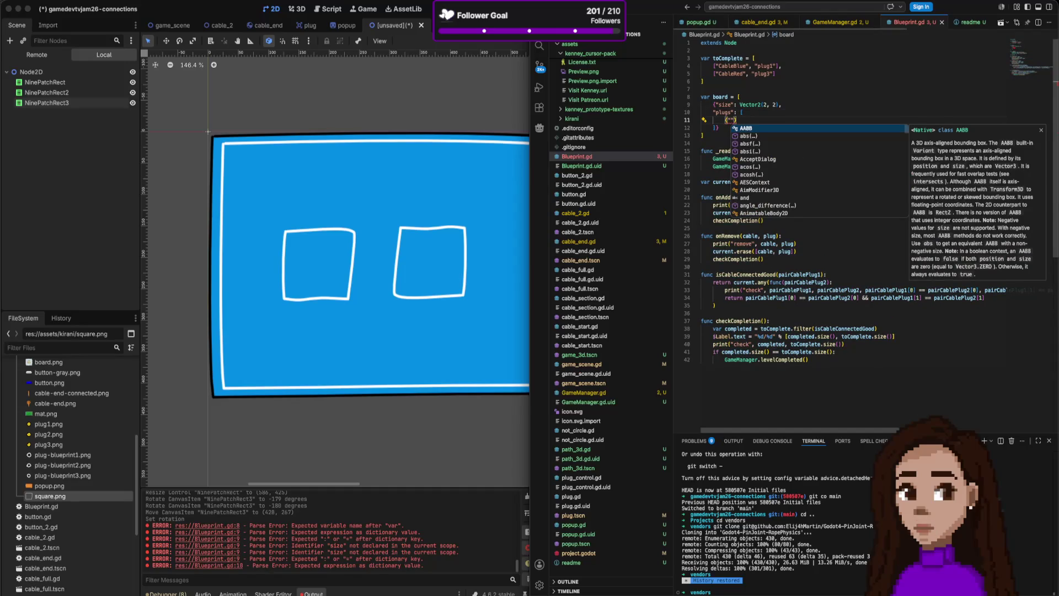
type("name\": ")
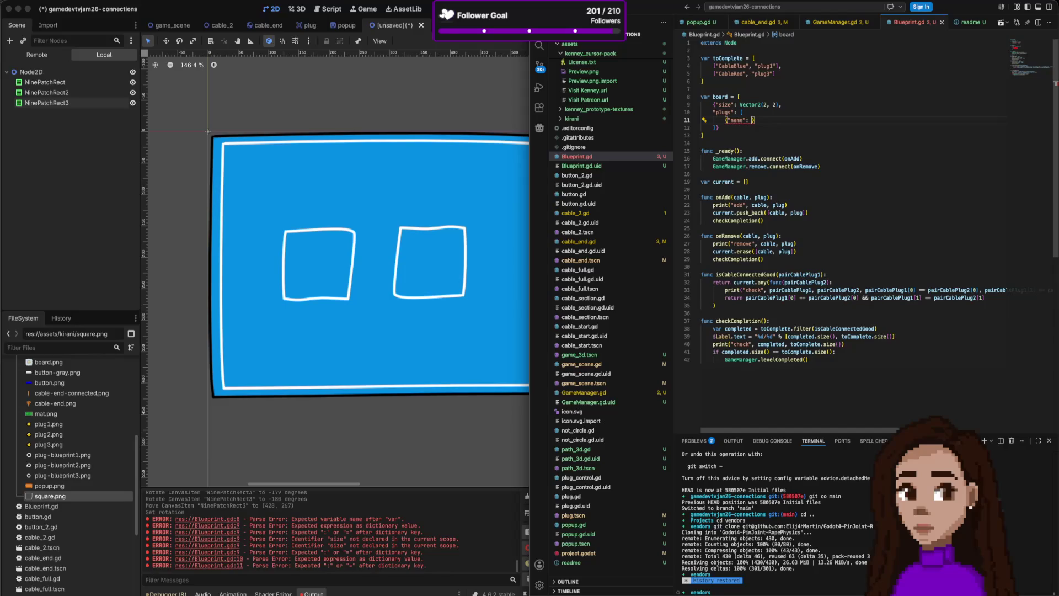
type("\"pl")
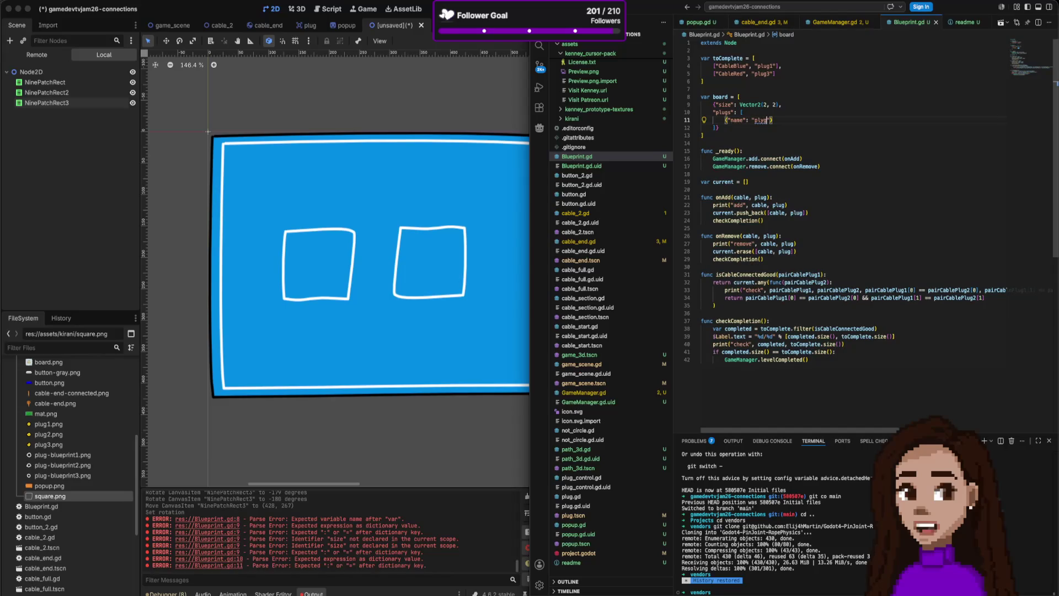
type("ug1\"")
type(",")
key("Return")
type("posit")
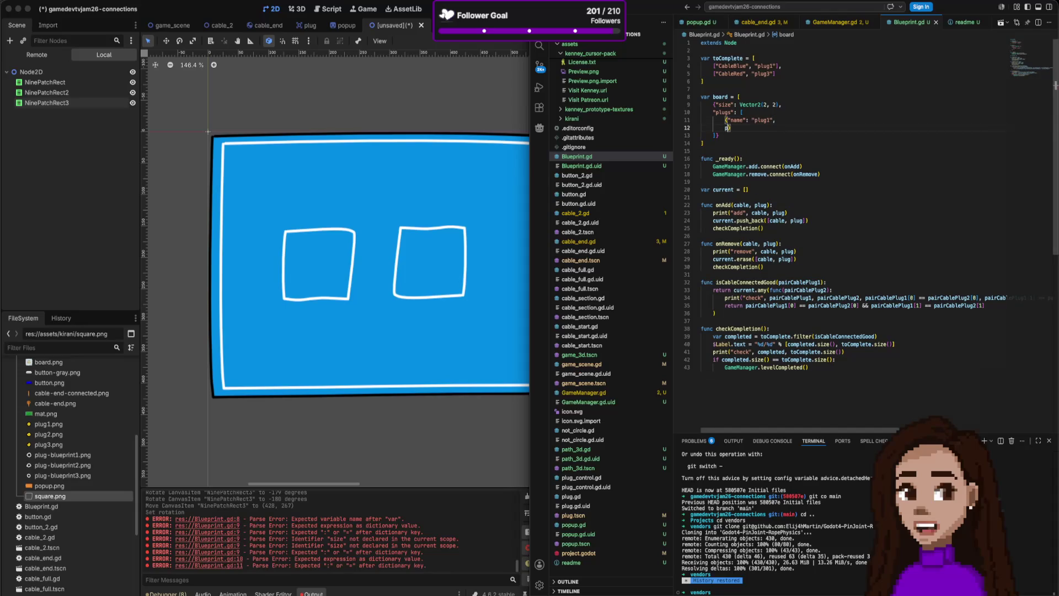
key("BackSpace")
key("BackSpace")
key("BackSpace")
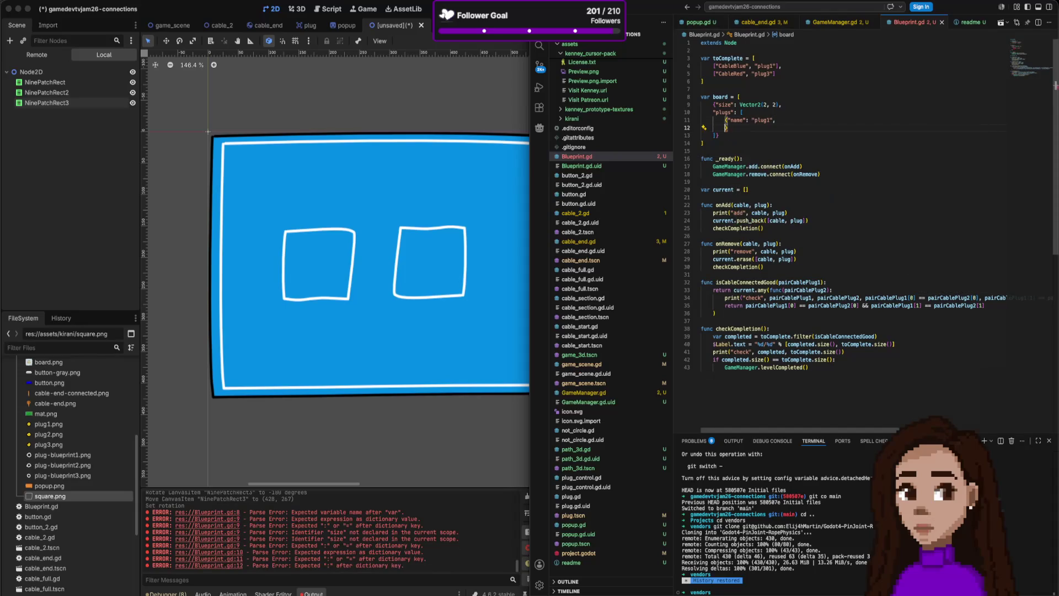
type("position\": ")
type("\"")
key("BackSpace")
type("Vector2(0")
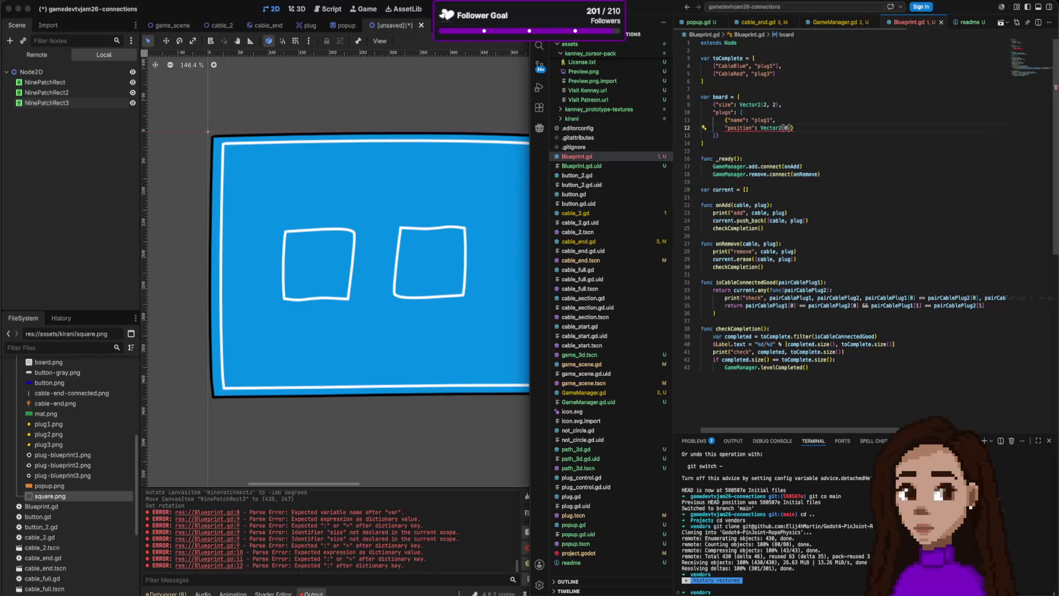
type(",0")
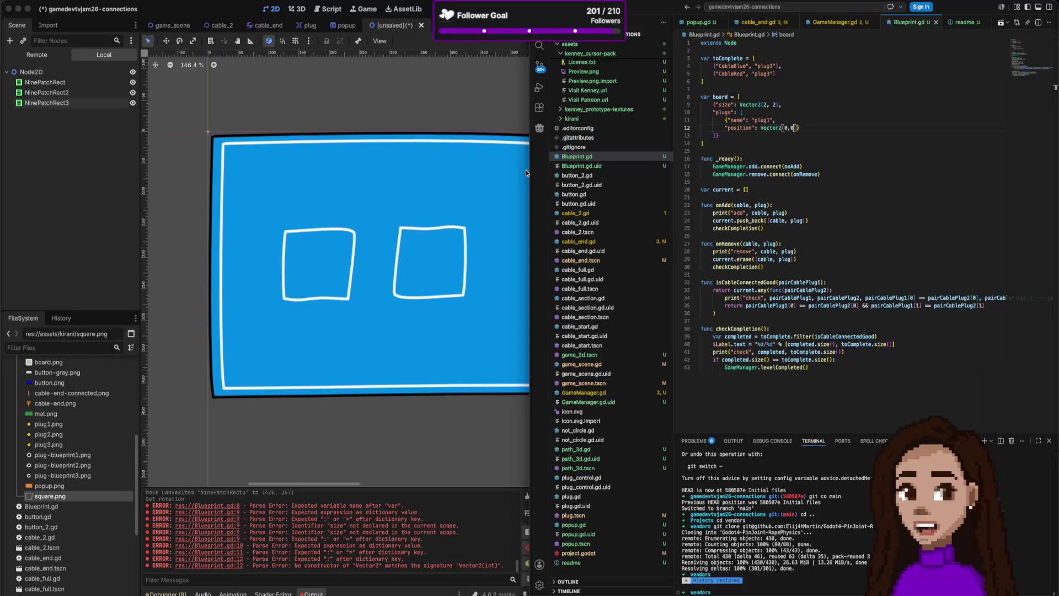
- Test-run the game in Godot with Cmd+B, then close the game window
left_click(483, 203)
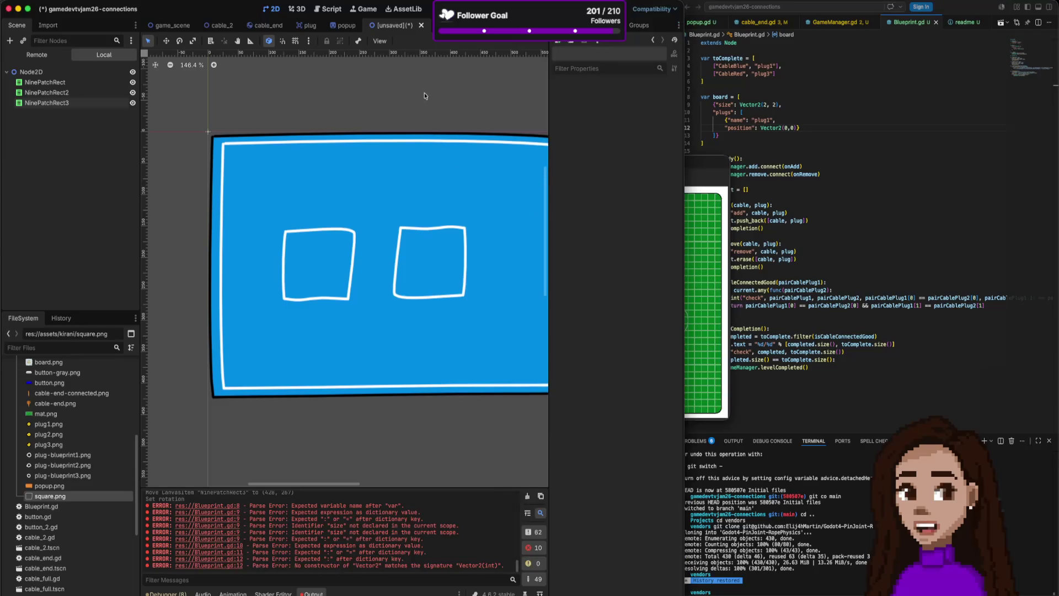
key("super+b")
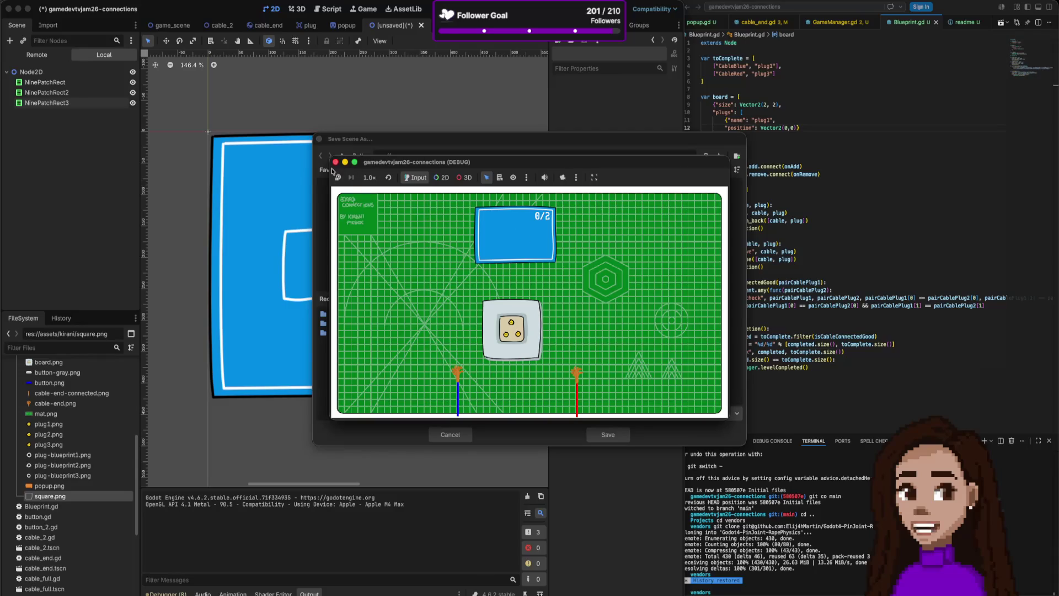
left_click(336, 161)
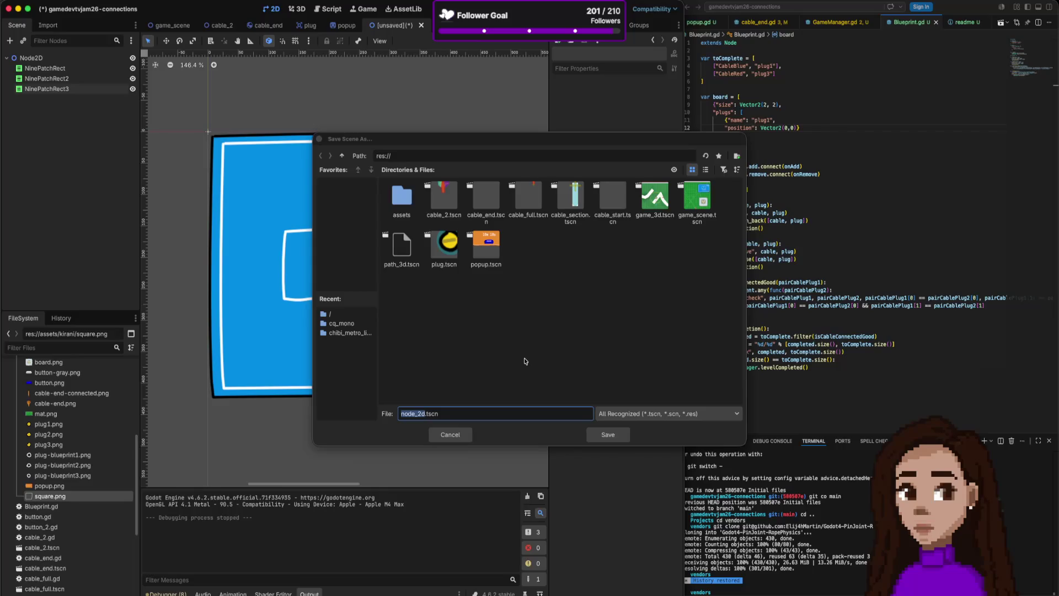
- Name the new panel scene file BlueprintBase.tscn and save it
left_click(408, 415)
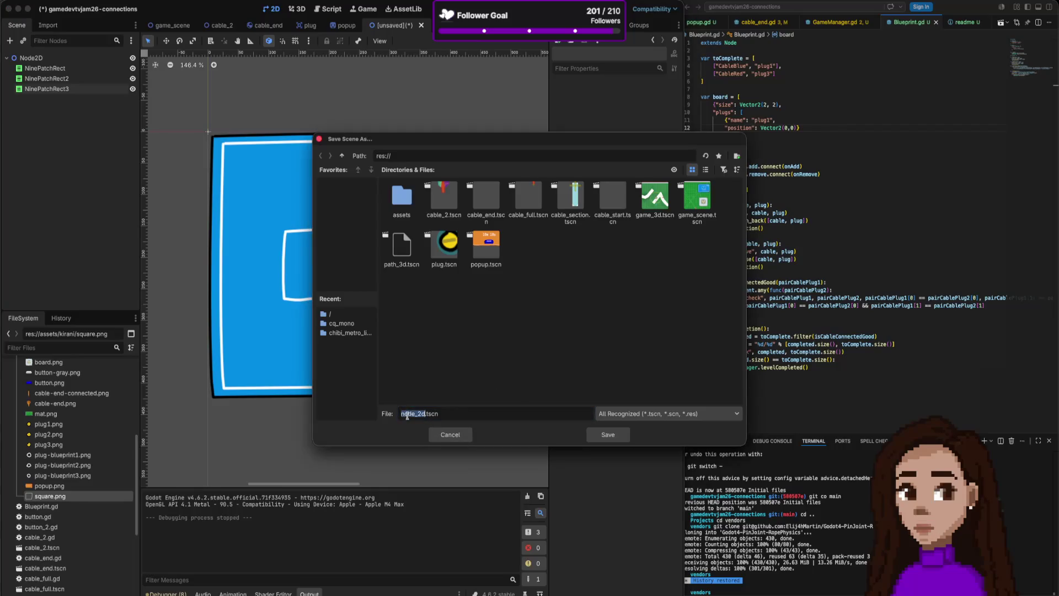
type("GenericB")
type("luep")
type("rint")
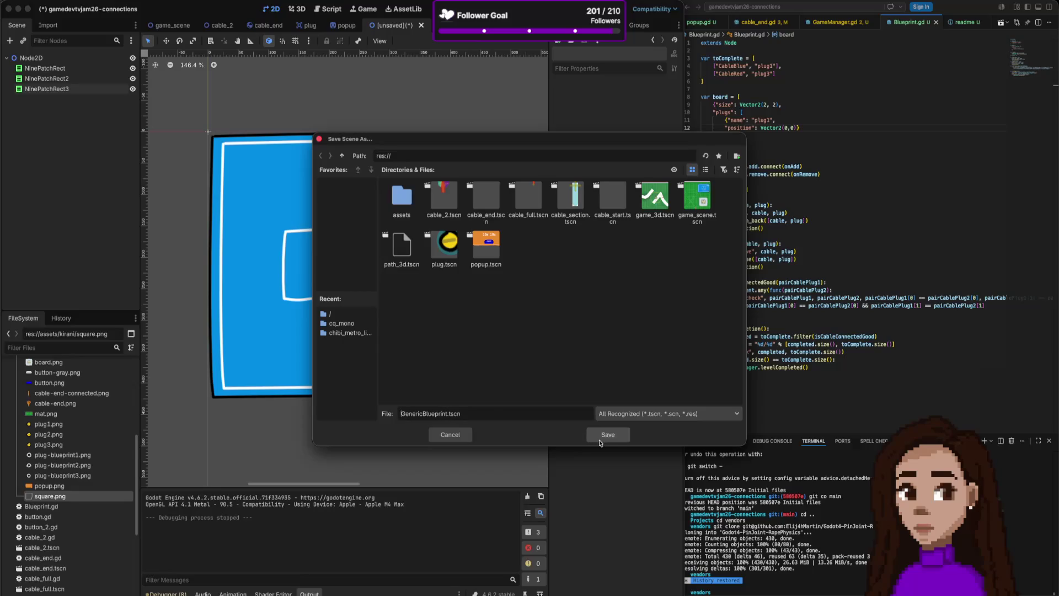
left_click_drag(423, 415, 391, 416)
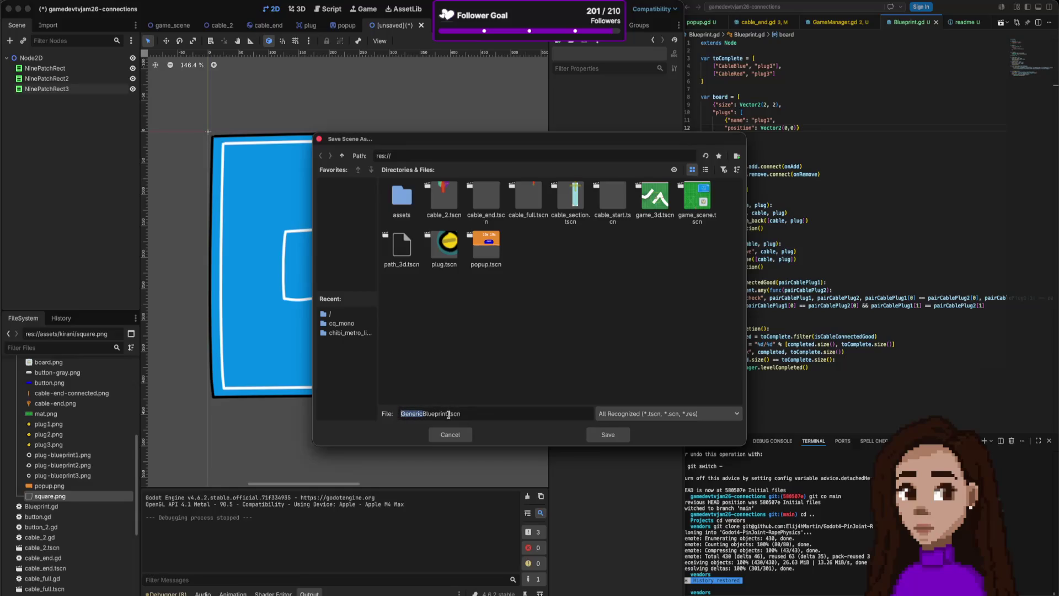
key("BackSpace")
key("alt+Right")
type("Bas")
left_click(600, 434)
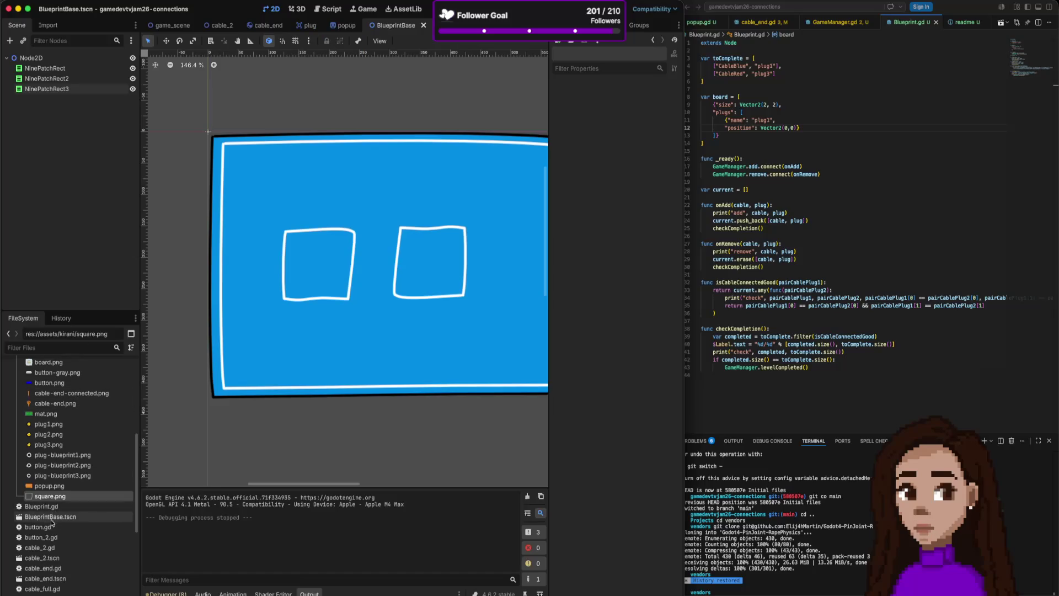
- Go back to the game_scene tab in Godot, then switch over to Affinity
scroll(51, 520, "down", 1)
scroll(50, 519, "down", 5)
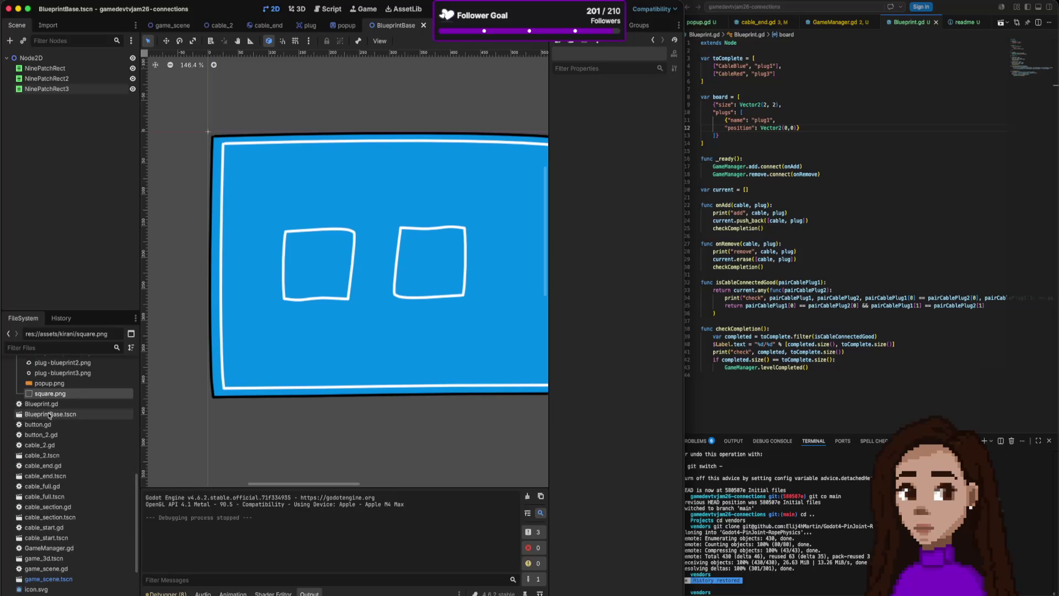
scroll(62, 489, "down", 3)
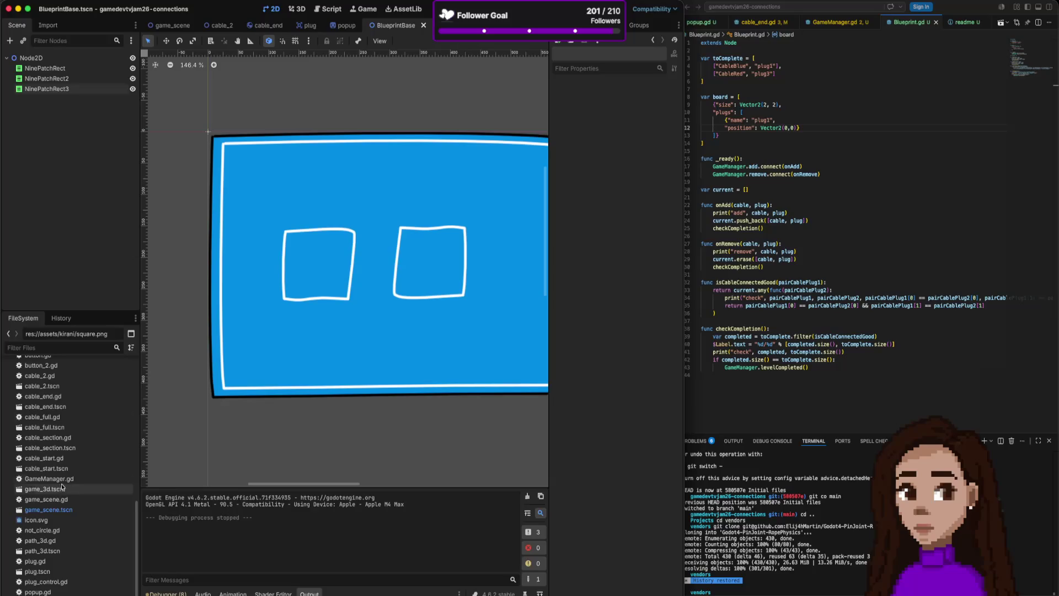
left_click(173, 27)
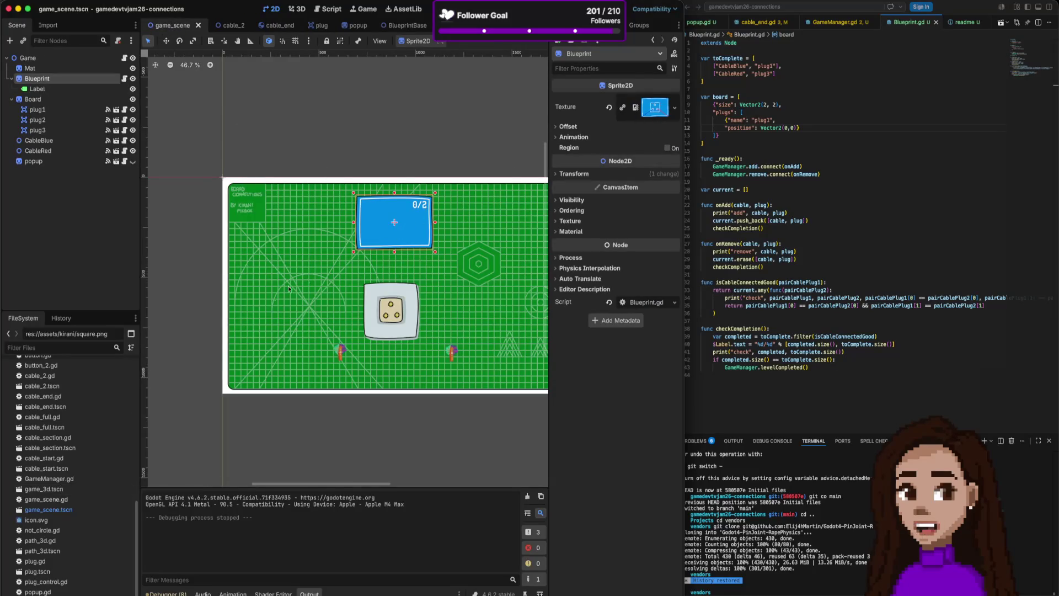
scroll(77, 435, "up", 8)
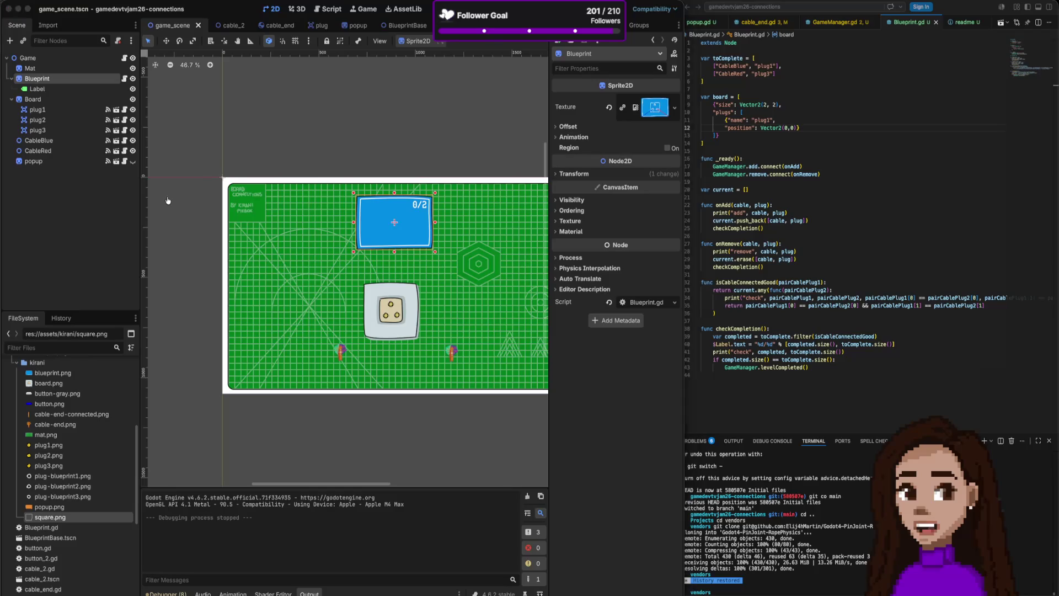
key("super+Tab")
scroll(763, 150, "up", 5)
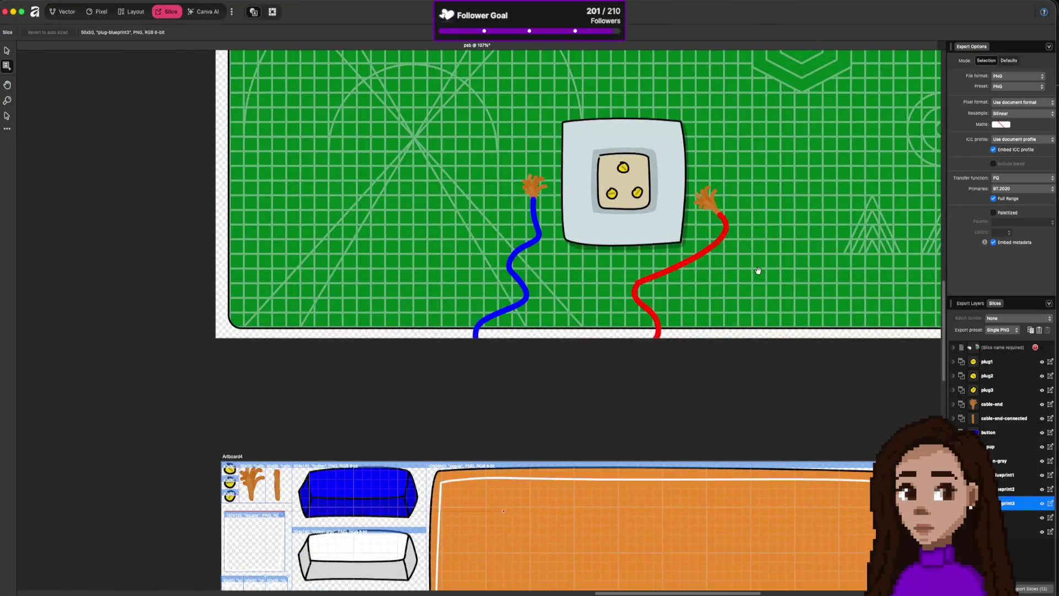
- Return to the Vector persona and export the selected blueprint panel as a PNG
scroll(758, 270, "up", 5)
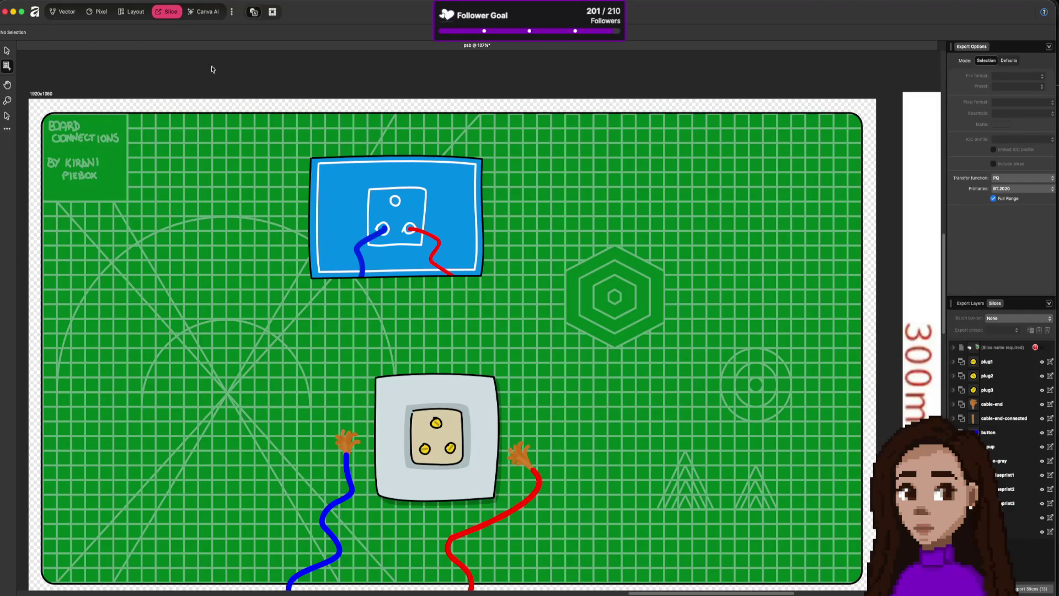
key("super+1")
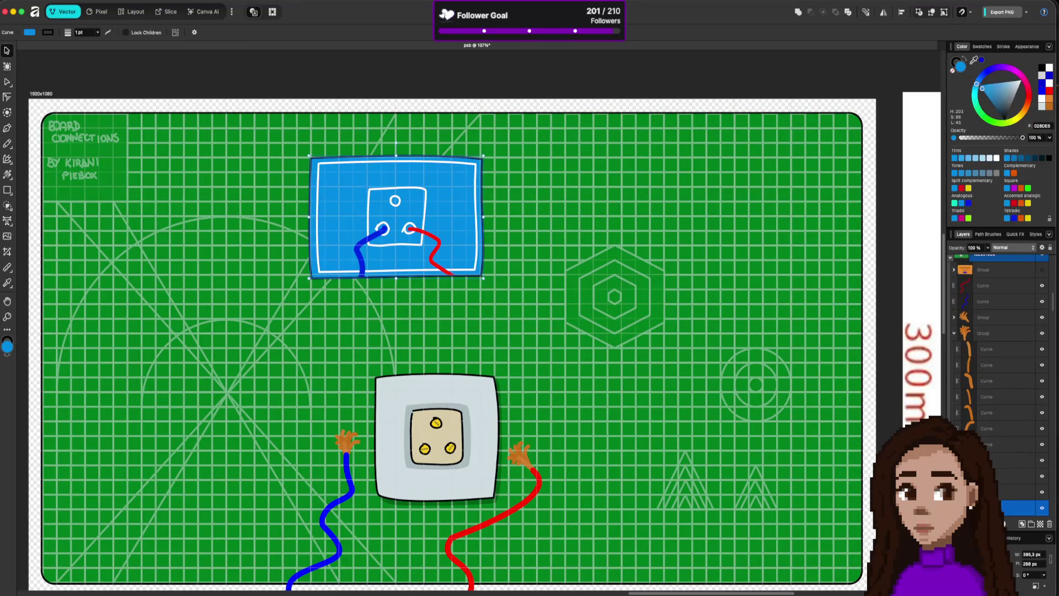
left_click(66, 0)
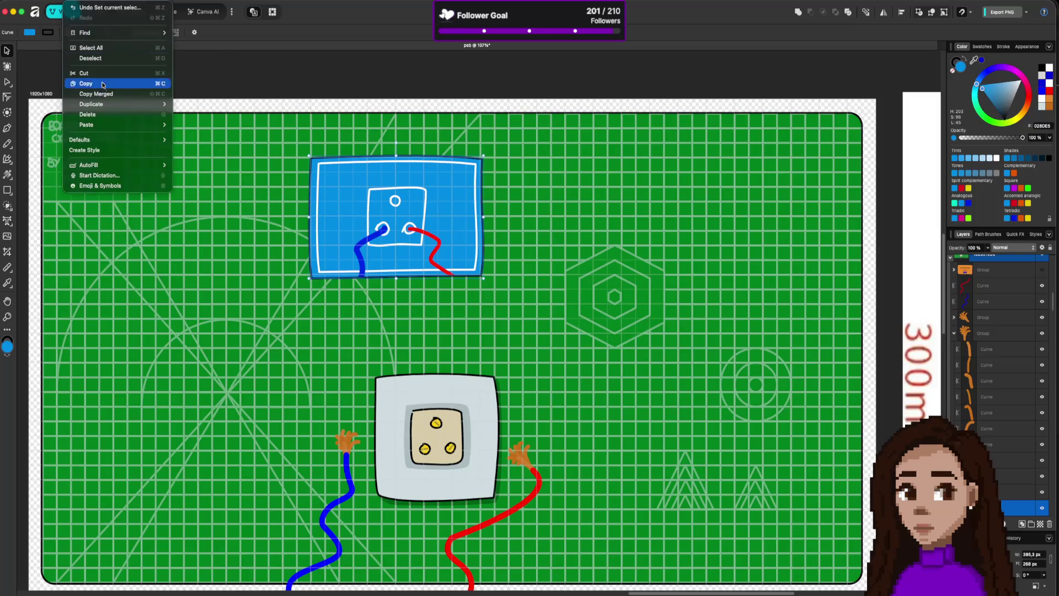
mouse_move(108, 230)
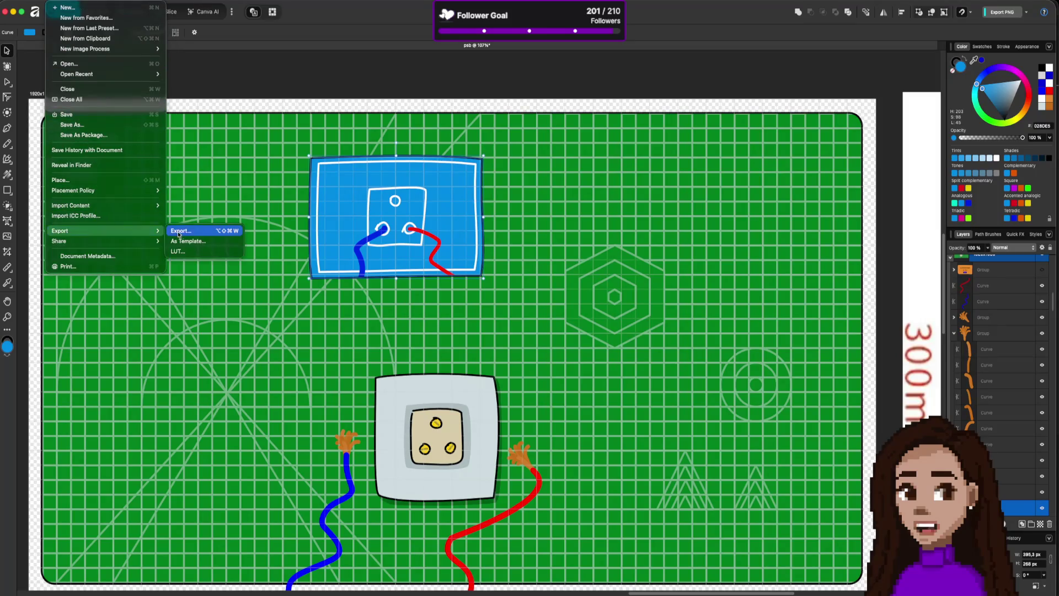
left_click(195, 234)
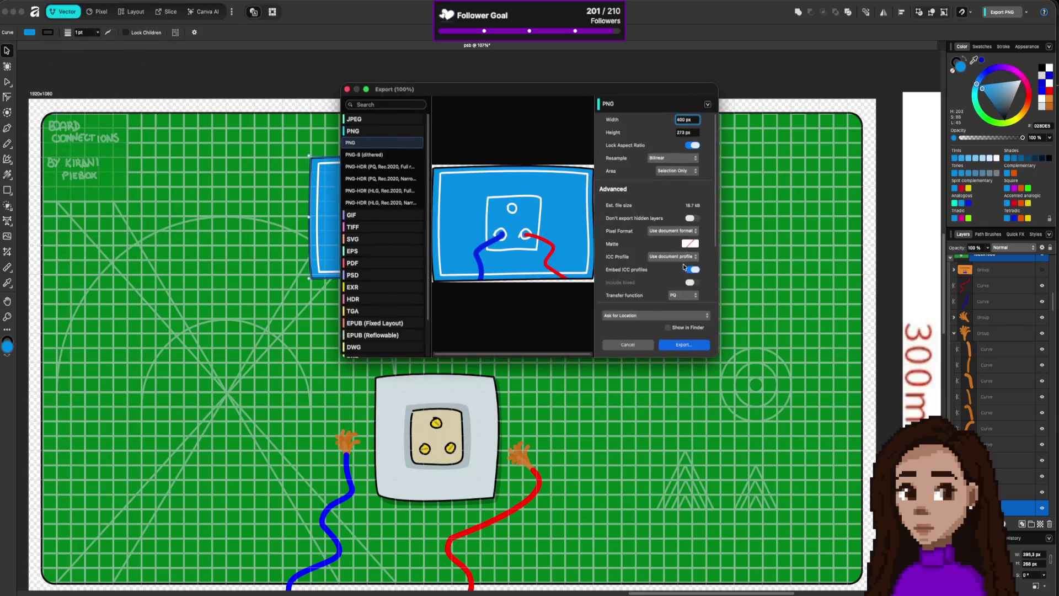
left_click(694, 345)
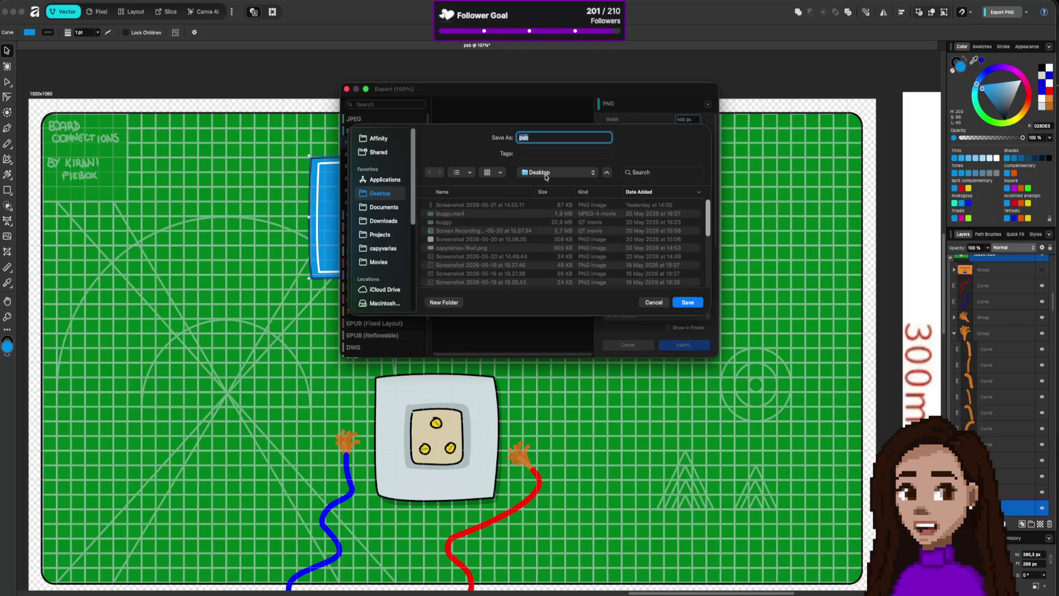
- Save the PNG over blueprint.png in the project's assets/kirani folder, replacing the old file
left_click(399, 235)
double_click(473, 205)
scroll(478, 218, "down", 10)
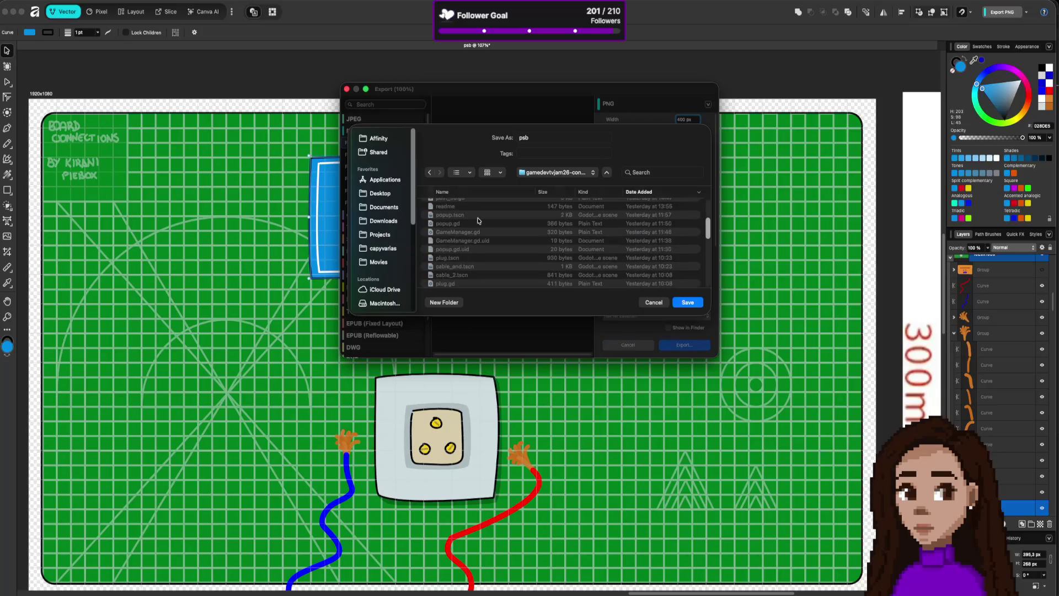
left_click(450, 264)
double_click(449, 263)
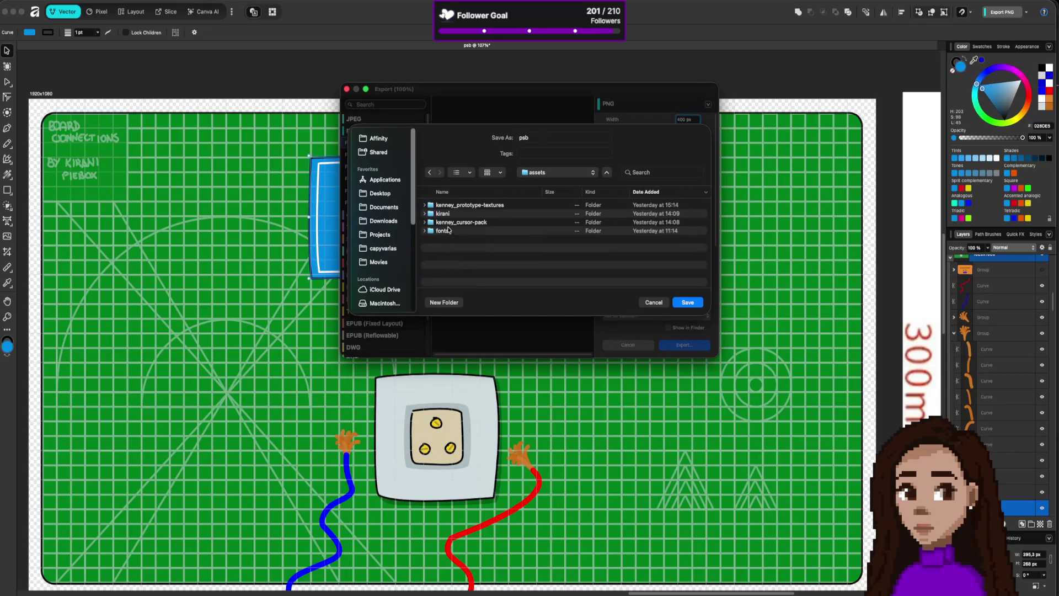
double_click(449, 214)
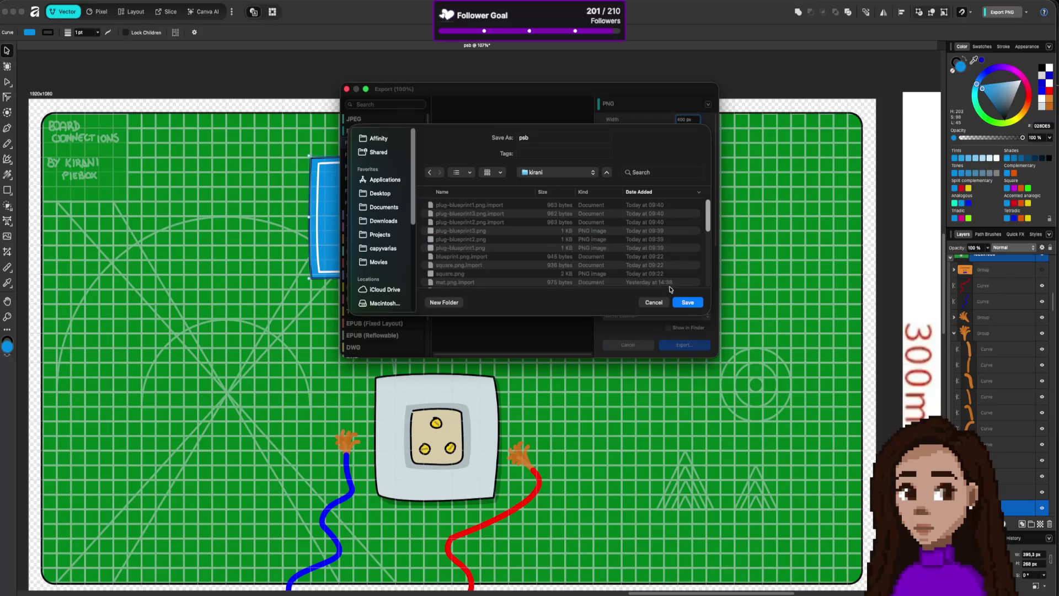
scroll(496, 241, "down", 1)
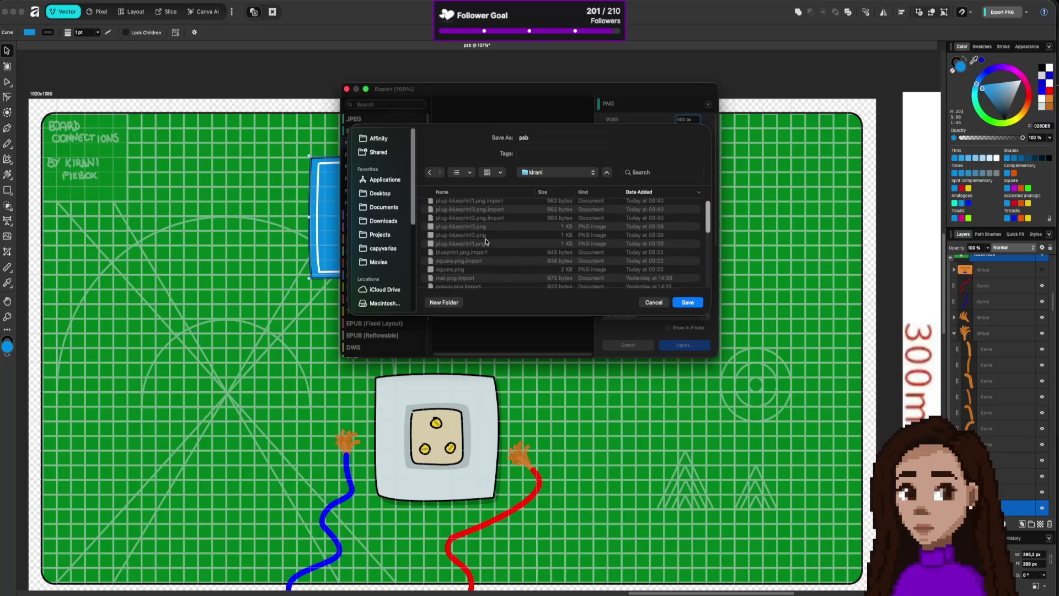
scroll(471, 284, "down", 1)
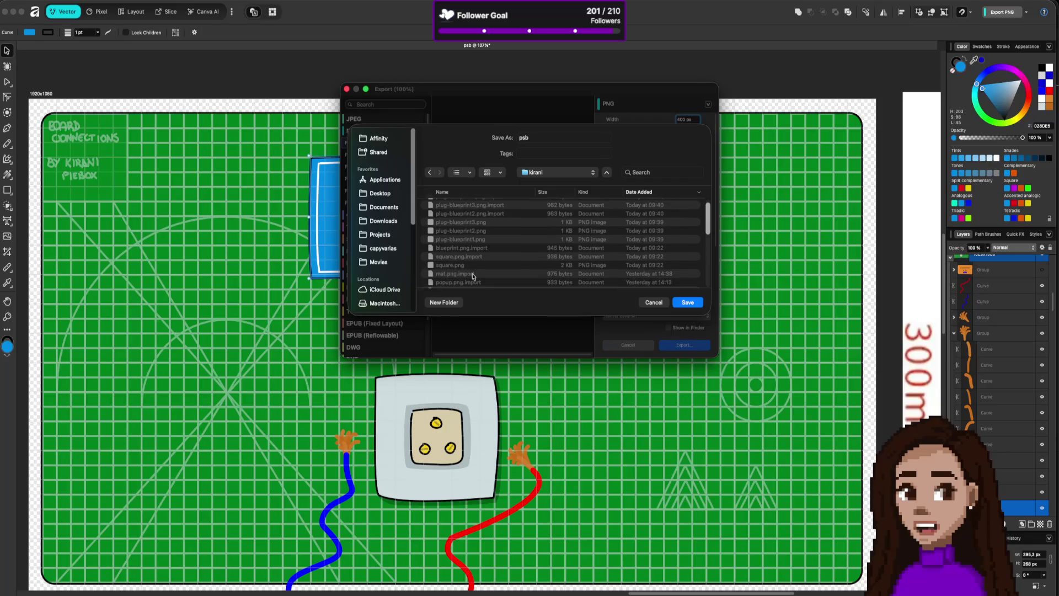
scroll(469, 252, "down", 3)
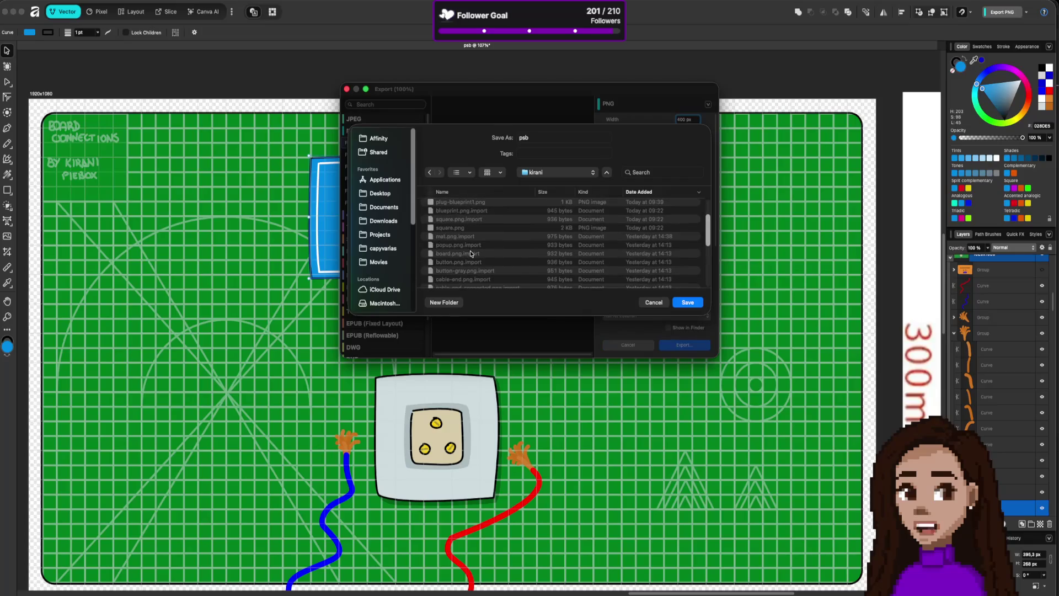
scroll(472, 256, "down", 5)
scroll(472, 255, "down", 3)
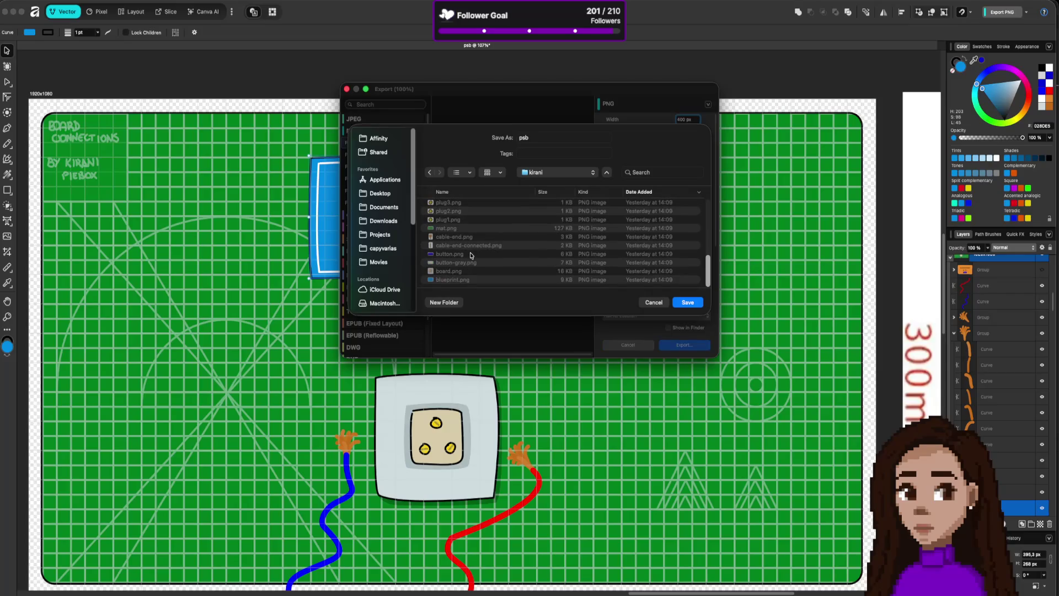
left_click(465, 278)
left_click(696, 304)
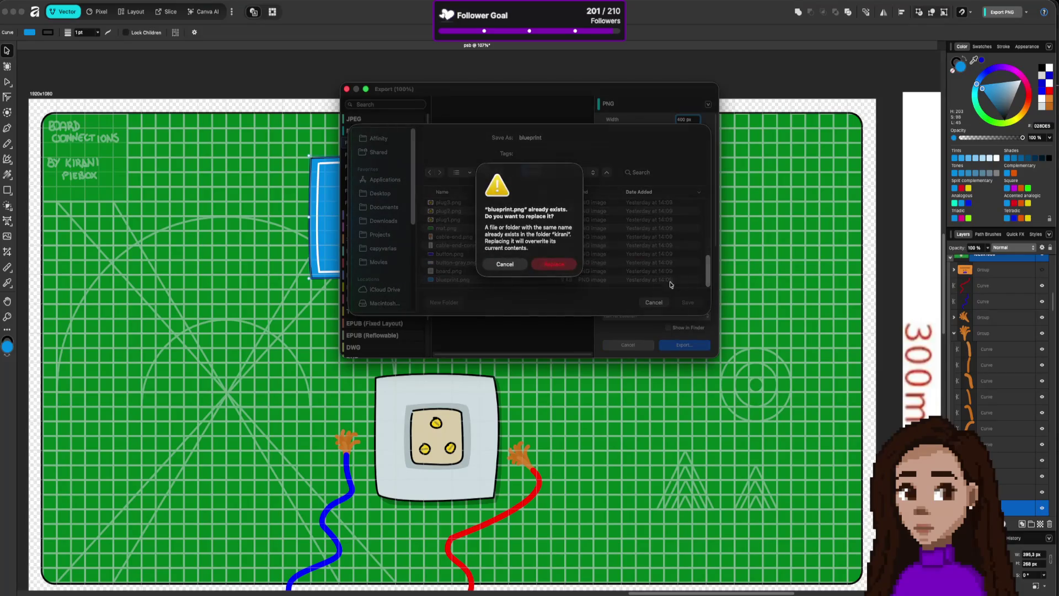
left_click(567, 267)
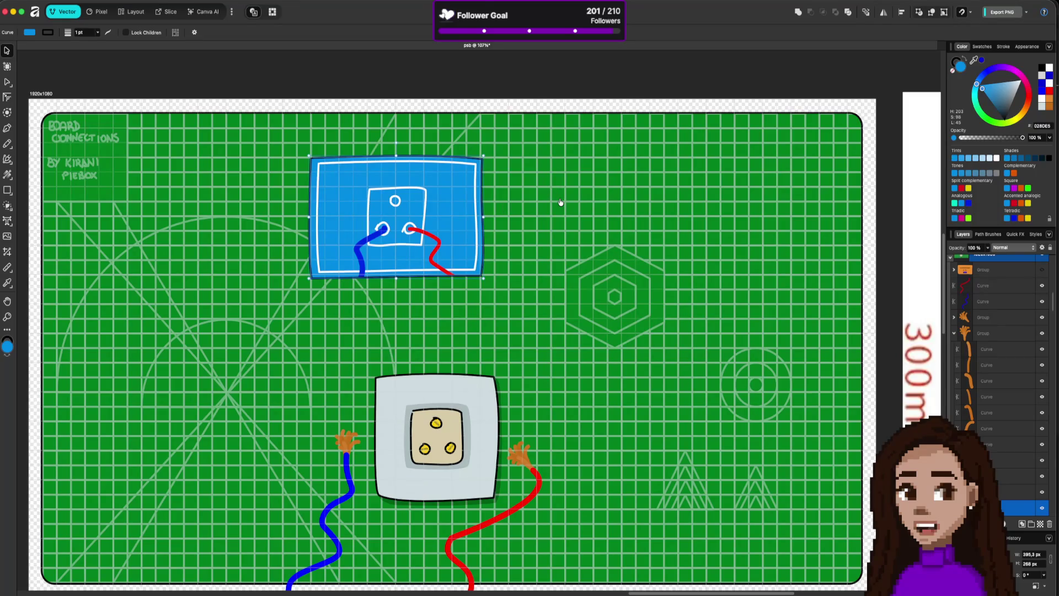
key("super+Tab")
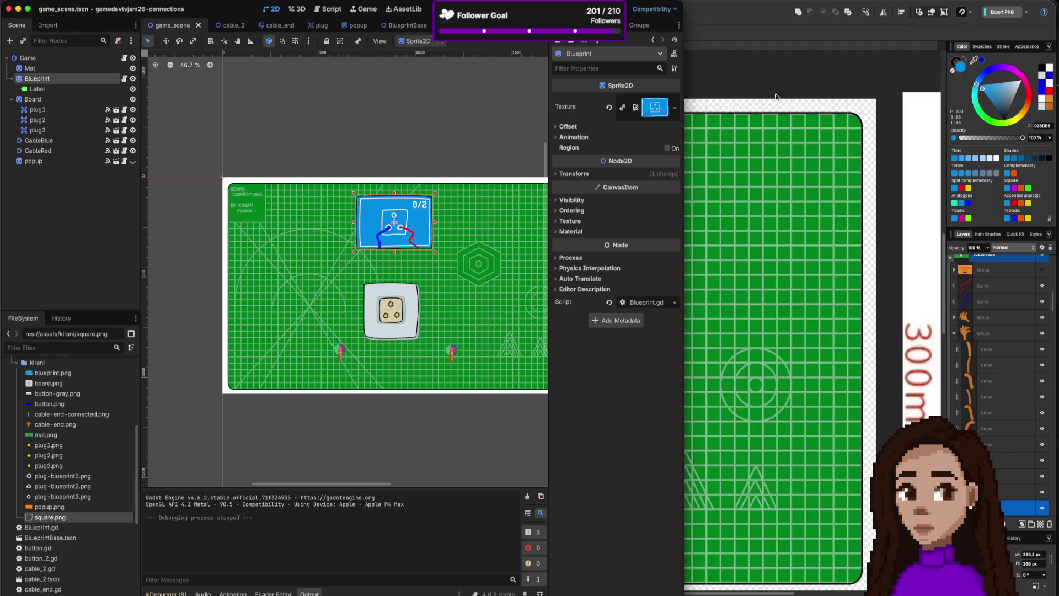
- Run the game, plug the blue and red cables in to finish the board, then play again
left_click(551, 9)
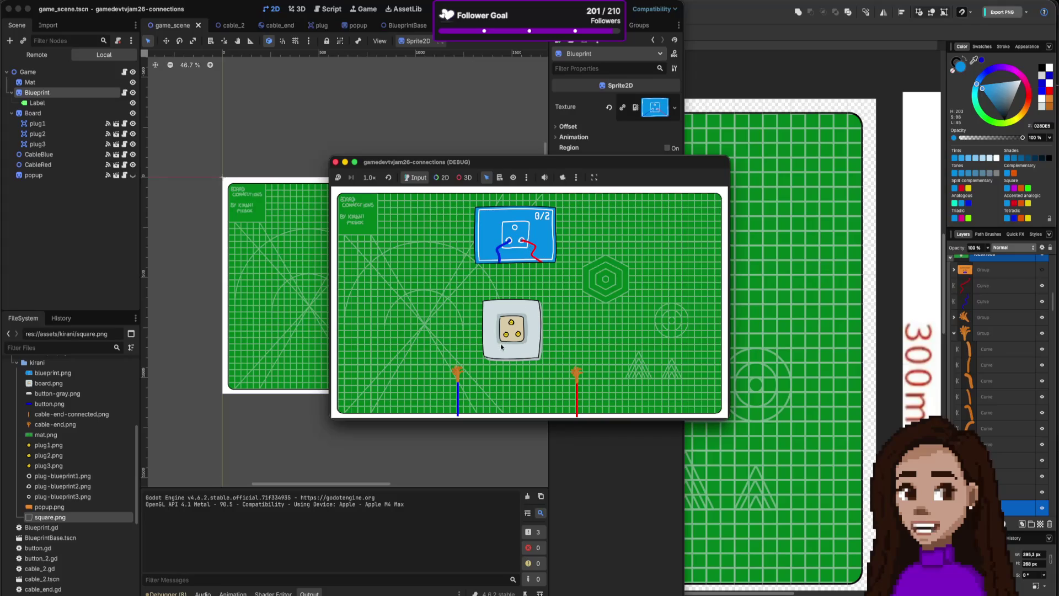
left_click_drag(457, 374, 506, 334)
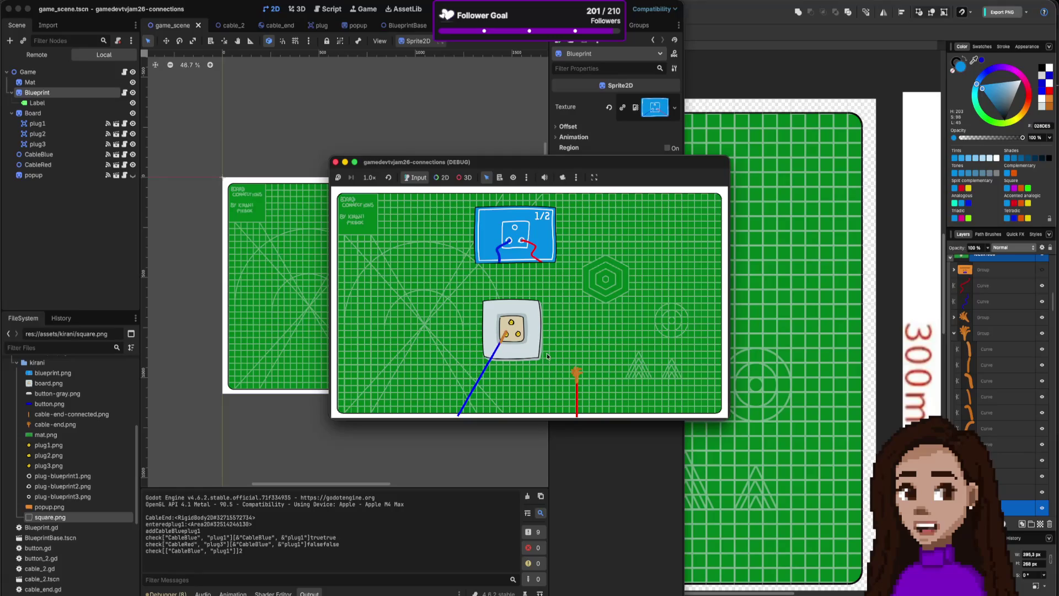
left_click_drag(576, 373, 518, 334)
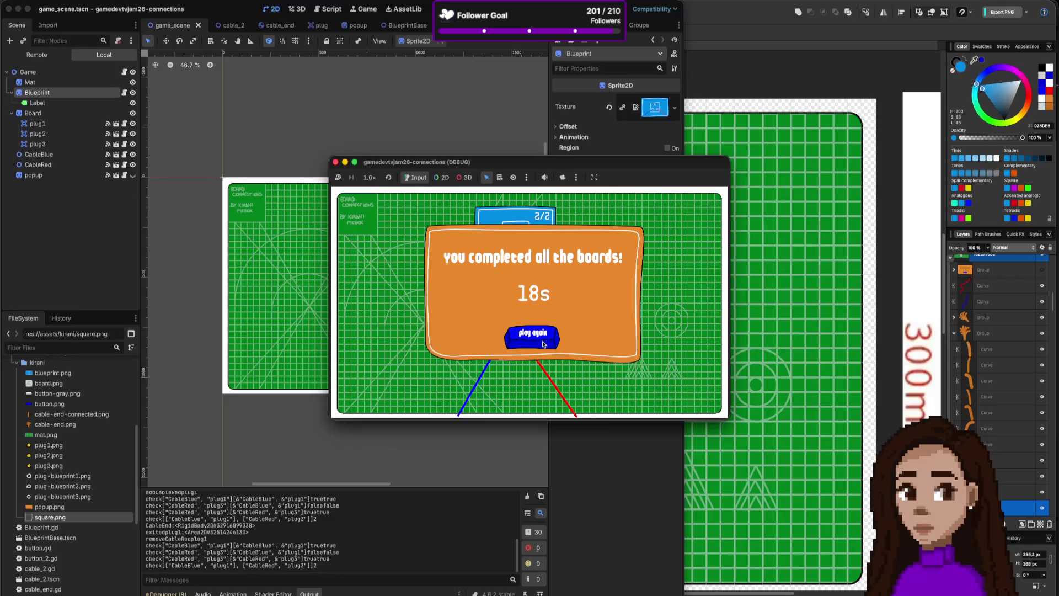
left_click(535, 341)
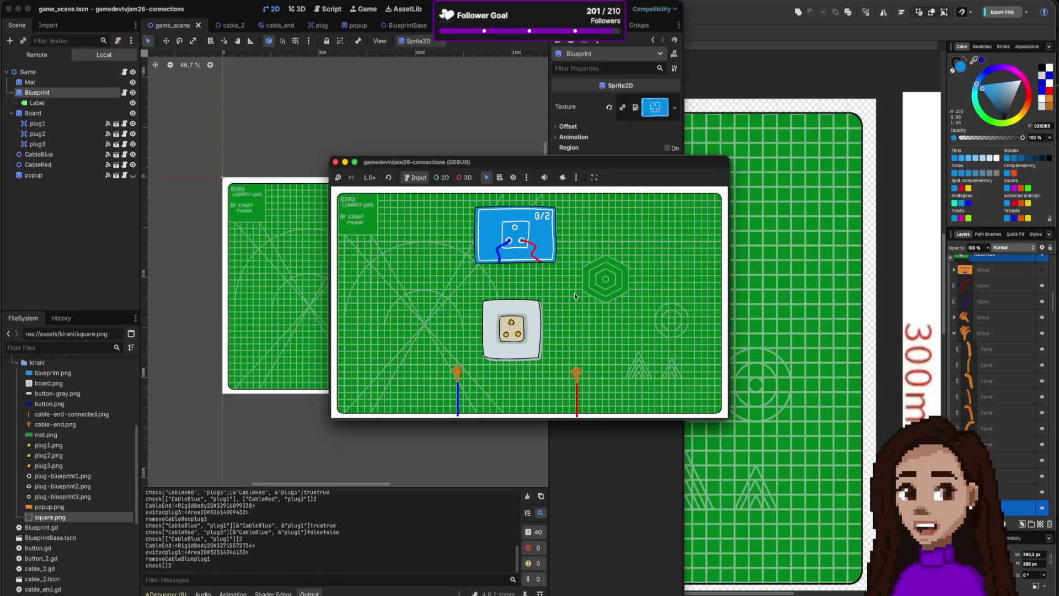
- Bring Affinity back in front and scroll down its artwork
left_click(831, 97)
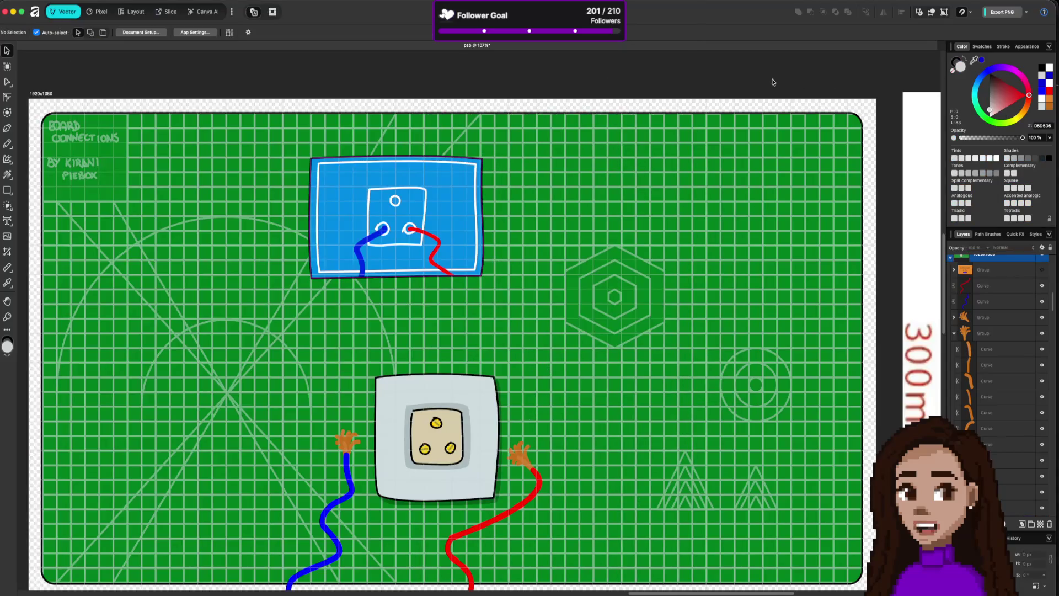
scroll(771, 84, "down", 3)
scroll(771, 84, "down", 5)
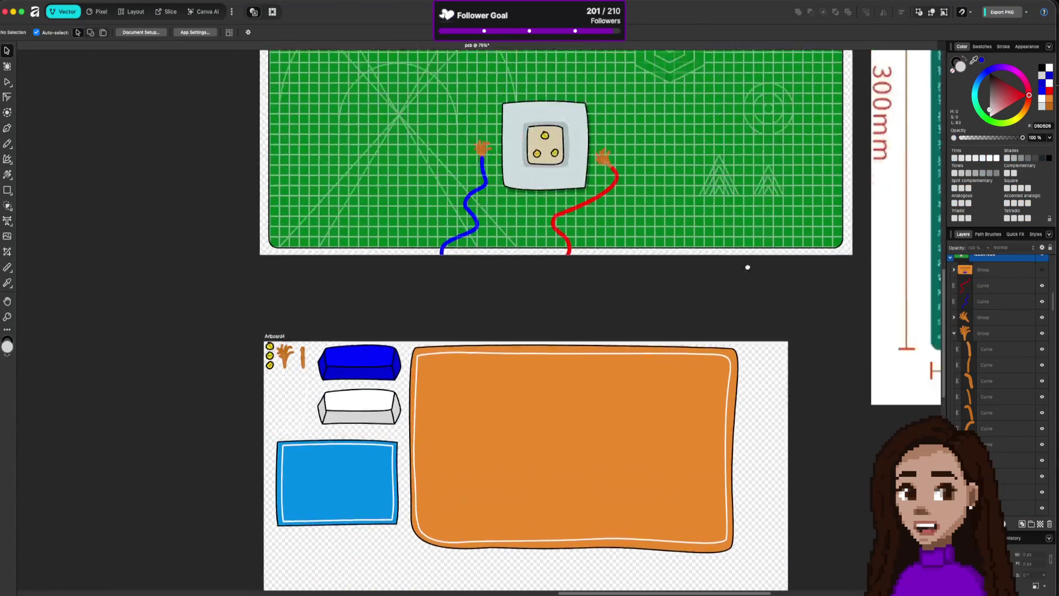
- Move the schematic and RAY PCB images top right, adjust Switch Board and wiring group, then return to Godot
scroll(745, 236, "down", 3)
scroll(649, 250, "up", 5)
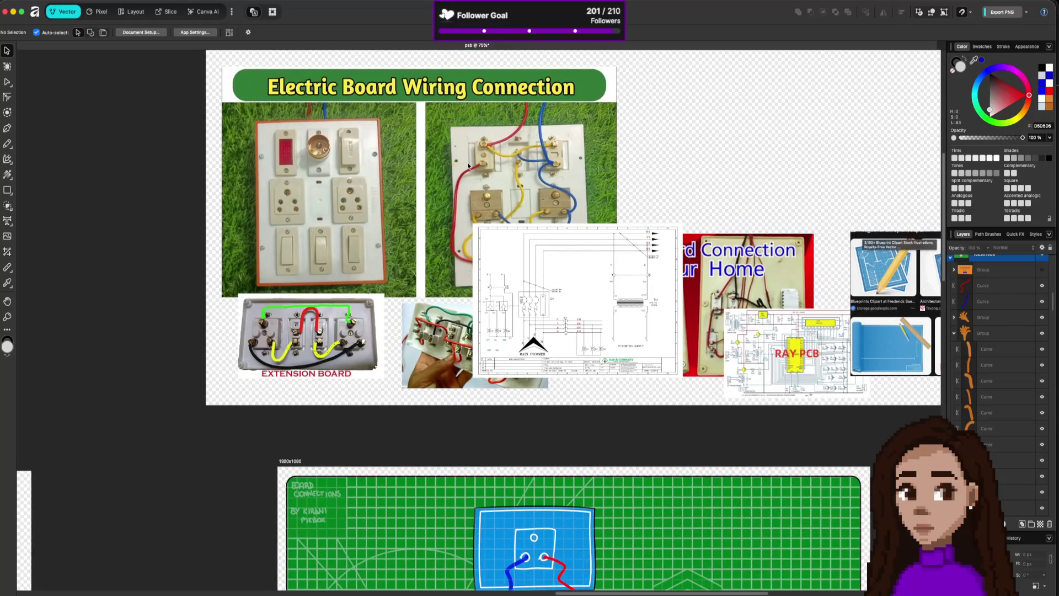
left_click_drag(596, 307, 802, 137)
left_click_drag(786, 338, 899, 238)
left_click_drag(764, 299, 781, 314)
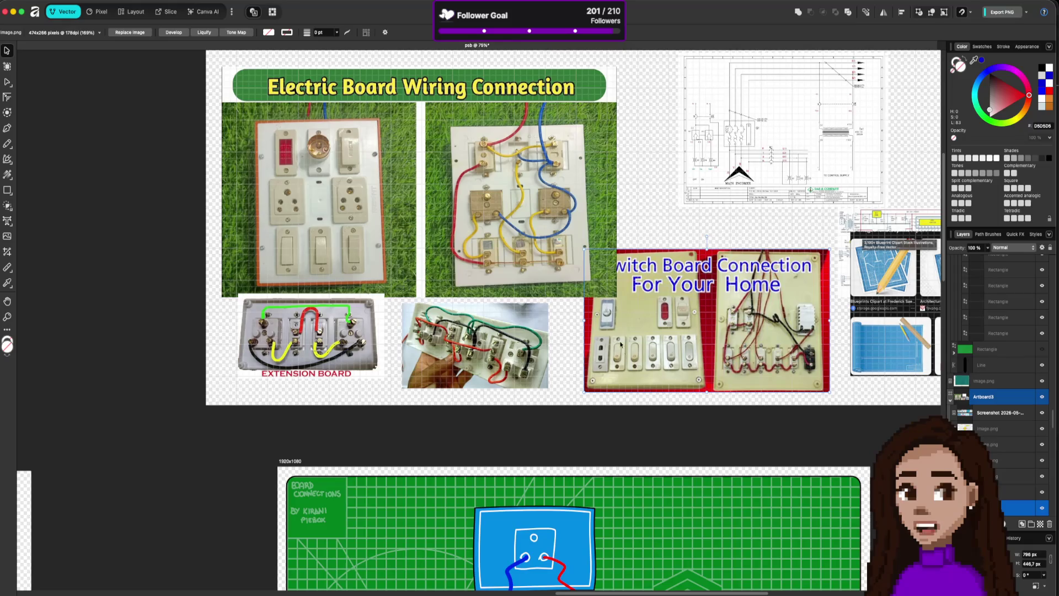
left_click_drag(564, 163, 563, 149)
left_click_drag(705, 332, 707, 334)
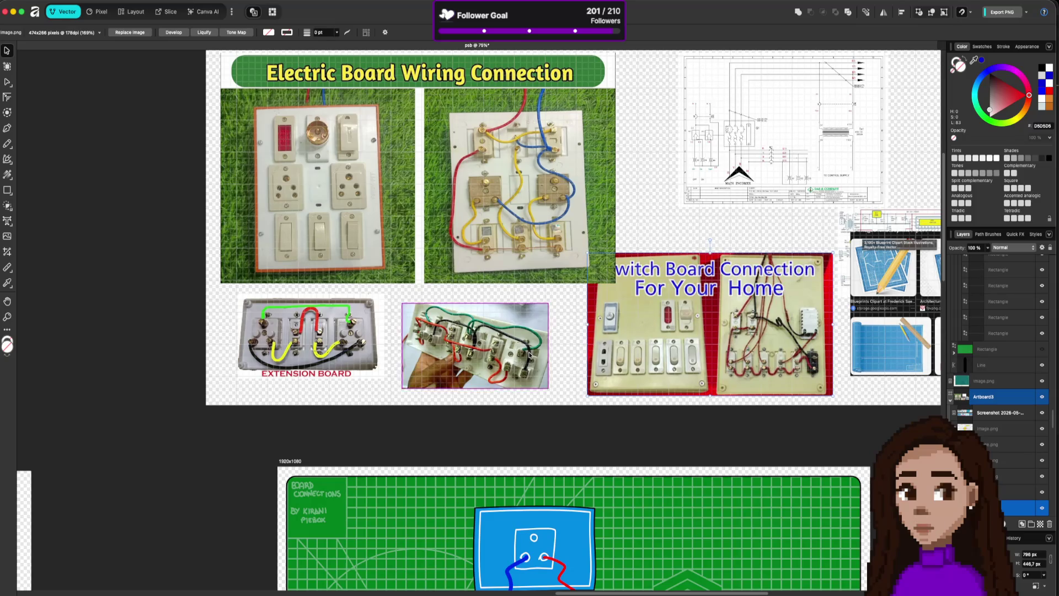
key("super+Tab")
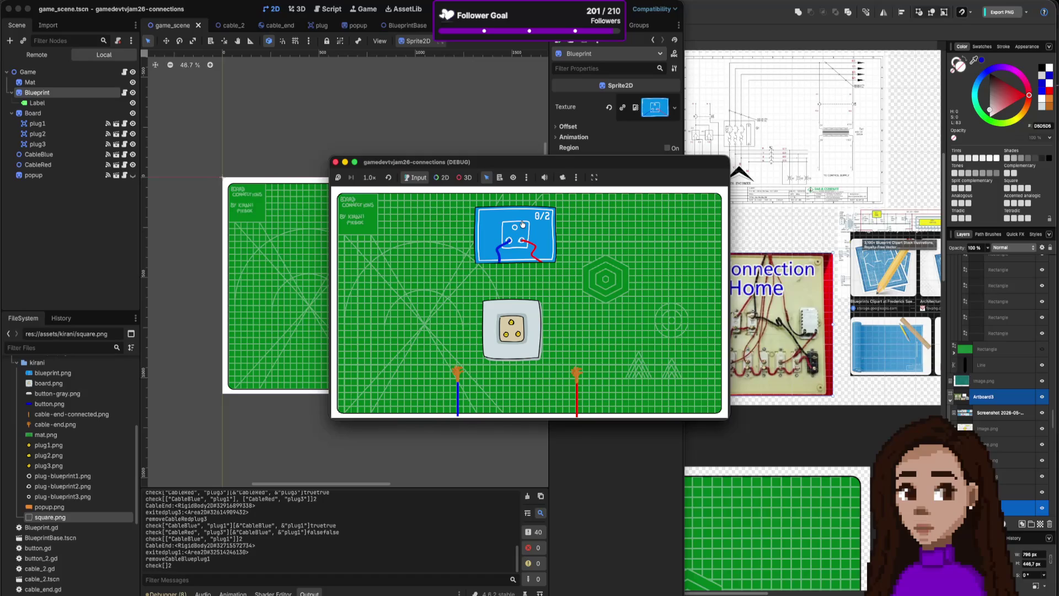
- Check the itch.io game jam page in the browser
key("super+Tab")
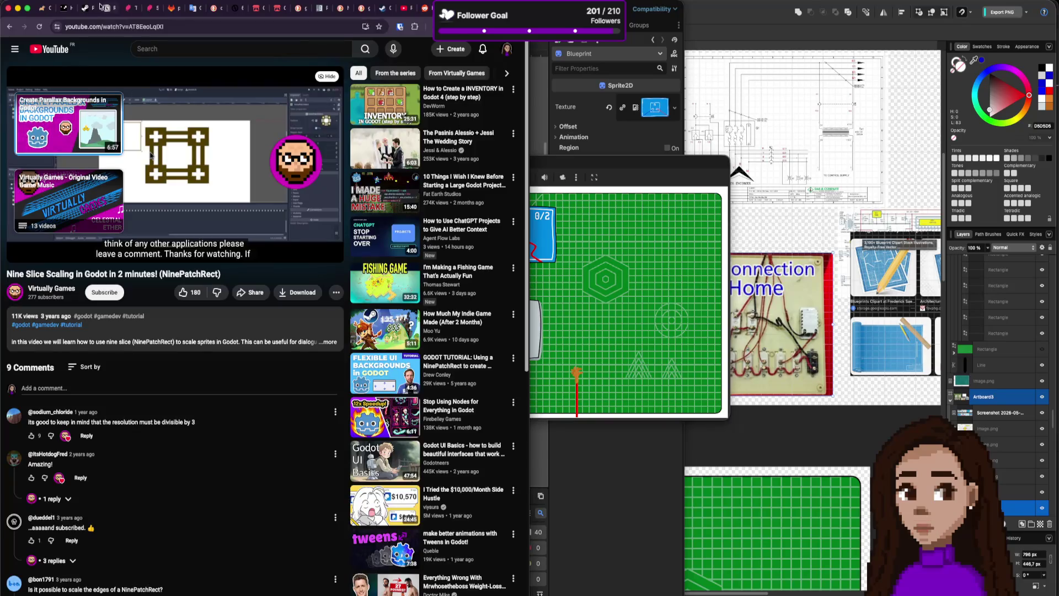
left_click(278, 9)
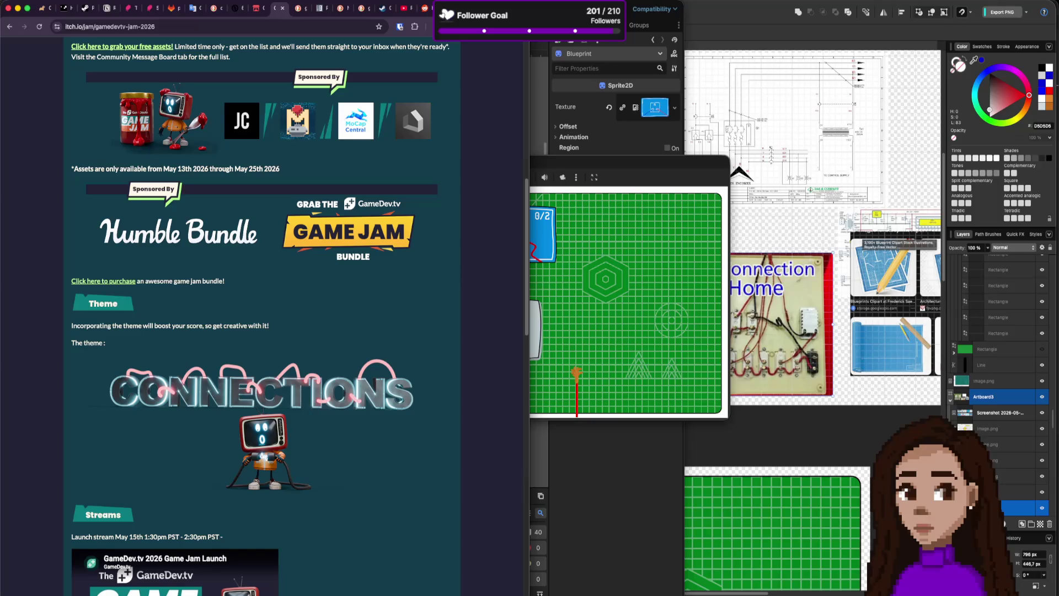
key("super+Tab")
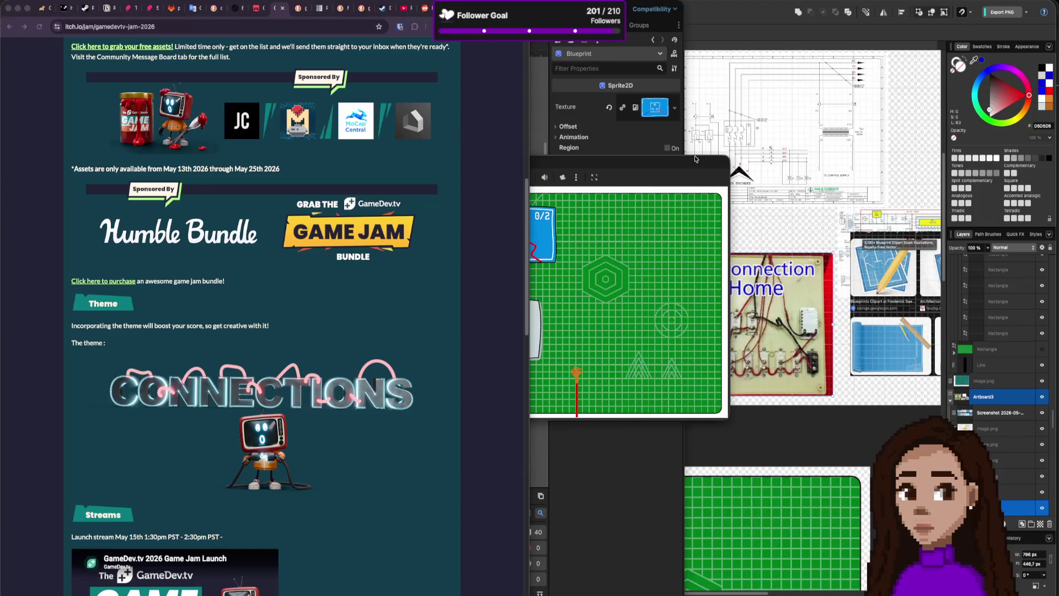
- Plug the blue and red wires into the socket to complete the board, then restart
left_click(669, 168)
left_click_drag(466, 364, 503, 339)
left_click_drag(576, 373, 518, 335)
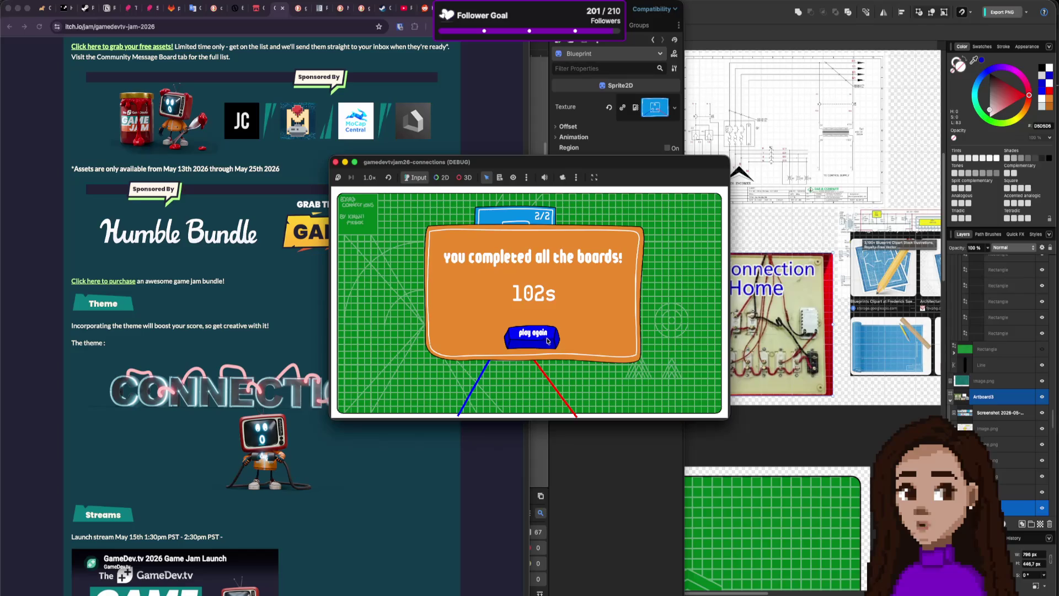
left_click(547, 339)
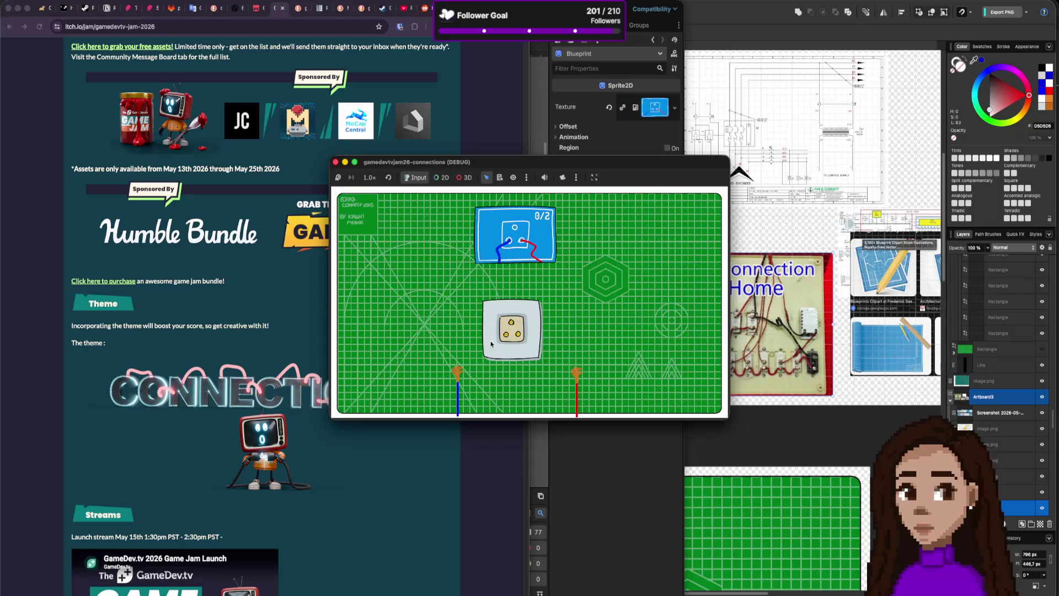
- Complete the board a second time, restart, and then stop the running game
left_click_drag(472, 370, 504, 332)
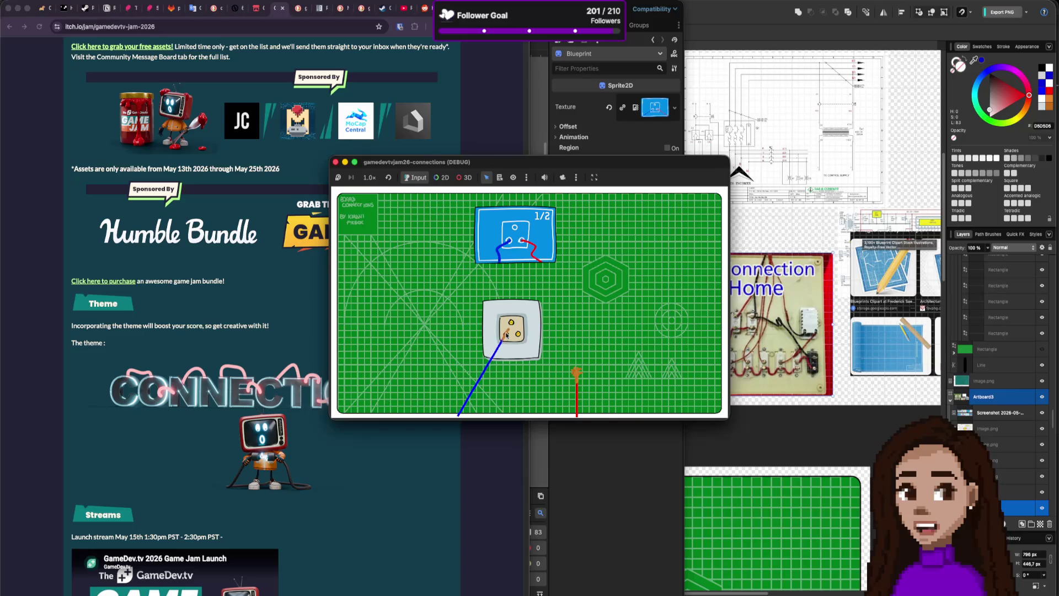
left_click_drag(575, 371, 518, 334)
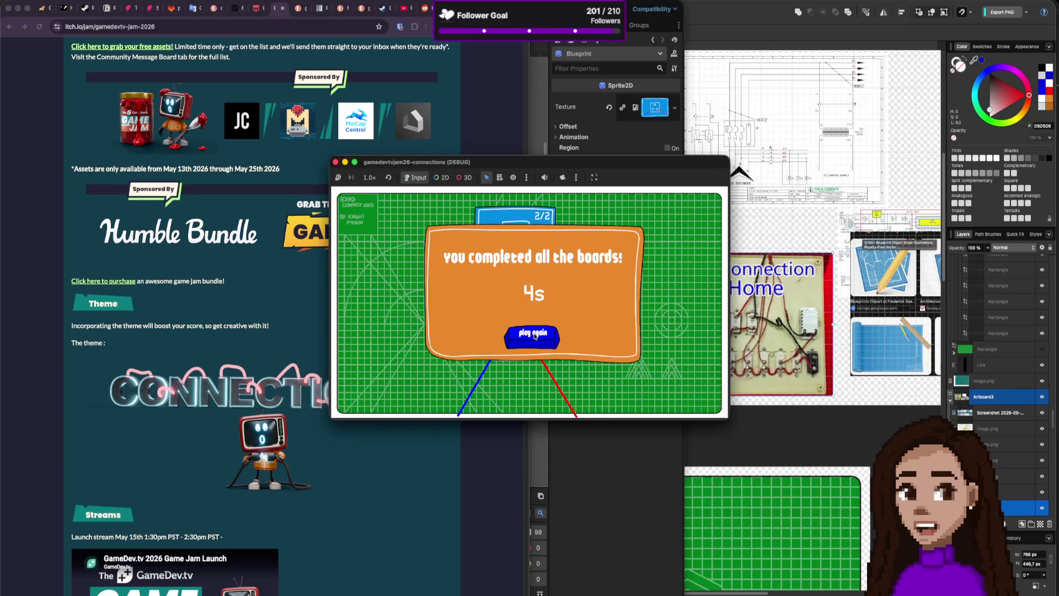
left_click(534, 335)
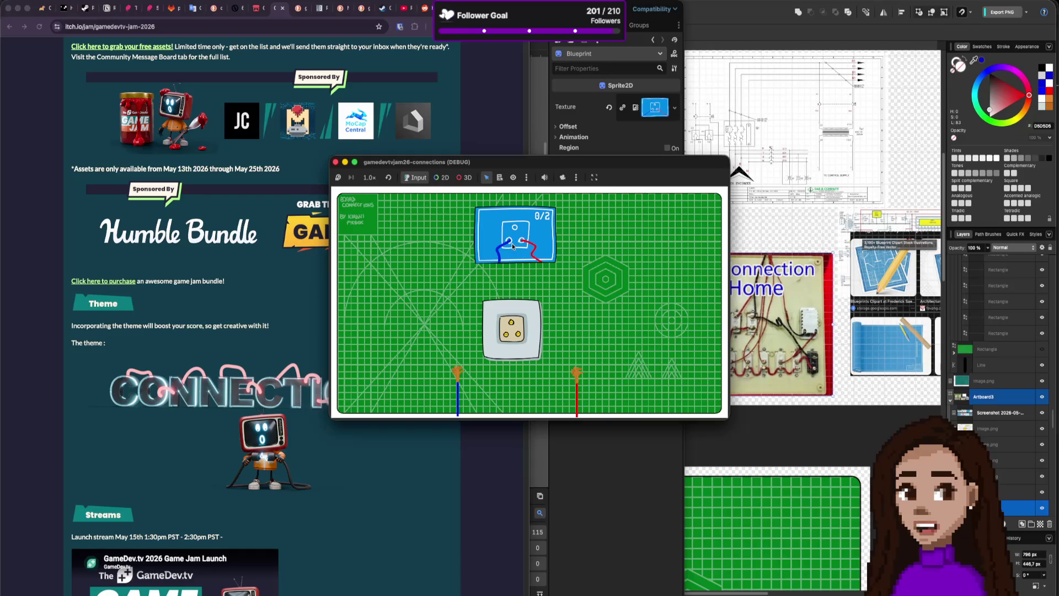
left_click(335, 162)
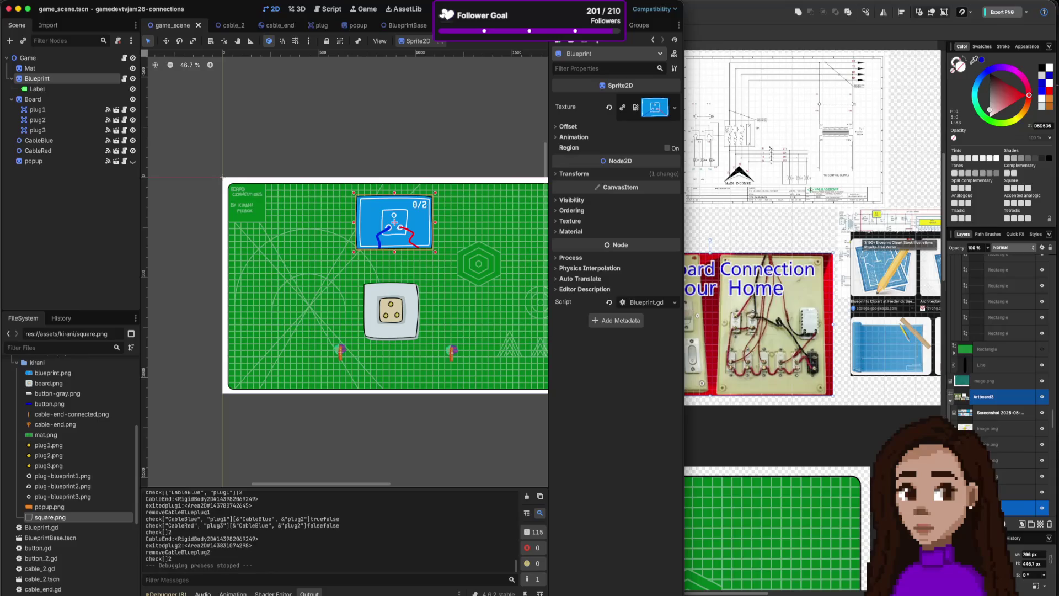
- In the VS Code terminal, change into the gamedevtvjam26-connections project folder
key("super+Tab")
left_click(819, 495)
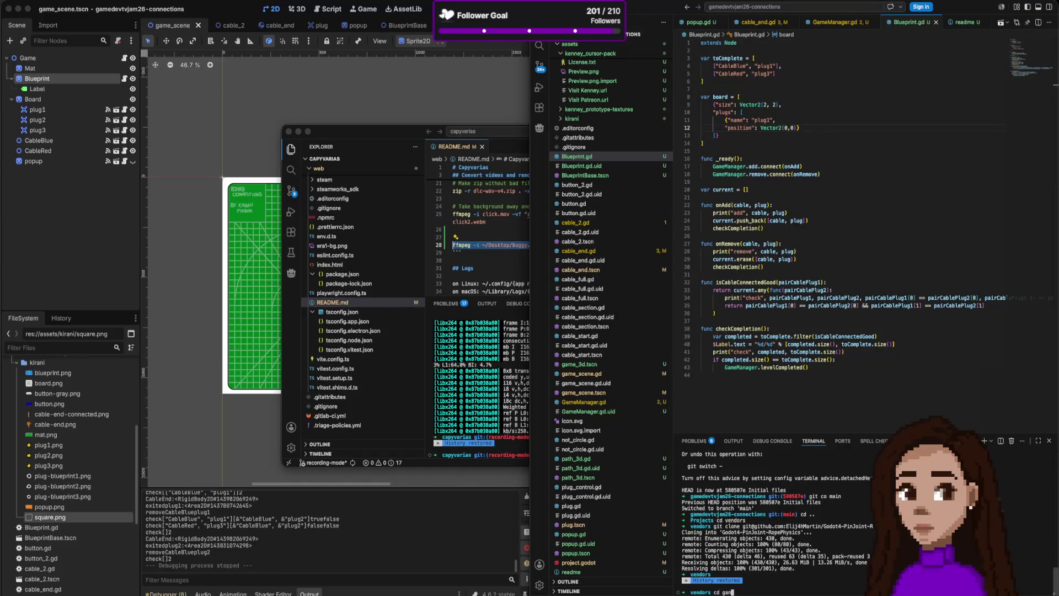
key("BackSpace")
key("BackSpace")
key("BackSpace")
key("BackSpace")
key("BackSpace")
key("BackSpace")
type("/game")
type("devtvjam")
type("2")
key("Tab")
key("Return")
- Check git status, stage all changes with 'git add .', and review the staged files
type("st")
key("Return")
type("git add .")
key("Return")
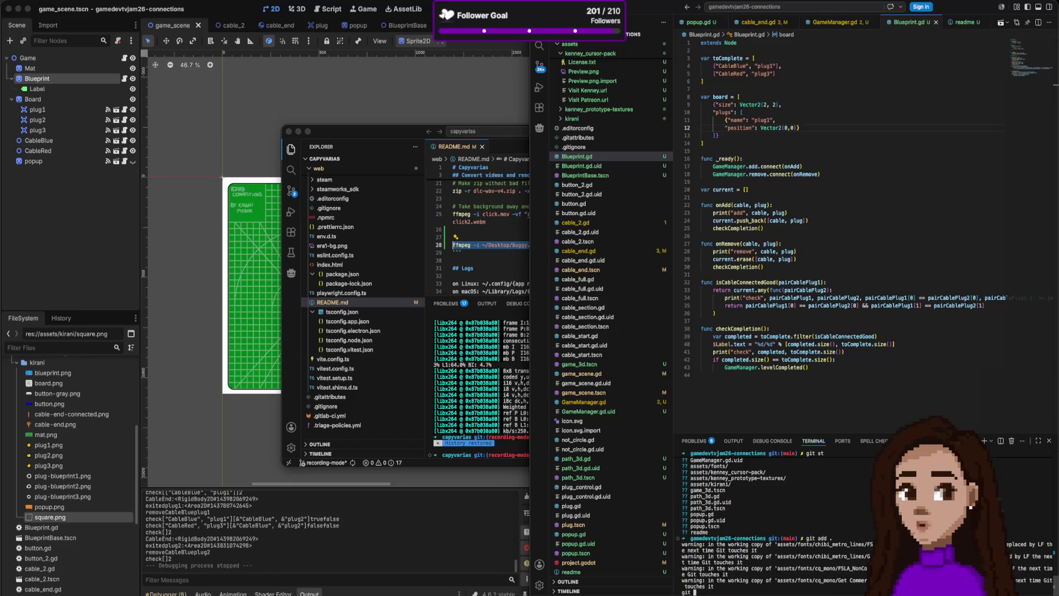
type("git st")
key("Return")
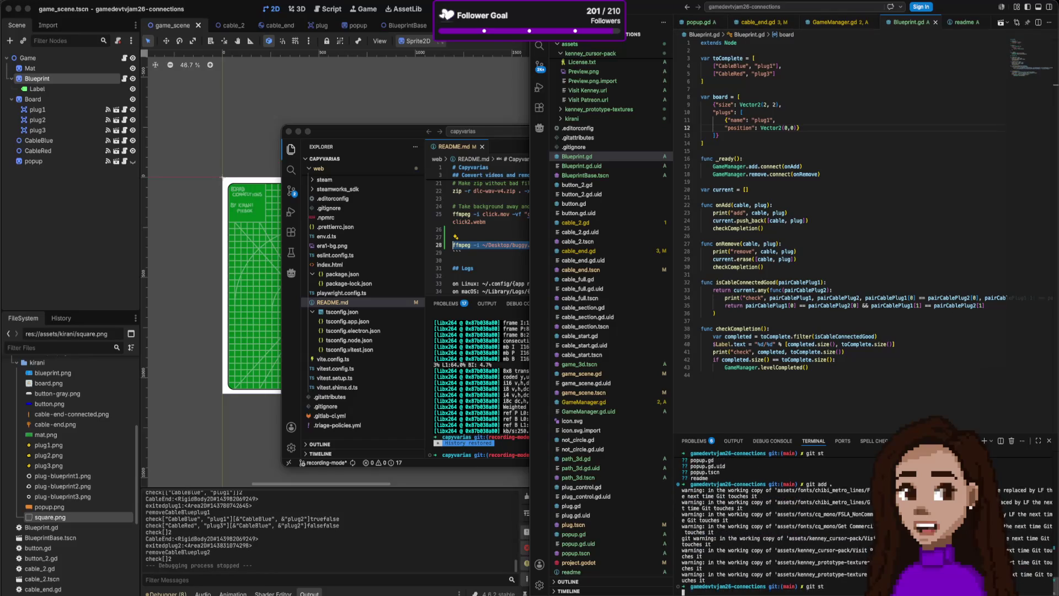
scroll(776, 499, "up", 10)
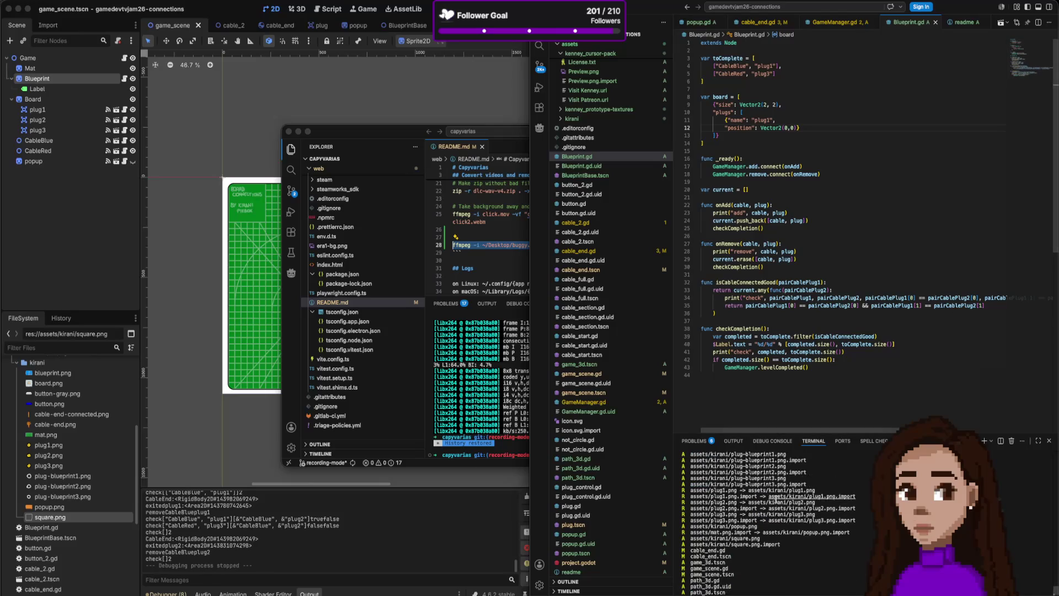
scroll(776, 500, "up", 10)
scroll(776, 499, "up", 10)
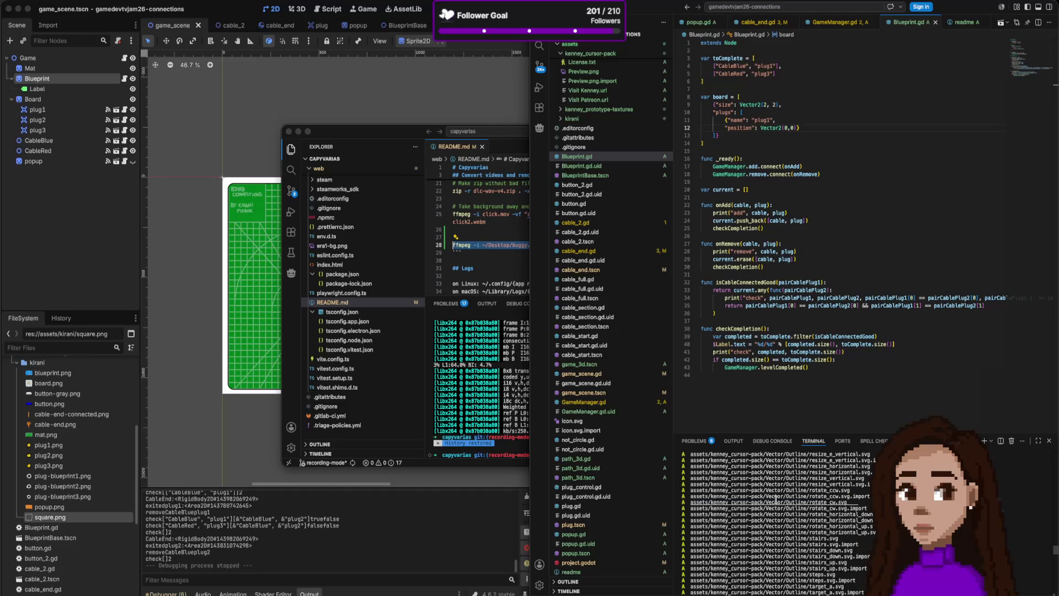
scroll(776, 500, "up", 10)
scroll(776, 499, "up", 10)
scroll(775, 500, "down", 20)
scroll(555, 216, "down", 1)
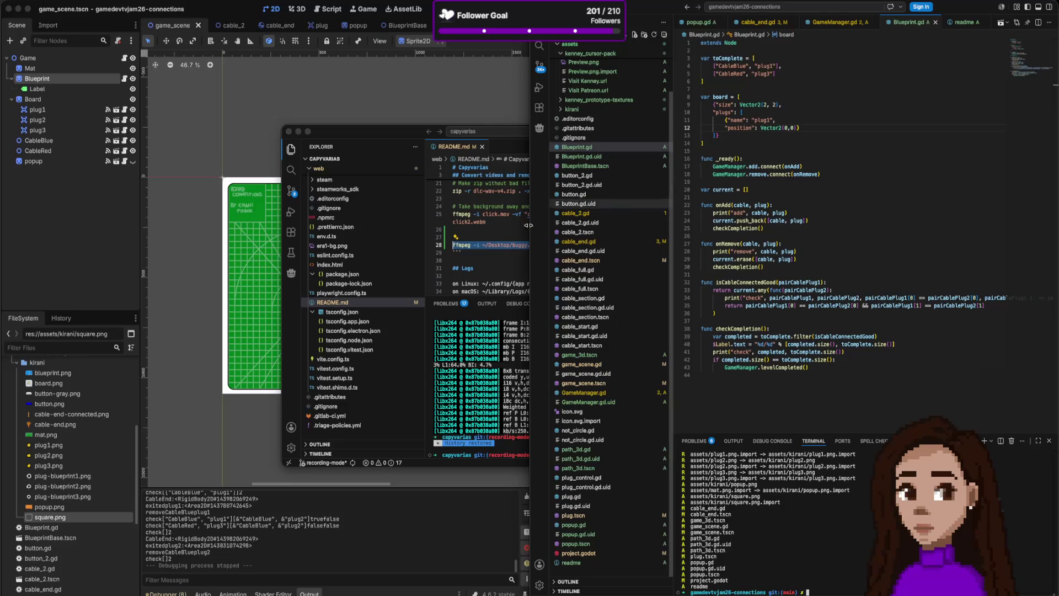
scroll(587, 138, "up", 3)
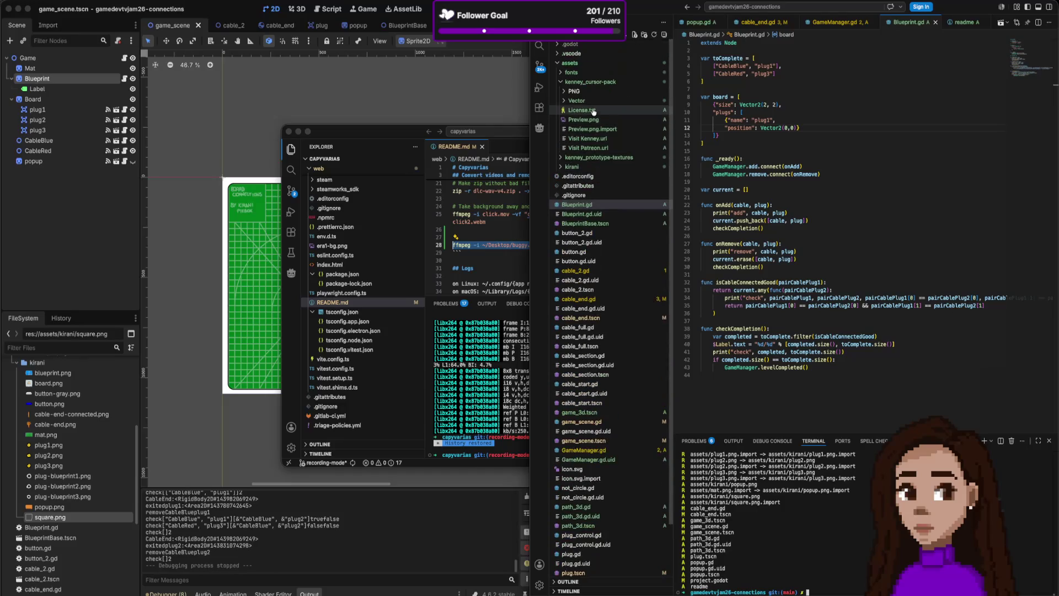
- Delete the kenney_cursor-pack and kenney_prototype-textures folders to the trash
left_click(581, 82)
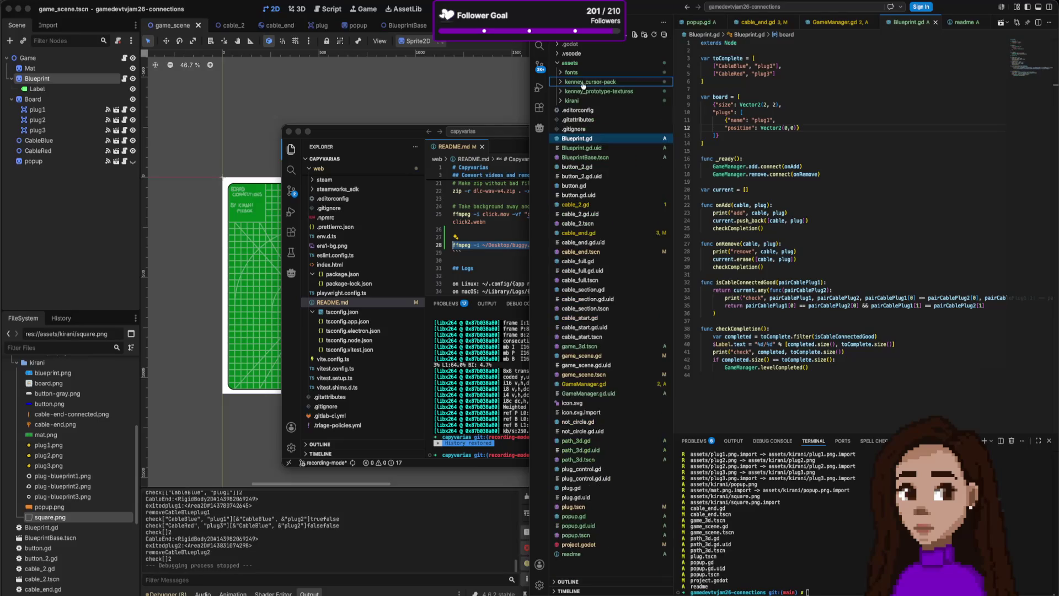
left_click(597, 90, "shift")
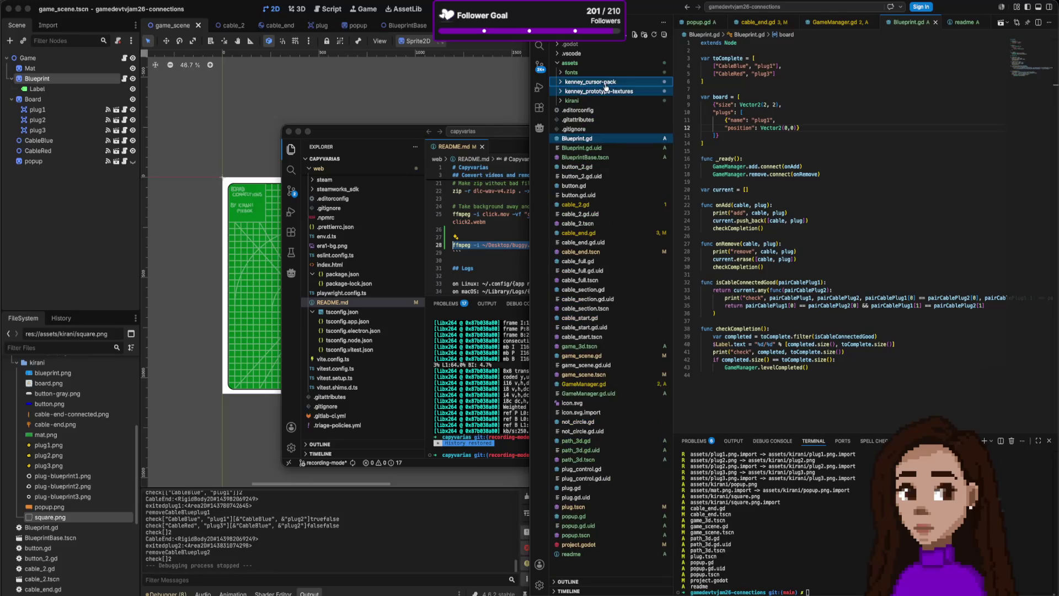
right_click(602, 90)
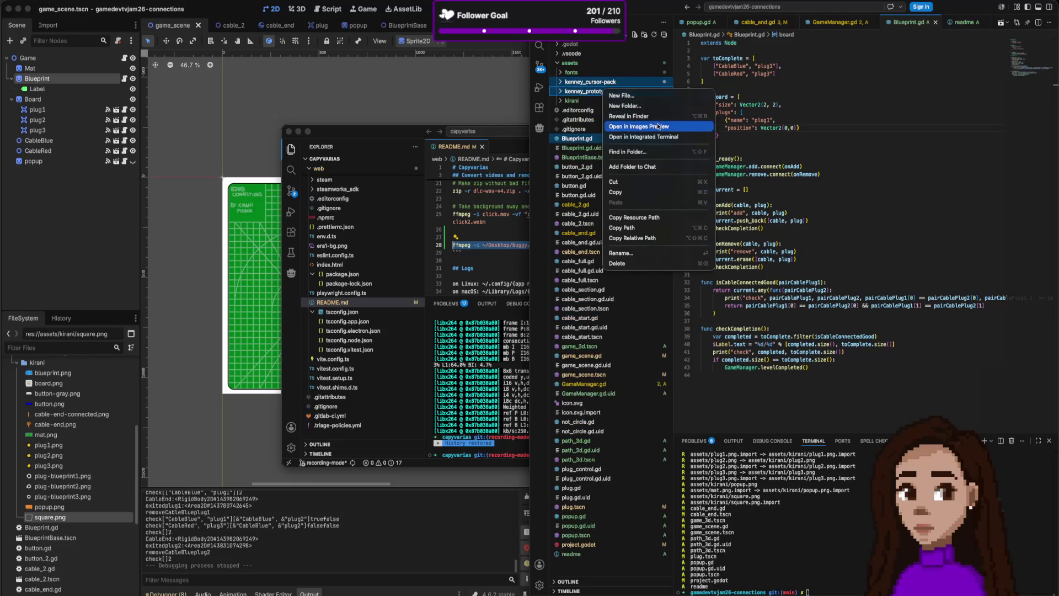
left_click(647, 263)
key("Return")
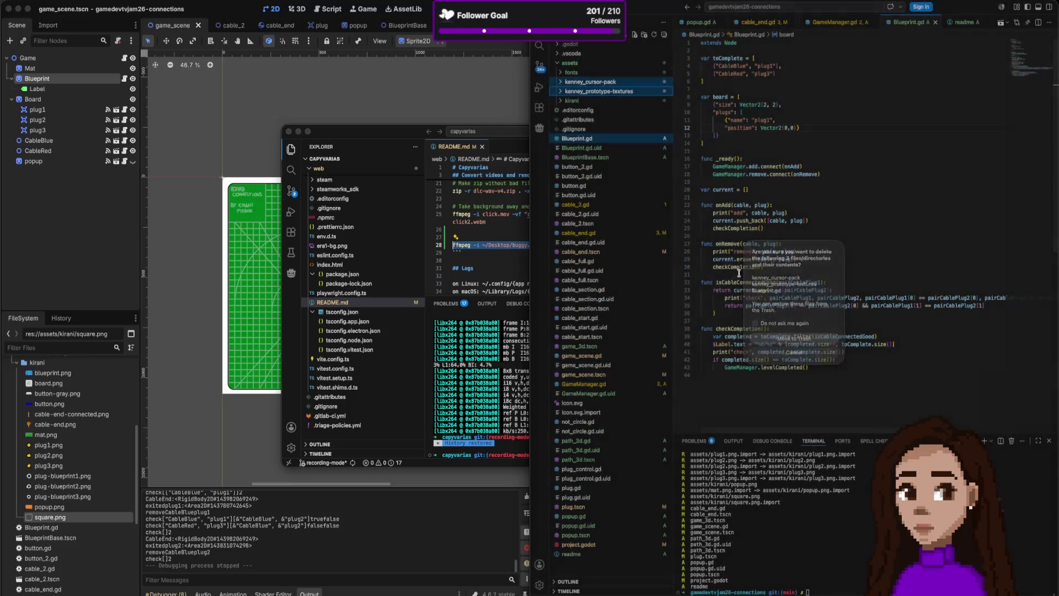
- Commit the changes with git ci -m and an 'Add label with…' message
left_click(808, 592)
type("g")
key("BackSpace")
key("BackSpace")
key("BackSpace")
scroll(834, 562, "up", 1)
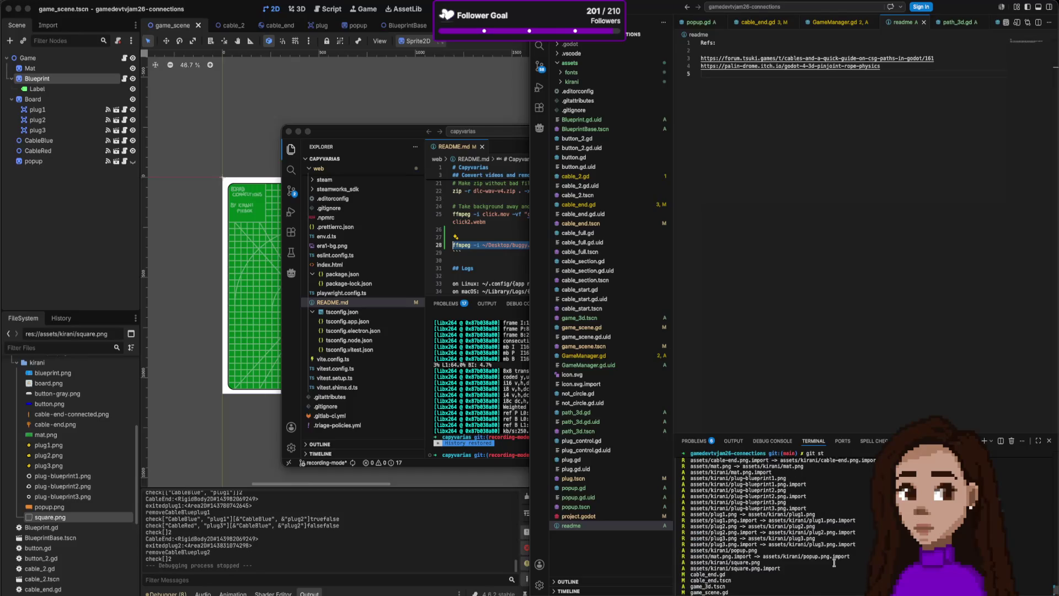
type("git ci -m \"wo")
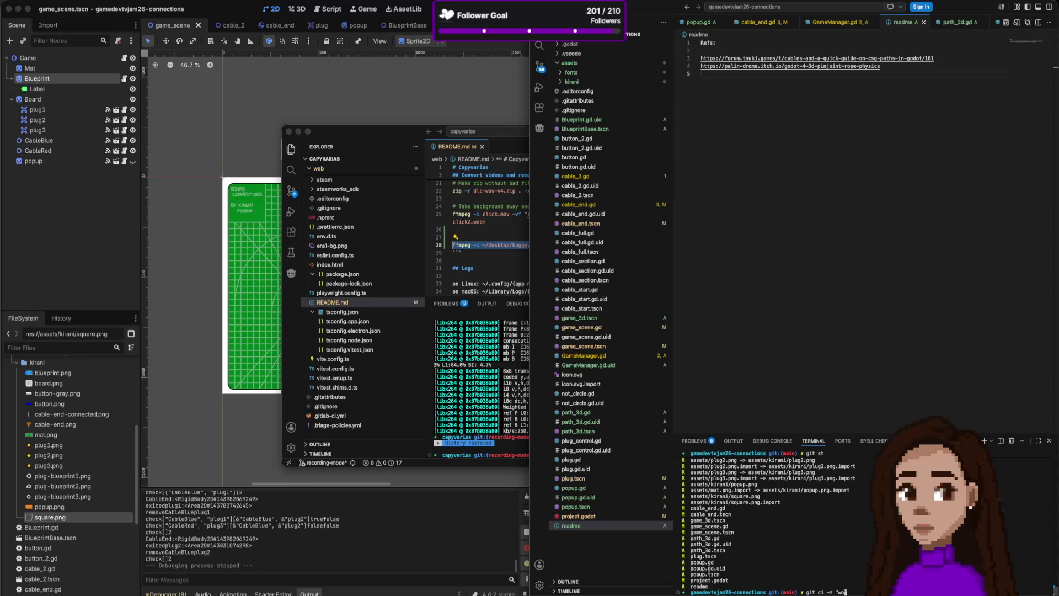
key("BackSpace")
key("BackSpace")
key("BackSpace")
type("l")
key("Return")
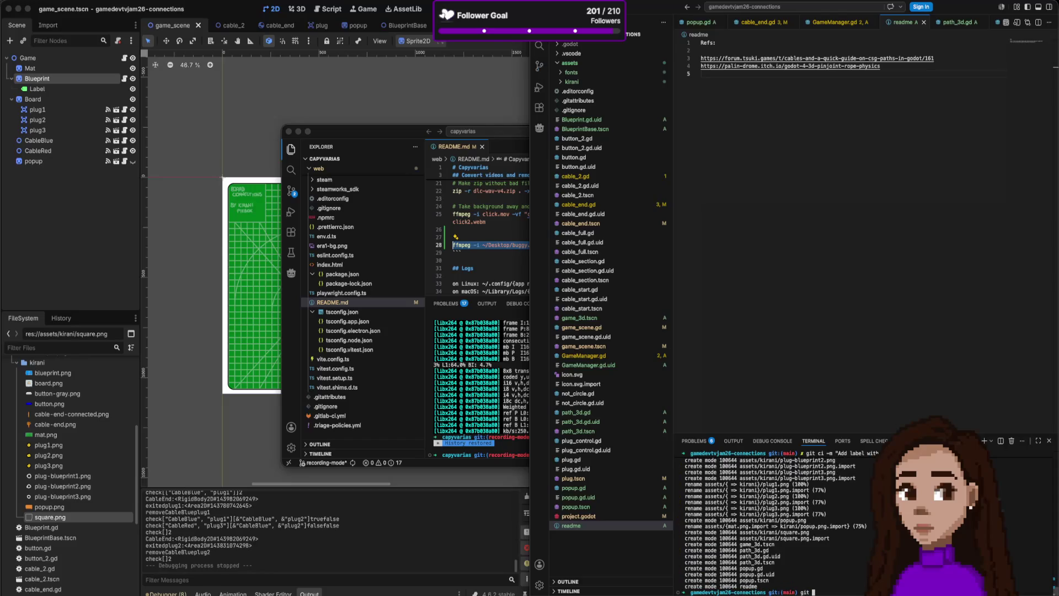
key("BackSpace")
key("BackSpace")
key("BackSpace")
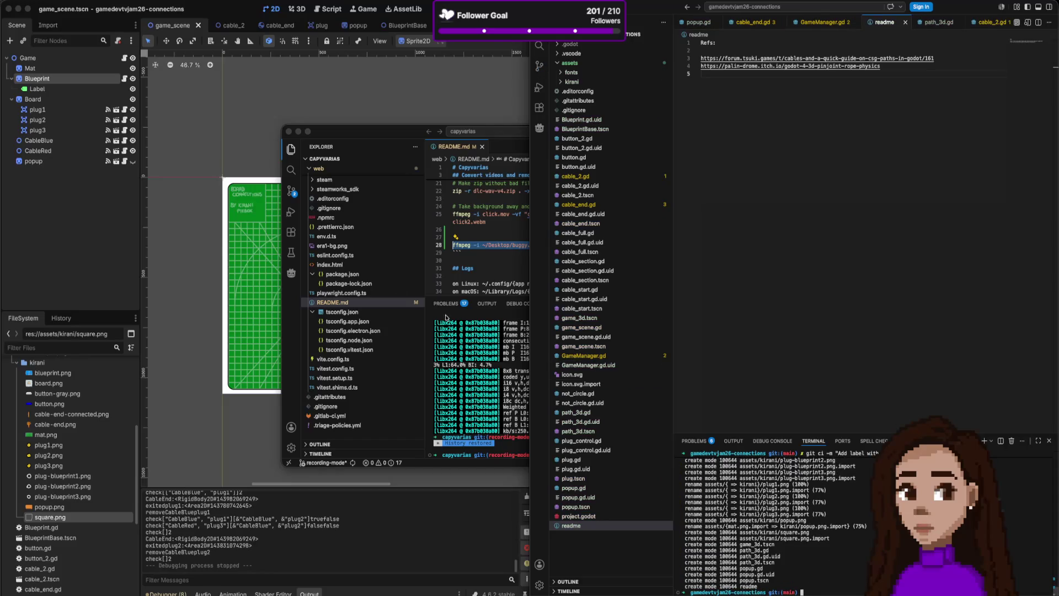
left_click(290, 82)
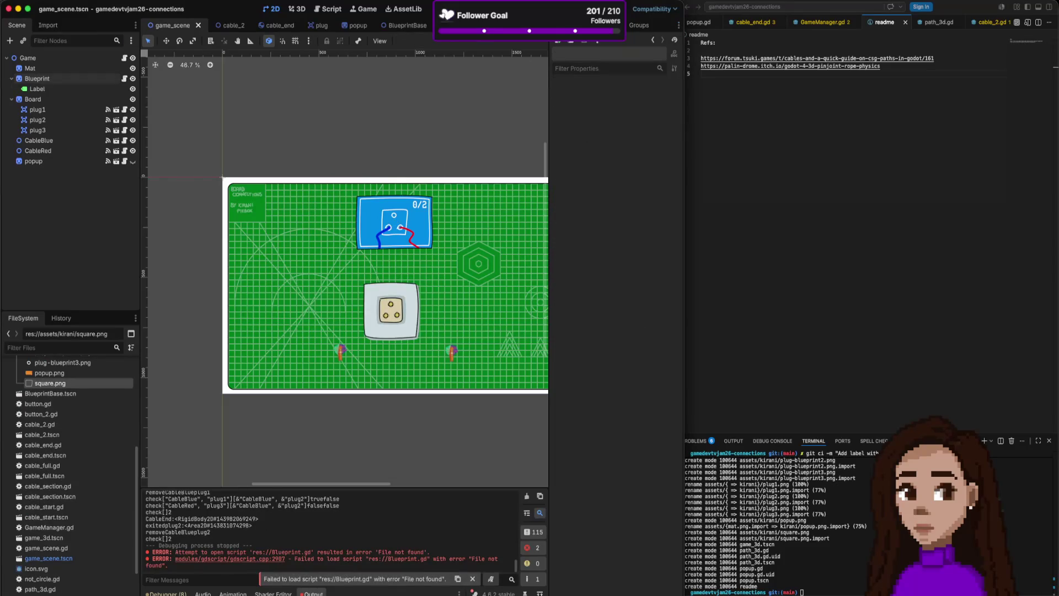
- Briefly open and close the Export dialog and the Pack Project as ZIP option
left_click(97, 1)
mouse_move(75, 0)
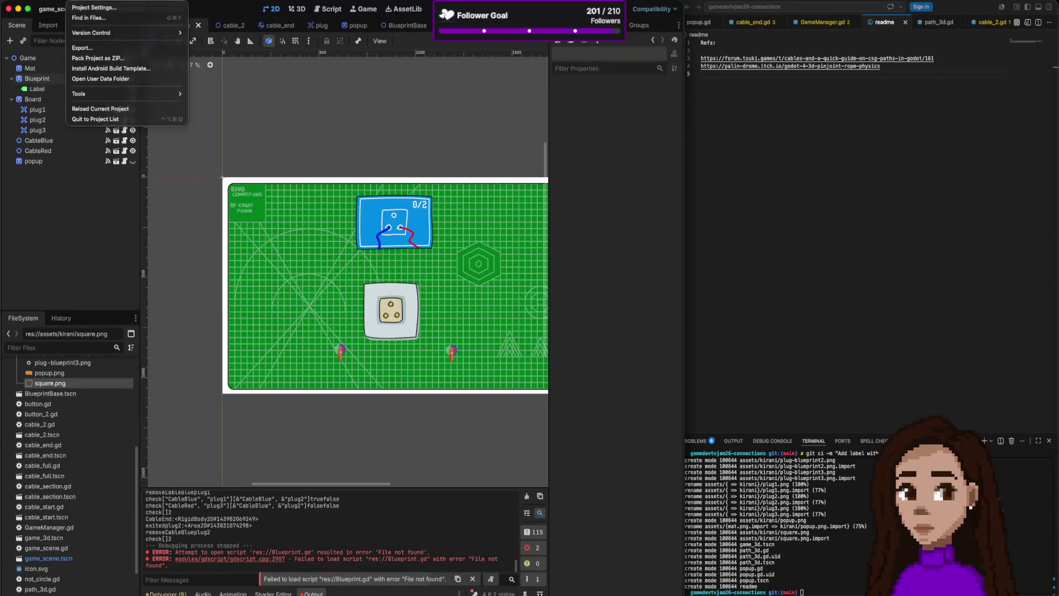
left_click(89, 50)
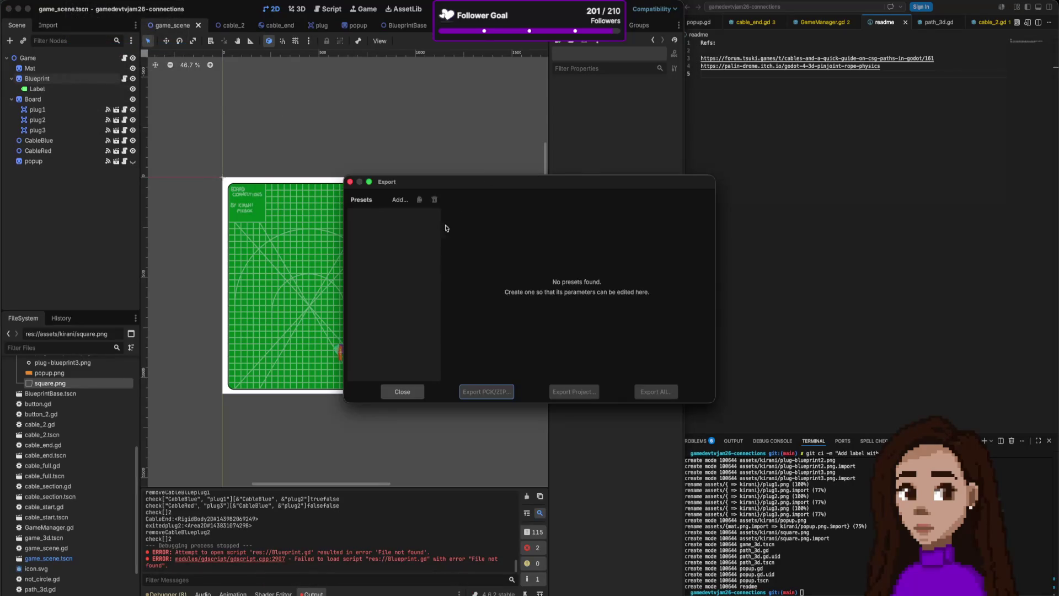
left_click(402, 392)
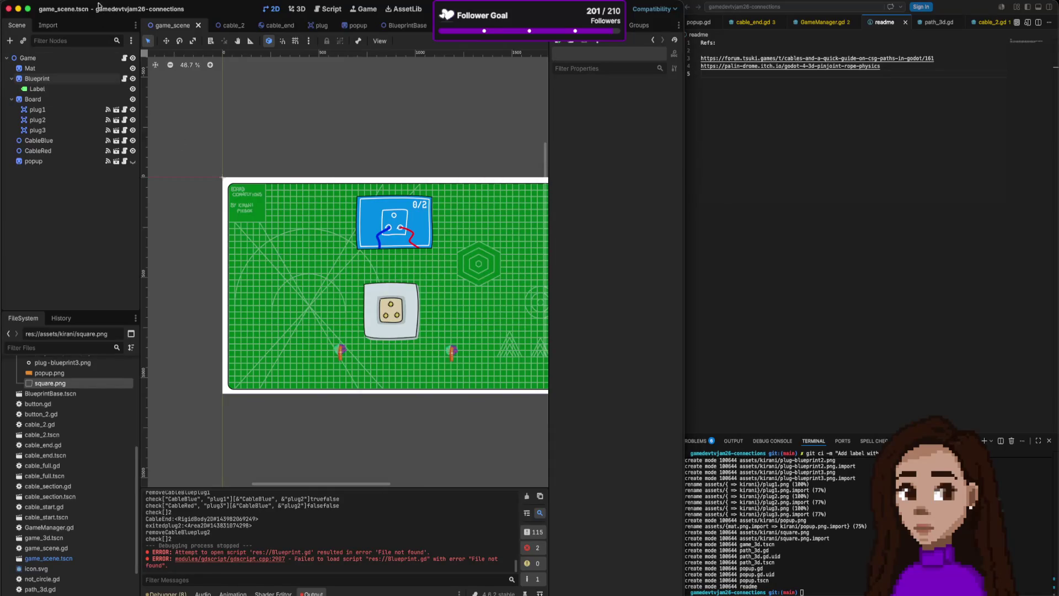
left_click(99, 7)
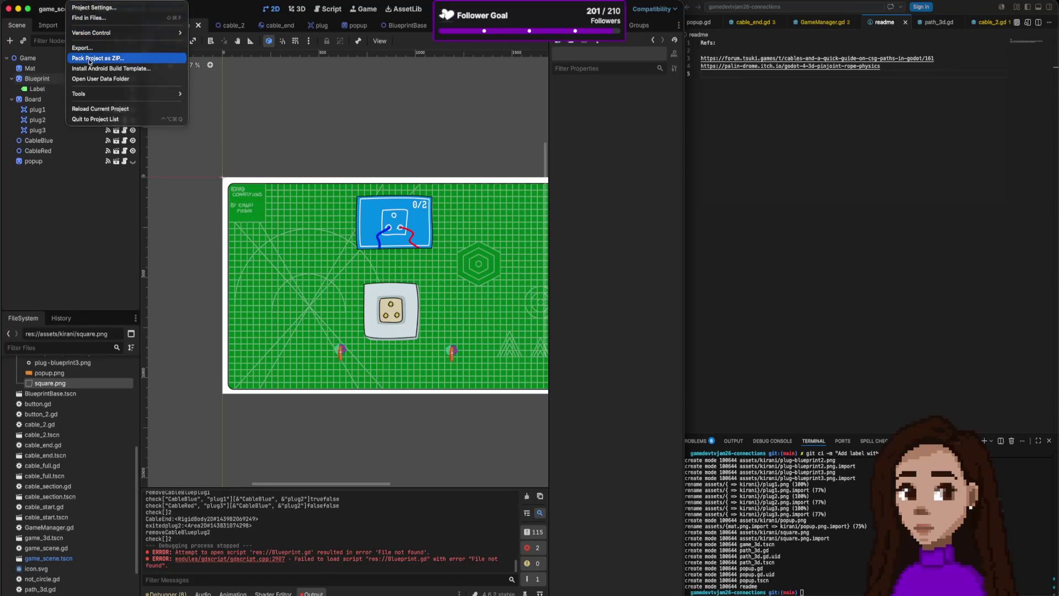
left_click(90, 59)
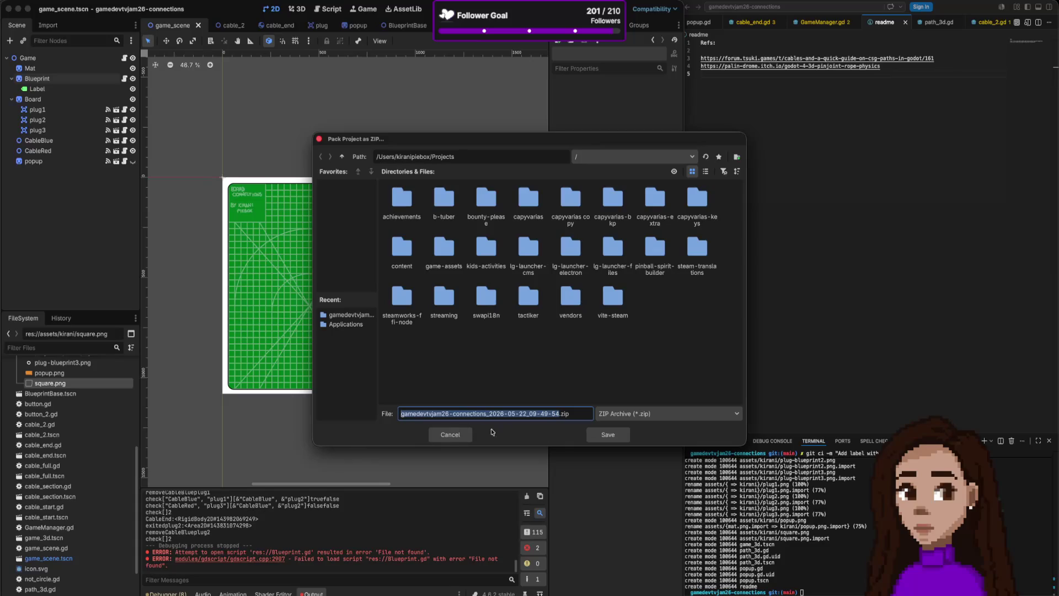
left_click(450, 435)
- Reopen Project > Export and click Add... to list the platforms
left_click(99, 7)
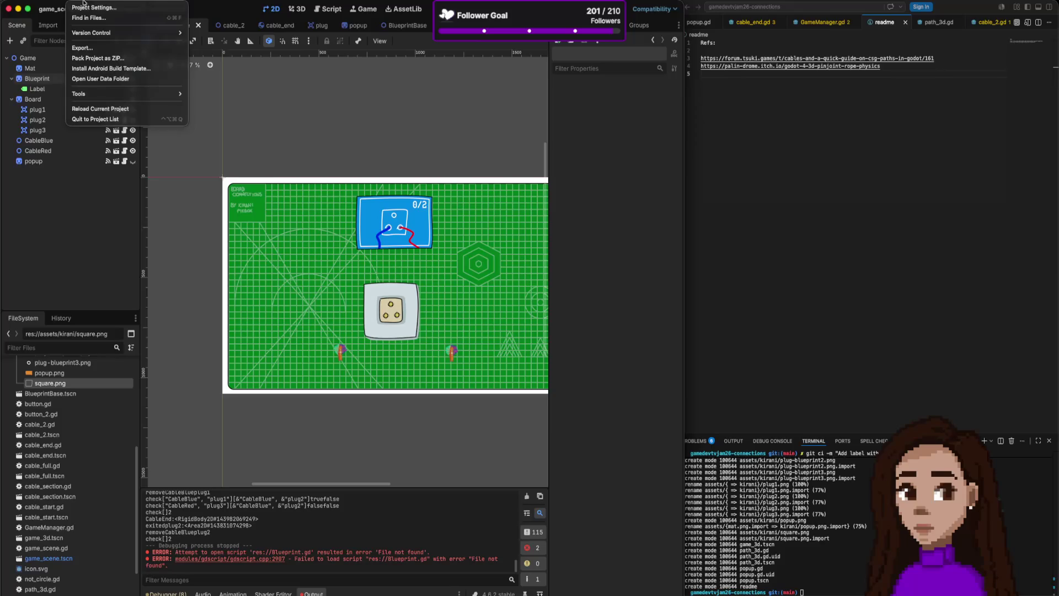
left_click(342, 79)
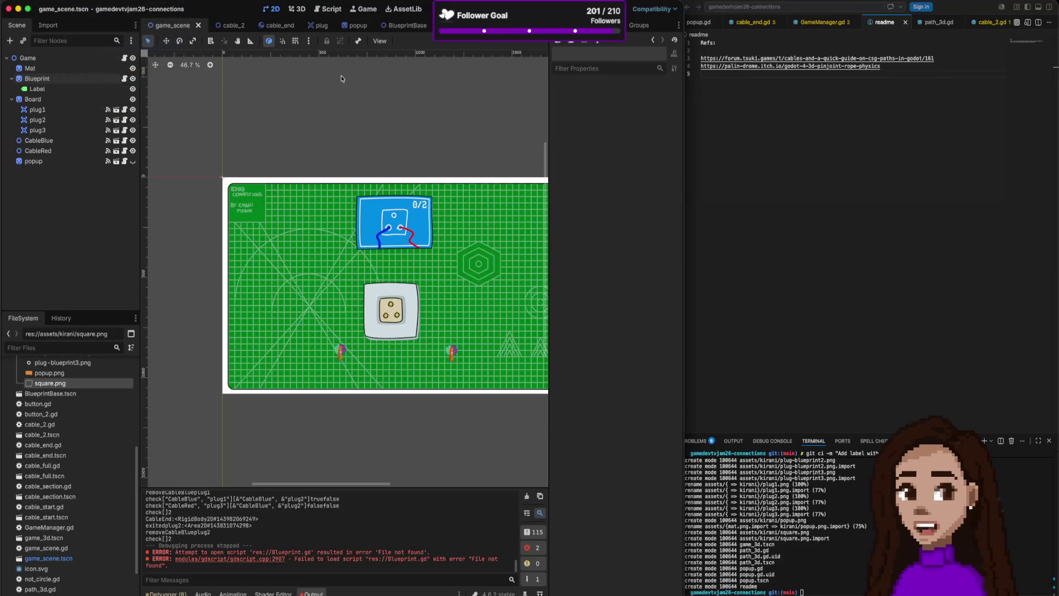
left_click(401, 199)
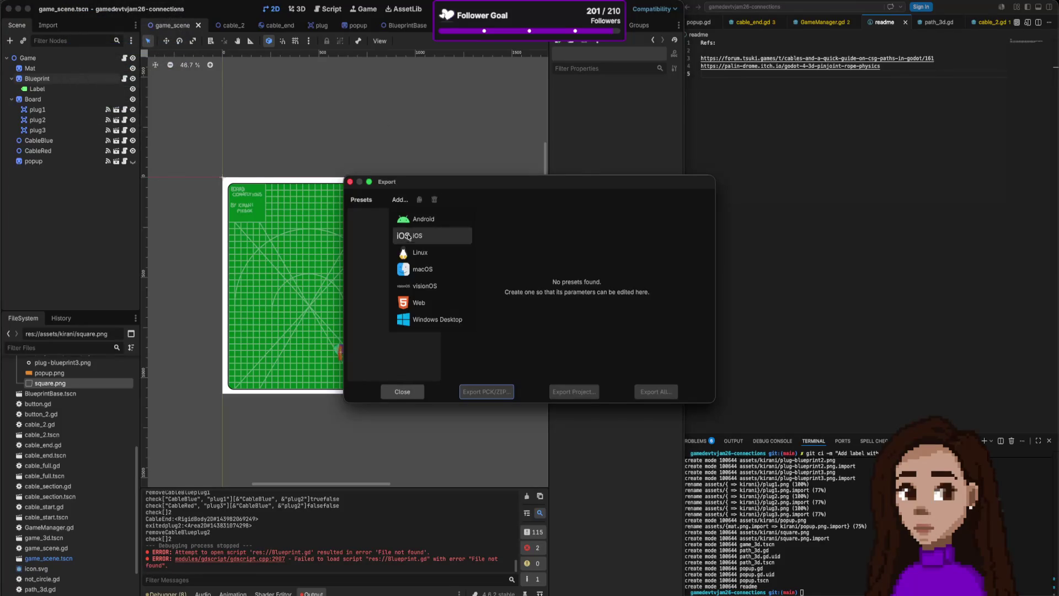
- Add a Web export preset and look through its Resources, Patching, Features, Encryption and Scripts tabs
left_click(428, 306)
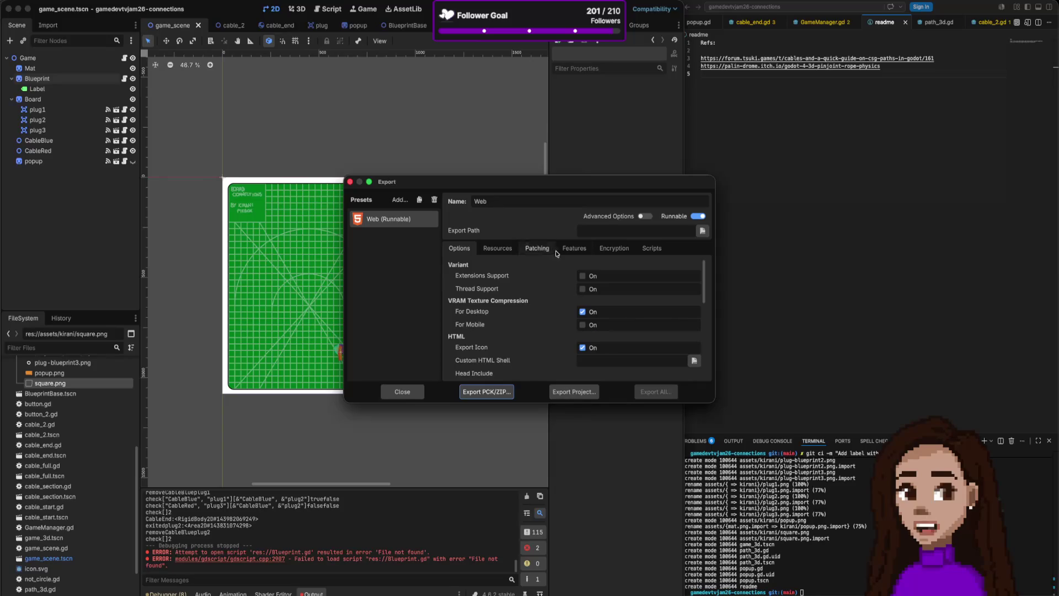
scroll(534, 320, "down", 5)
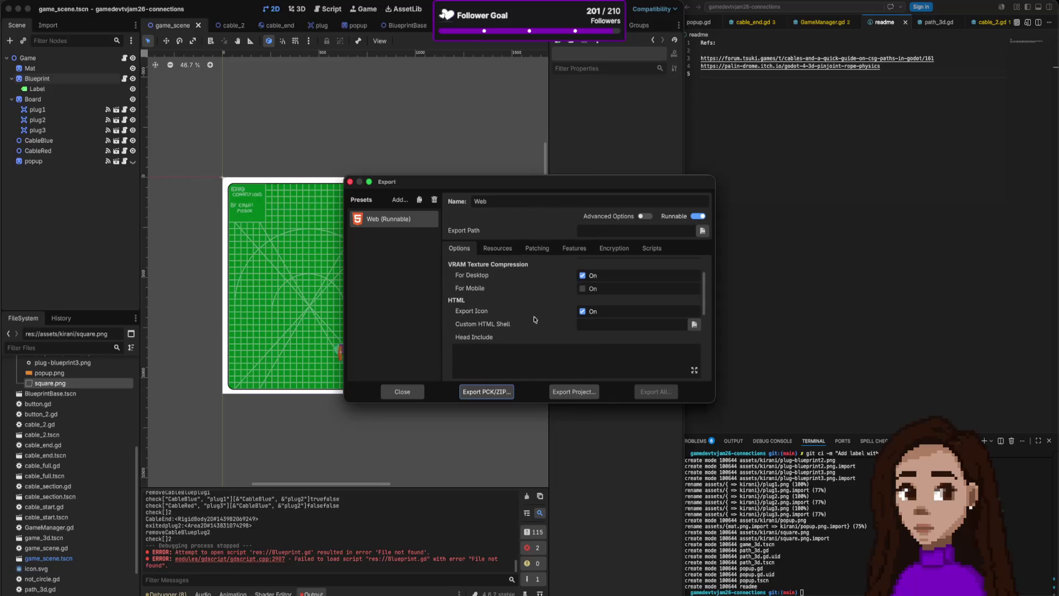
scroll(534, 319, "down", 2)
scroll(533, 318, "up", 6)
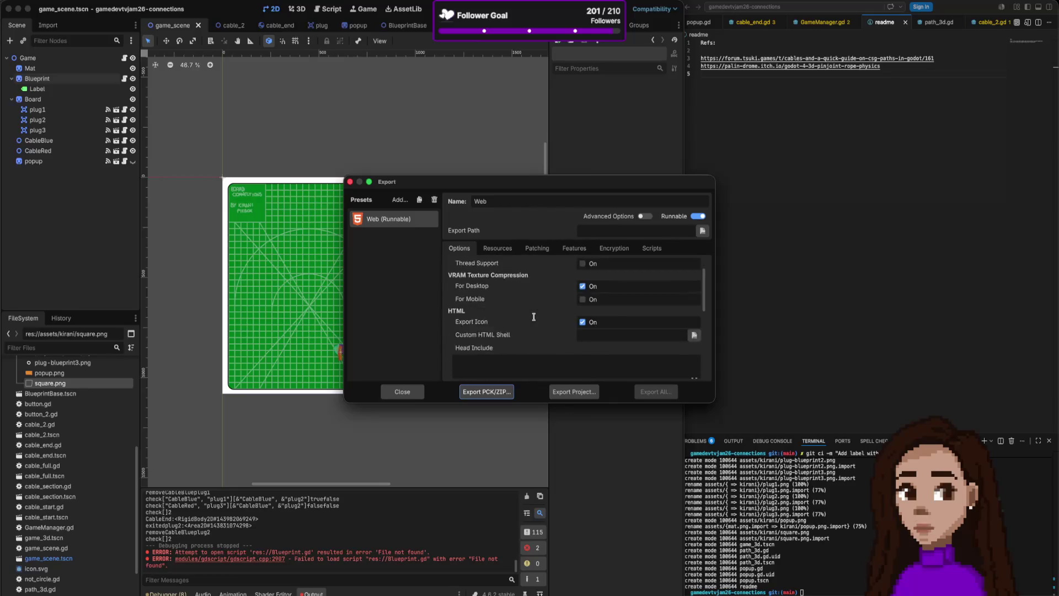
left_click(498, 249)
left_click(536, 248)
left_click(614, 248)
left_click(574, 249)
left_click(651, 248)
left_click(459, 248)
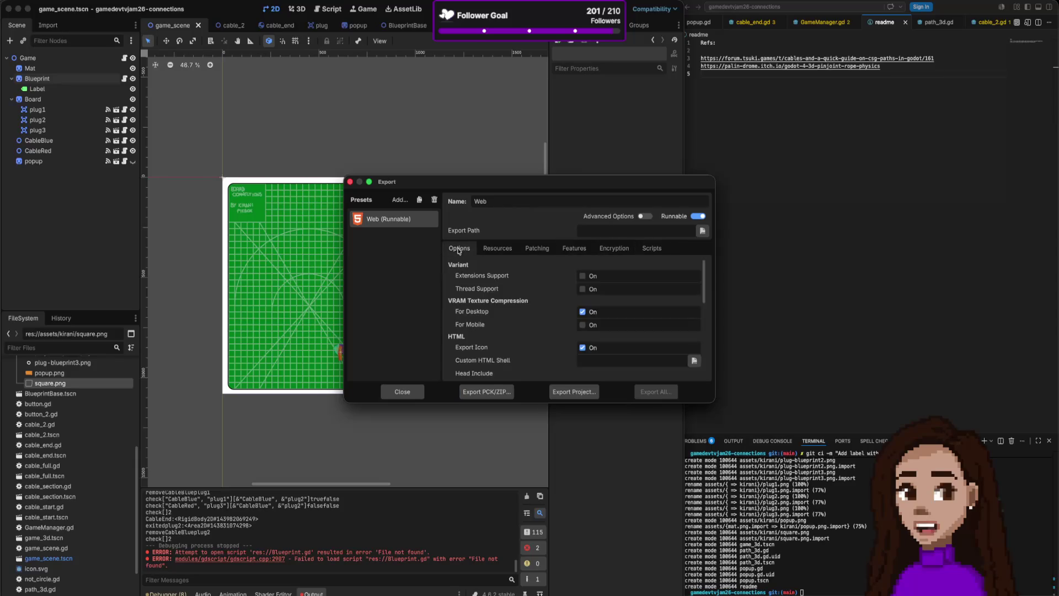
- Export the project as board-connections.zip into a newly created builds folder
left_click(492, 393)
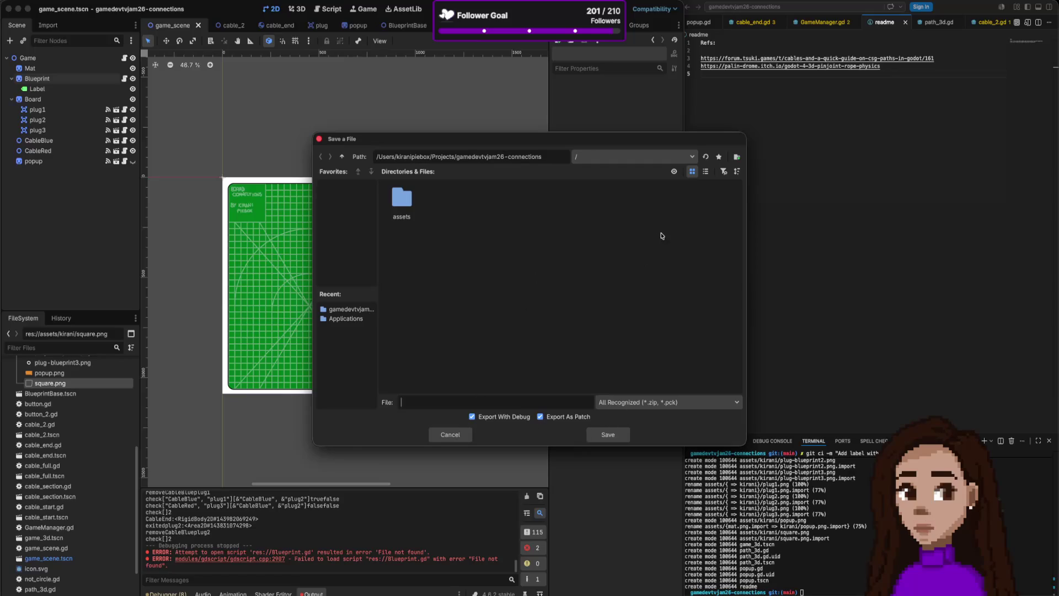
left_click(737, 156)
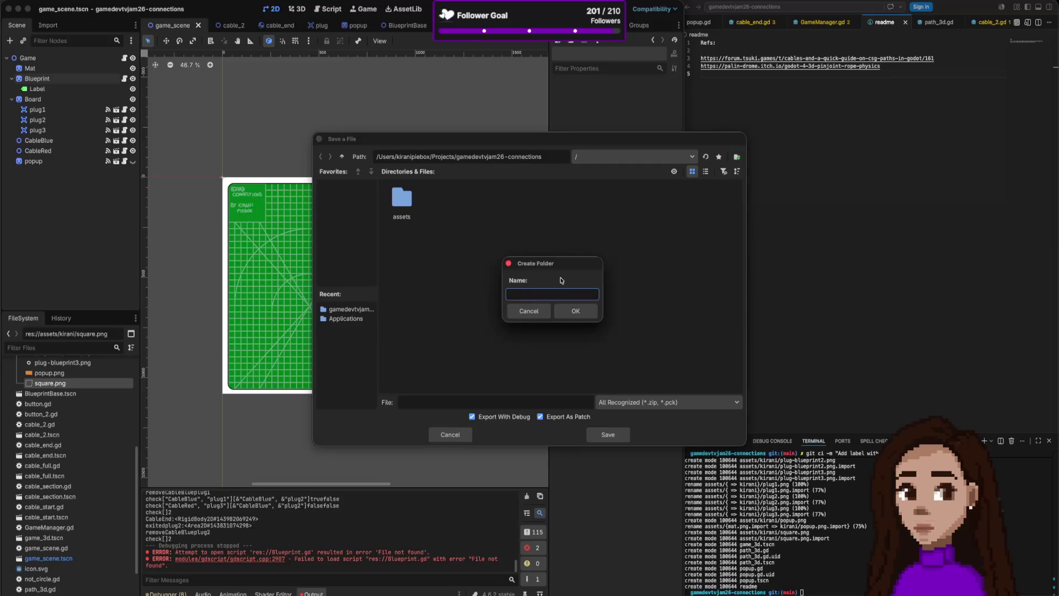
type("builds")
key("Return")
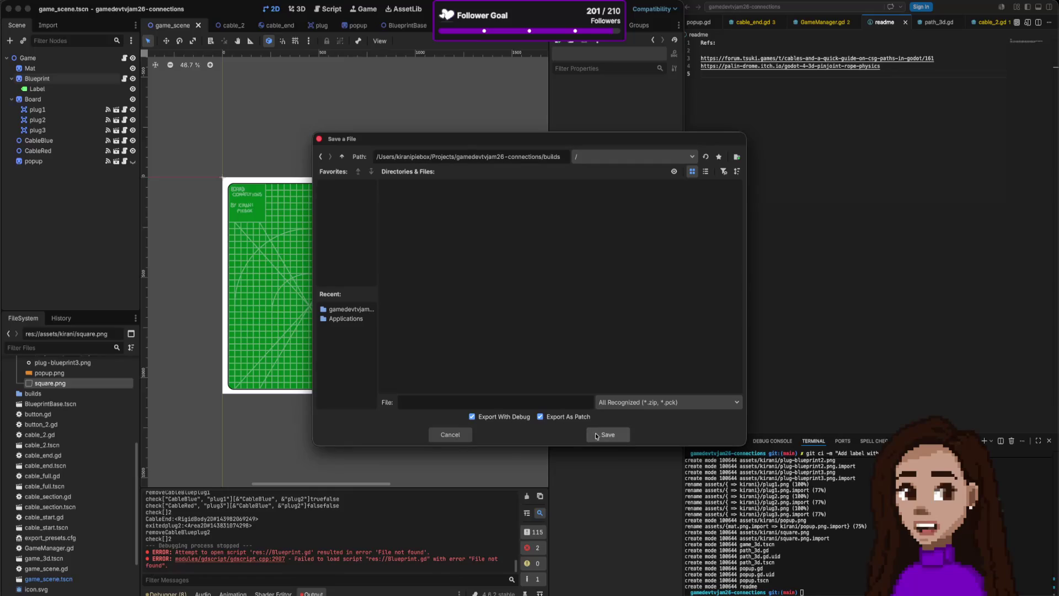
left_click(541, 402)
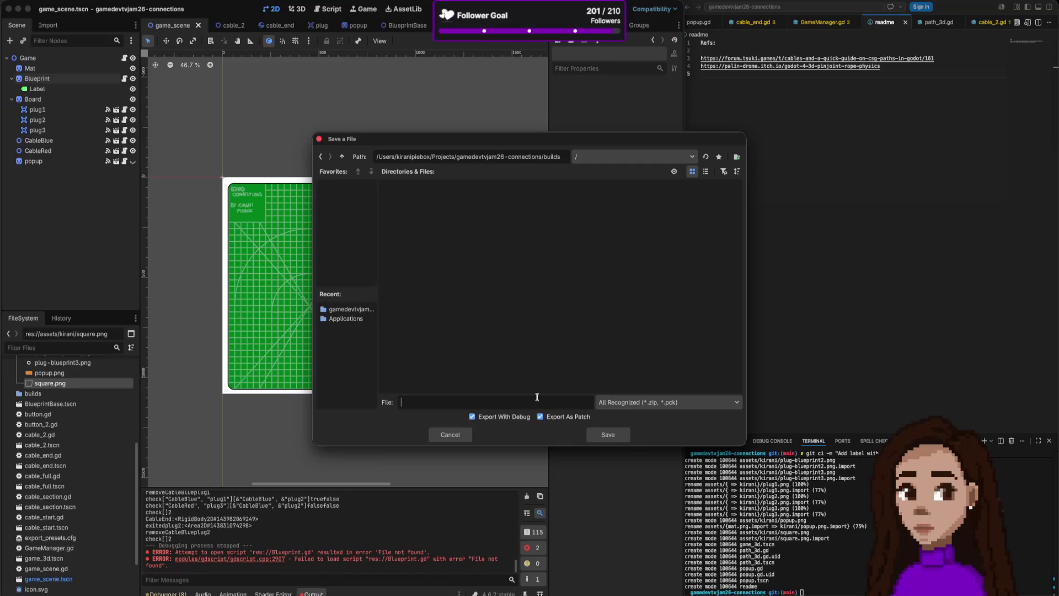
type("board-conne")
type("ctions")
key("Return")
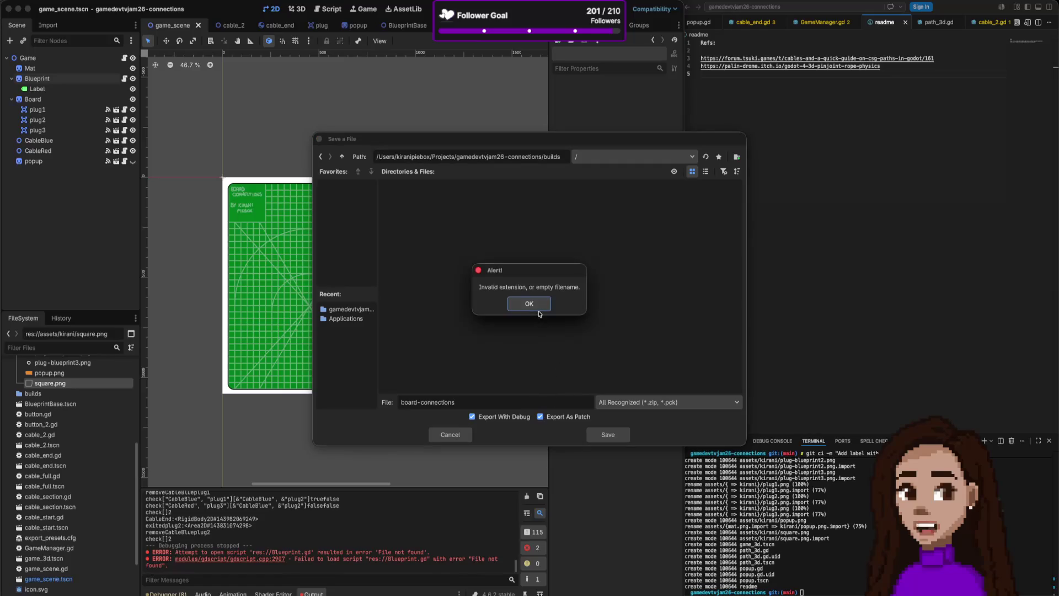
left_click(528, 303)
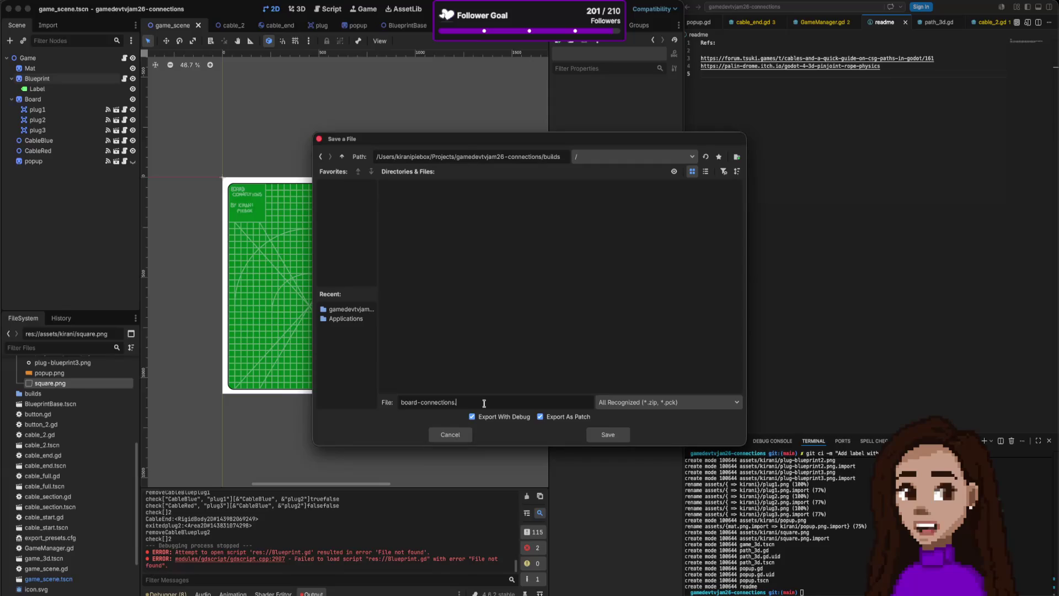
left_click(607, 435)
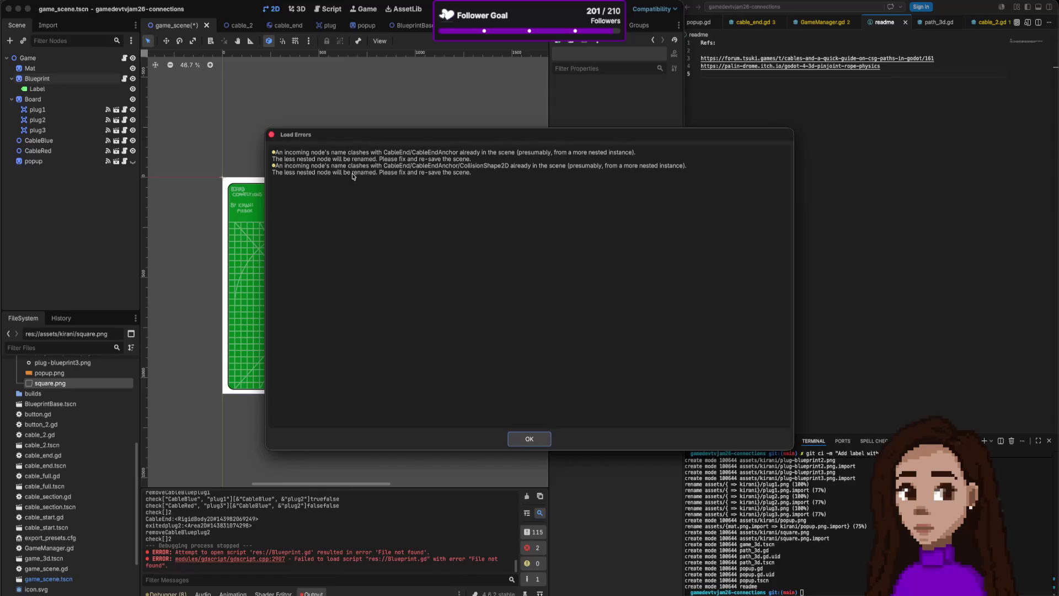
- Dismiss the load errors report, close the Export dialog, and open a new browser tab
left_click(537, 439)
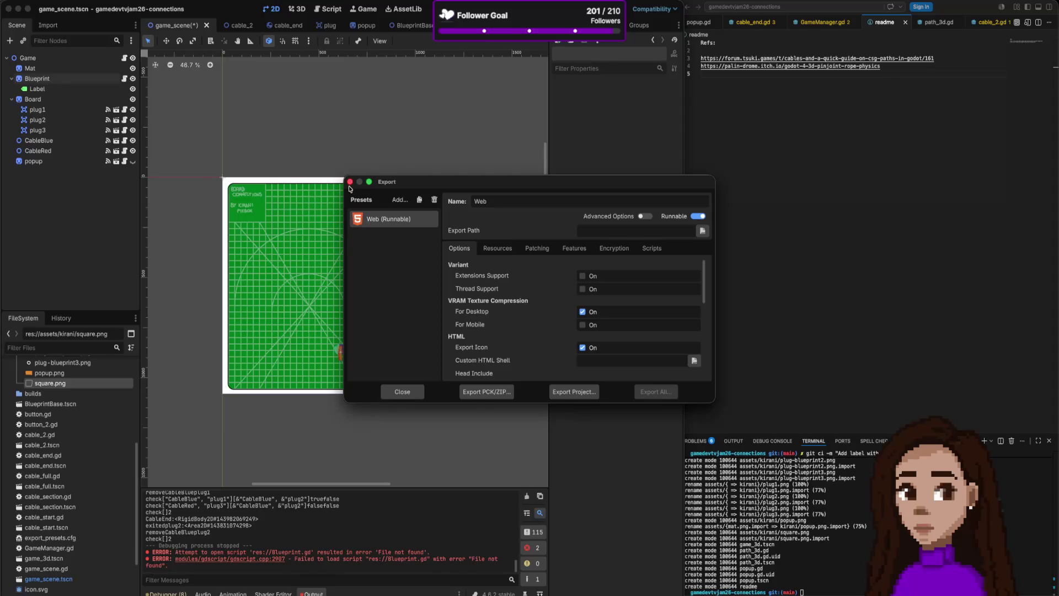
left_click(349, 181)
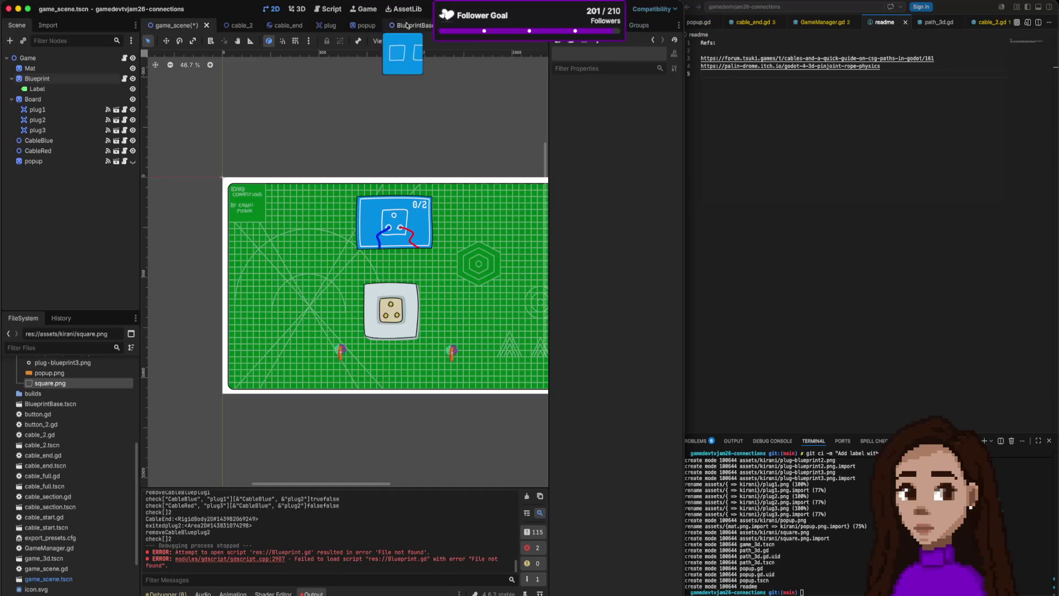
left_click(80, 0)
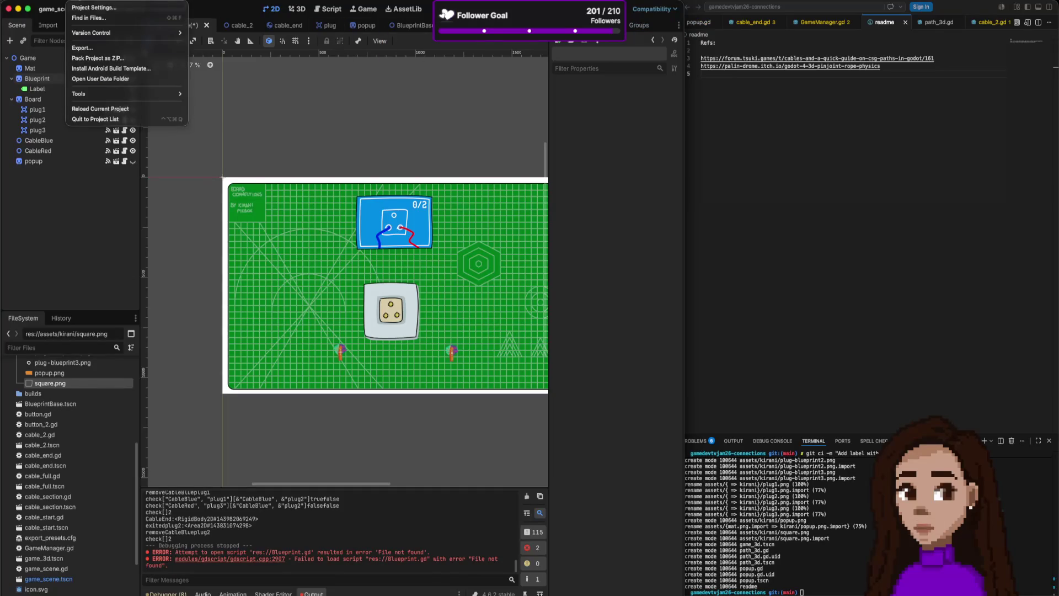
key("Escape")
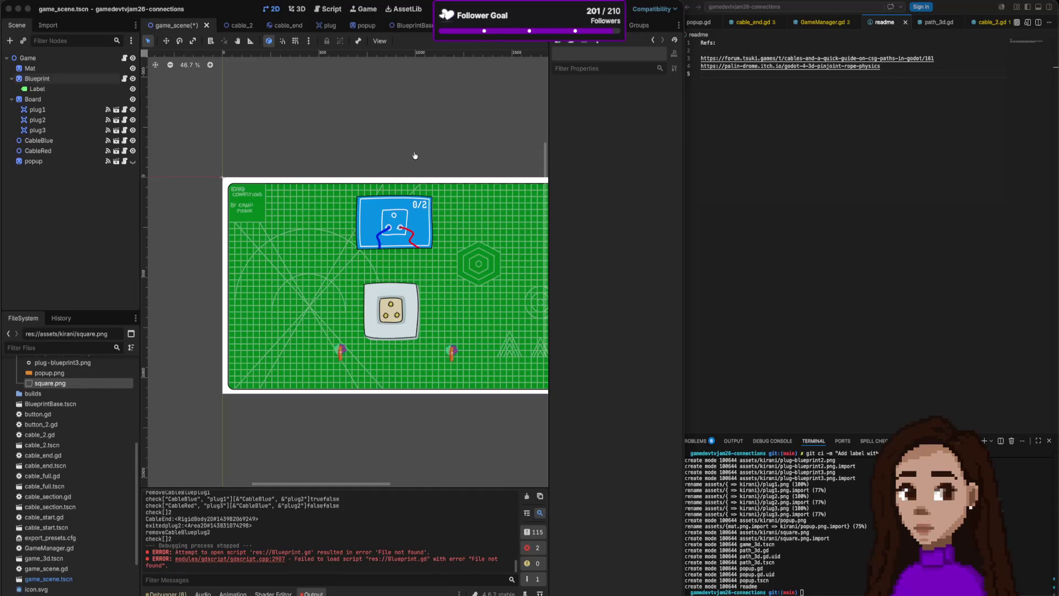
key("super+Tab")
key("super+t")
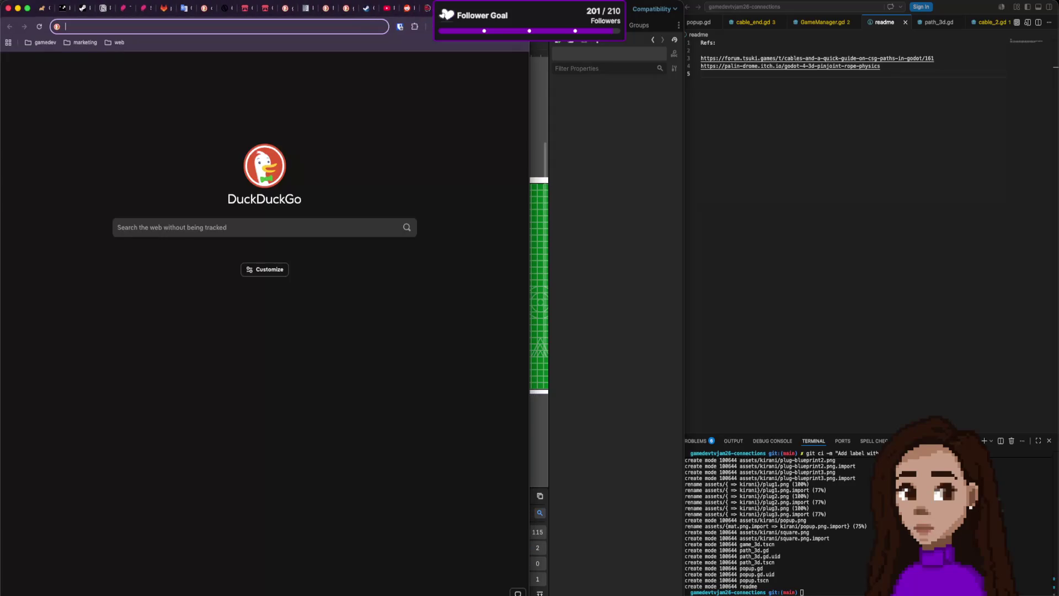
- Go to itch.io and view the account's public profile page
type("itc")
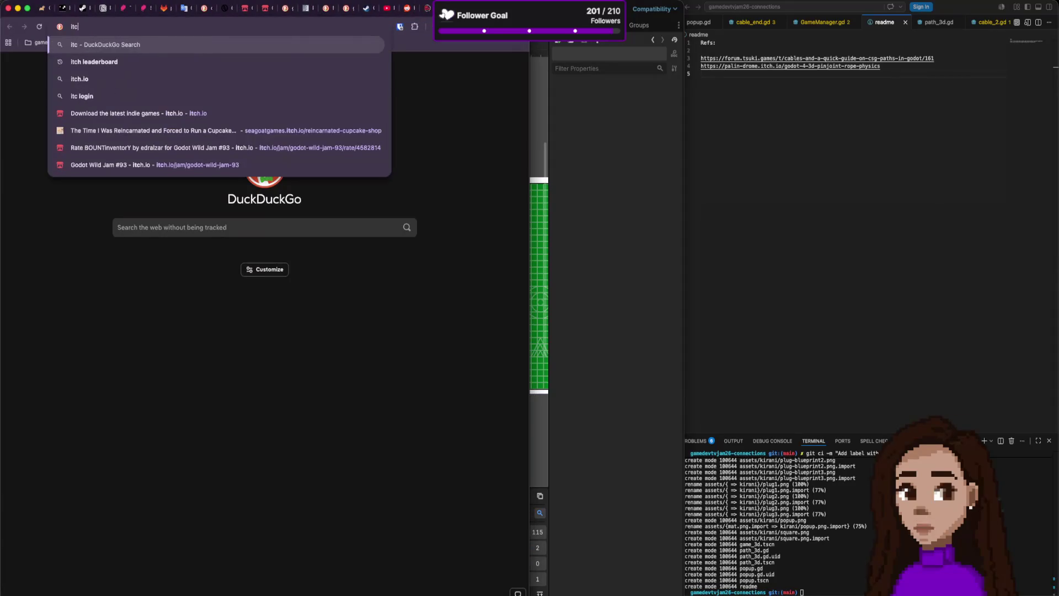
left_click(229, 114)
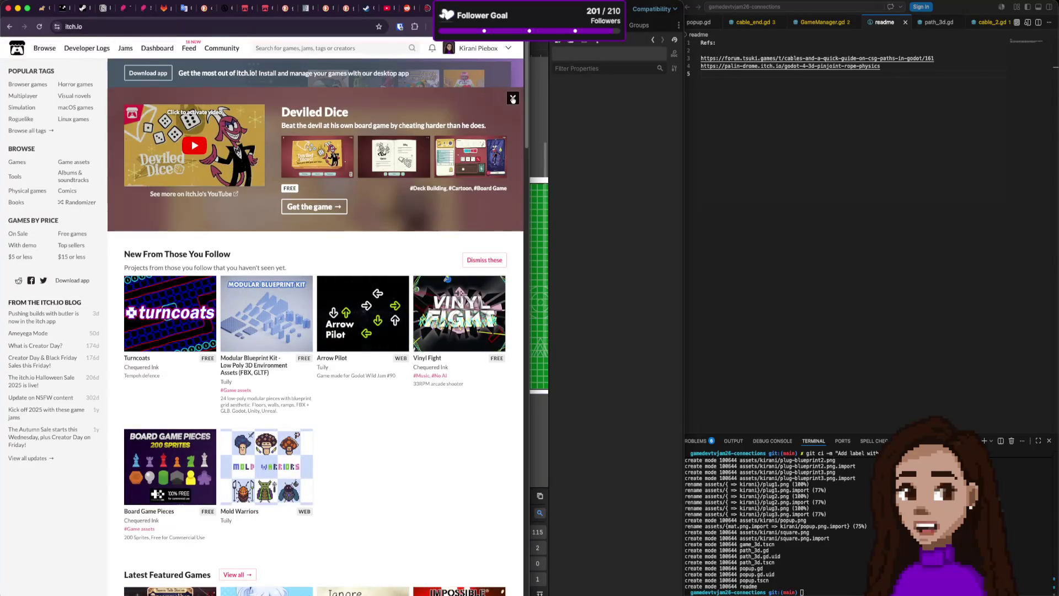
left_click(513, 99)
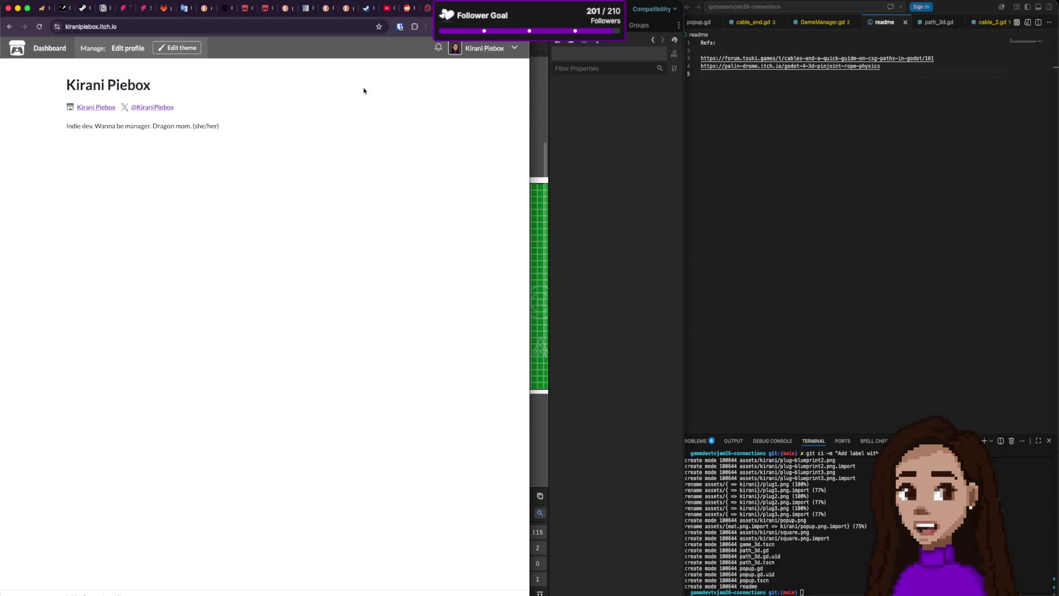
triple_click(207, 126)
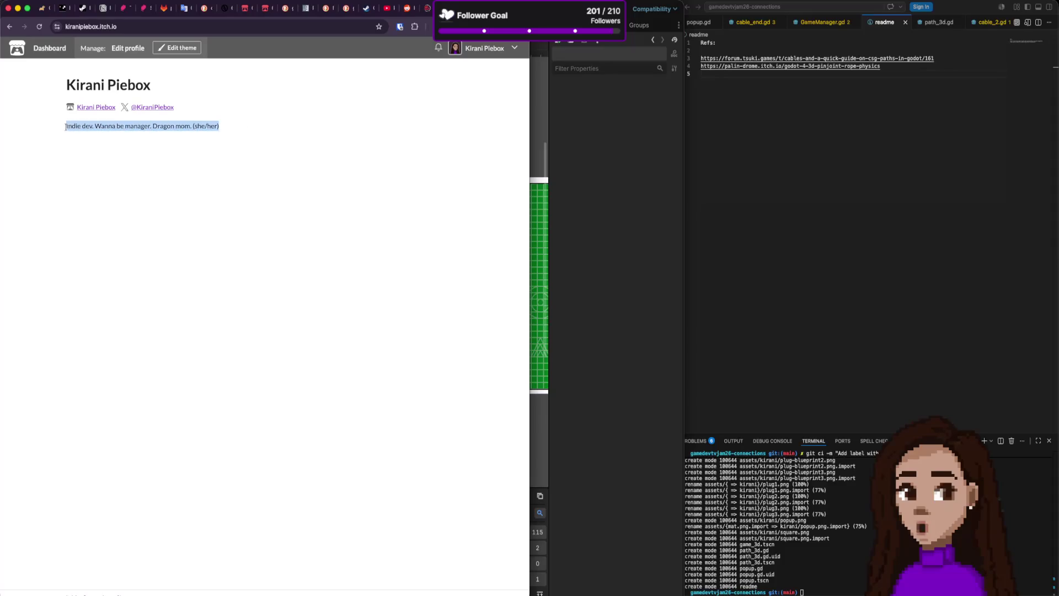
- Browse the itch.io game jams page and the jams currently in progress
left_click(510, 55)
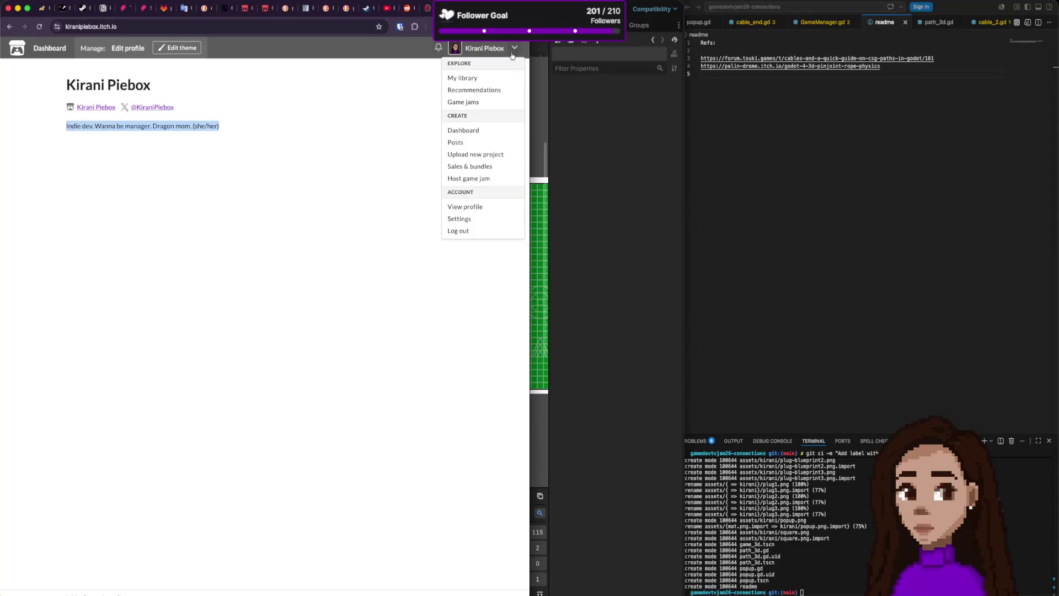
left_click(479, 102)
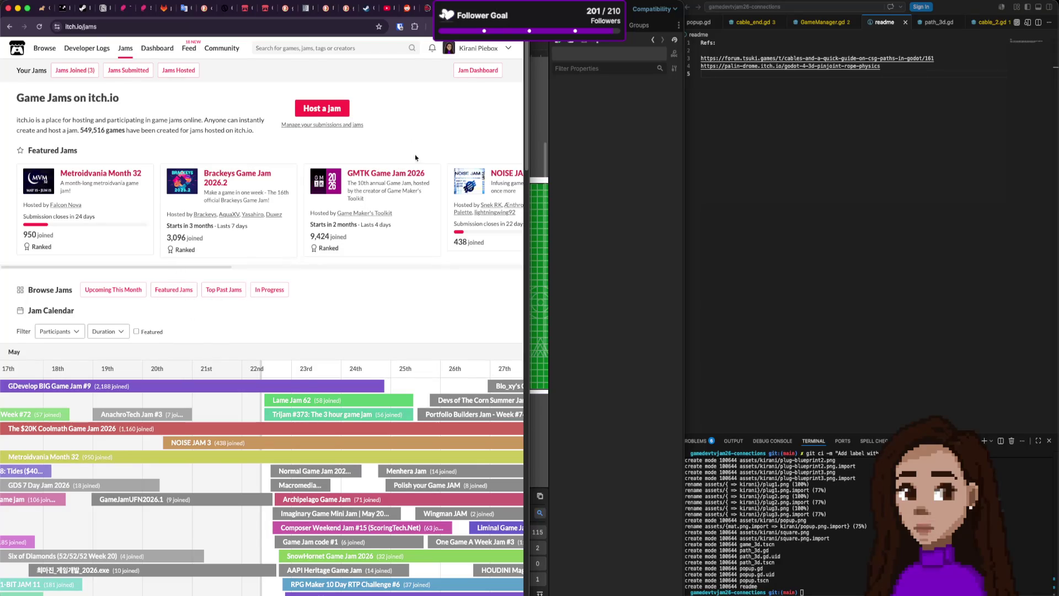
left_click(268, 290)
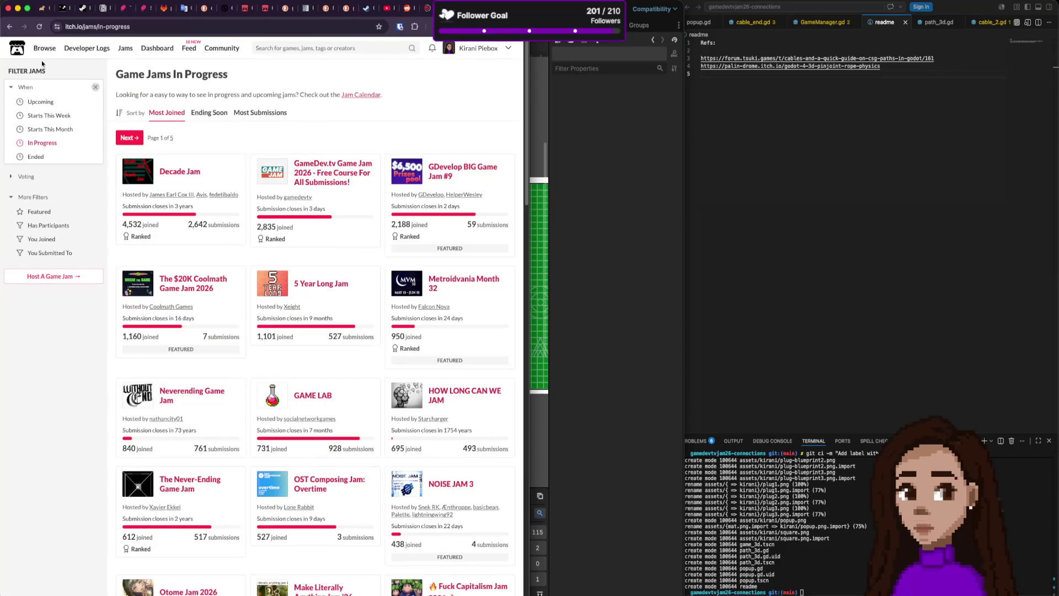
left_click(10, 26)
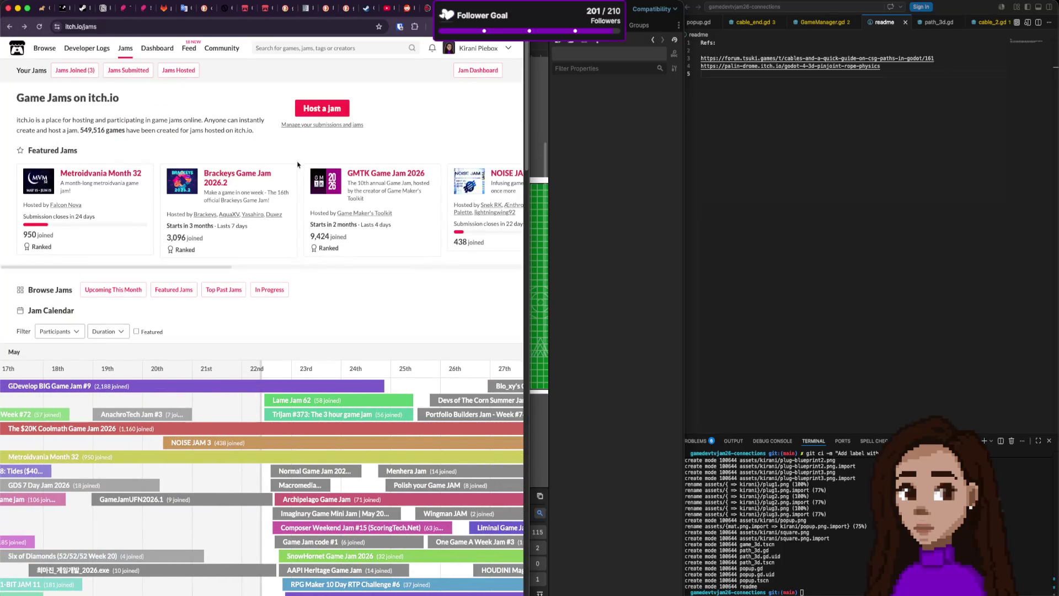
- From the creator dashboard's project list, start creating a new project
left_click(296, 125)
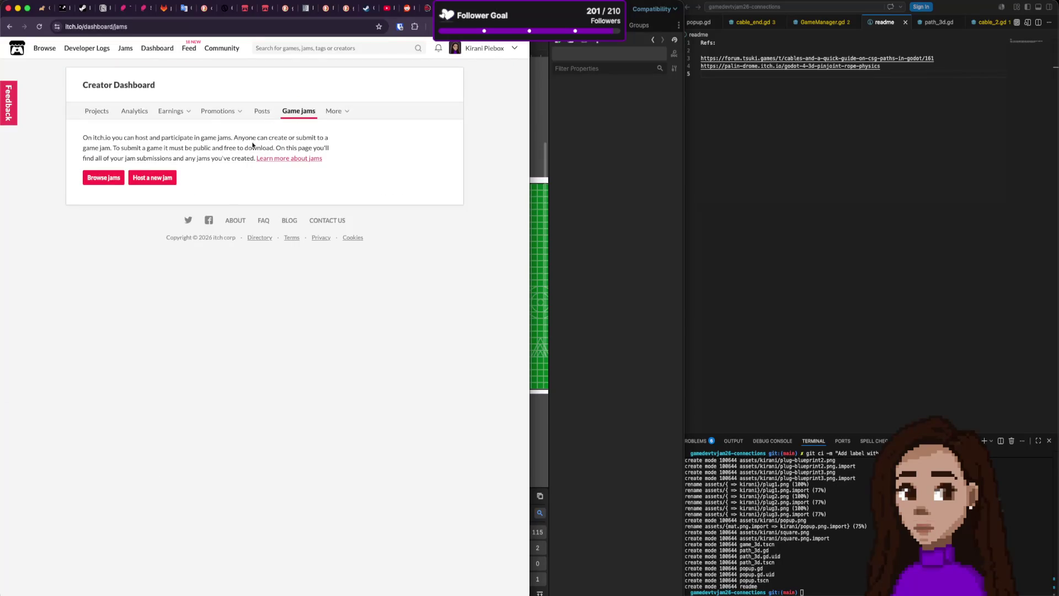
left_click(104, 113)
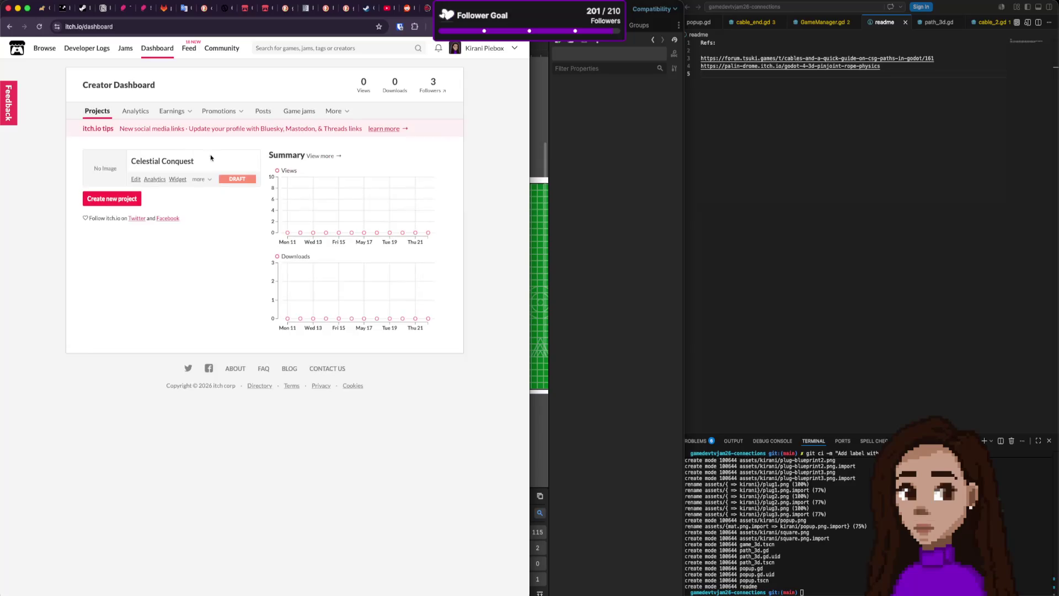
left_click(135, 200)
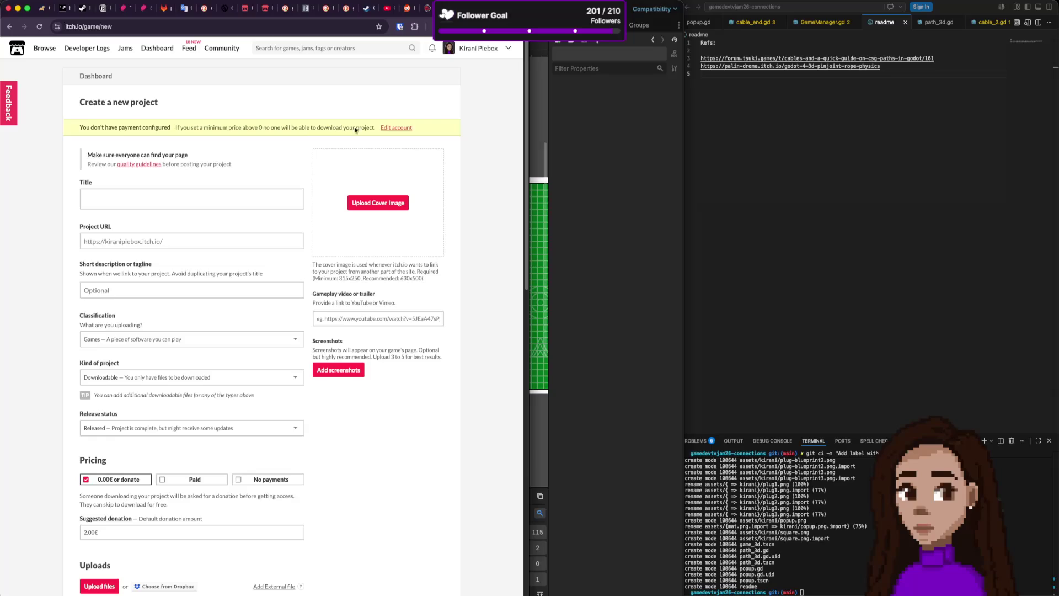
- Enter 'Board Connections' as the project title
left_click(129, 200)
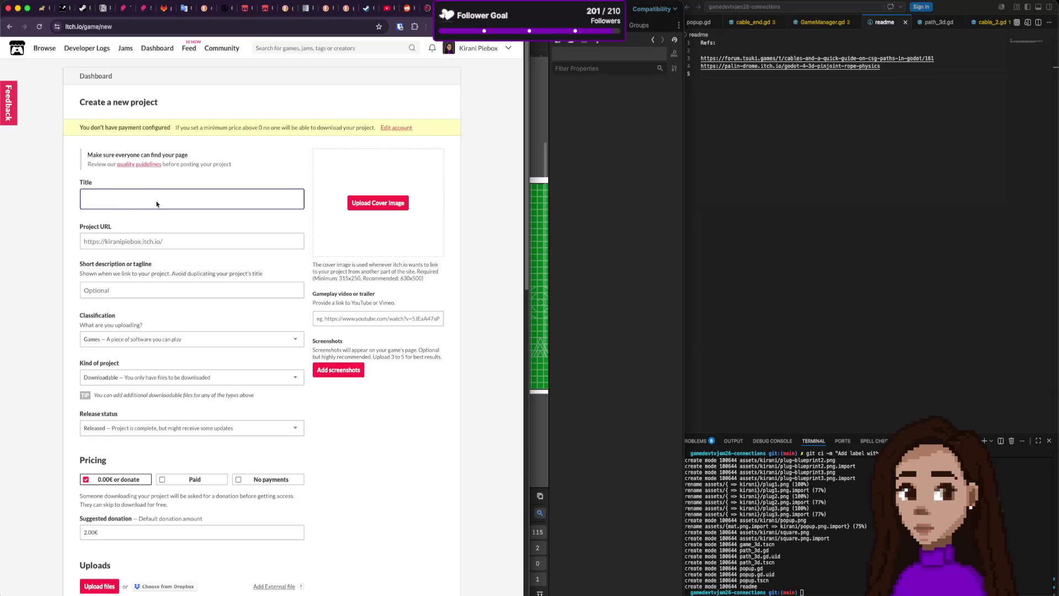
type("Board Con")
type("nections")
left_click(168, 256)
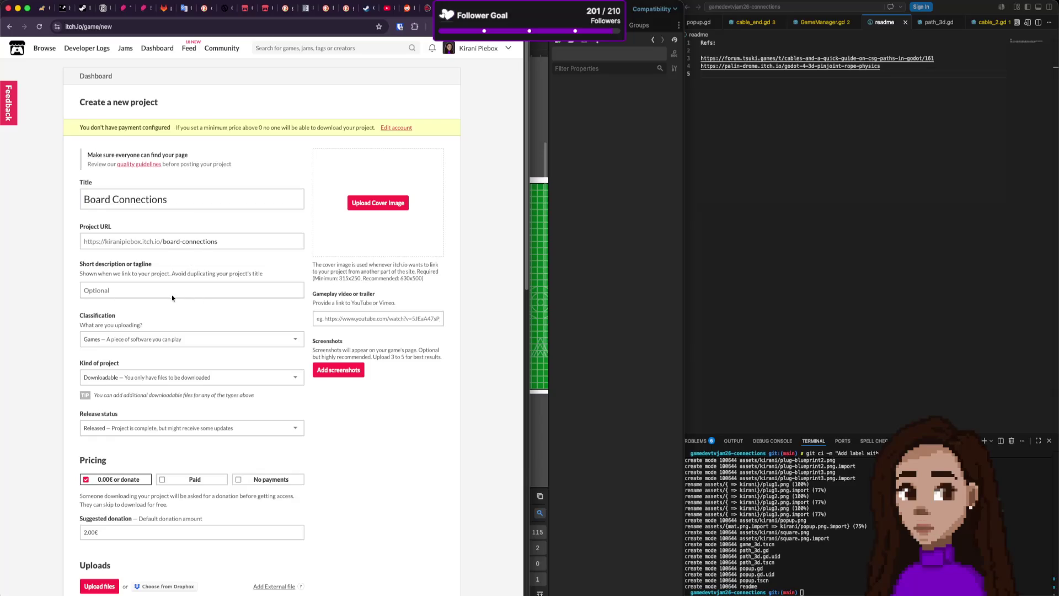
- Set the kind of project to HTML and pricing to No payments
left_click(195, 379)
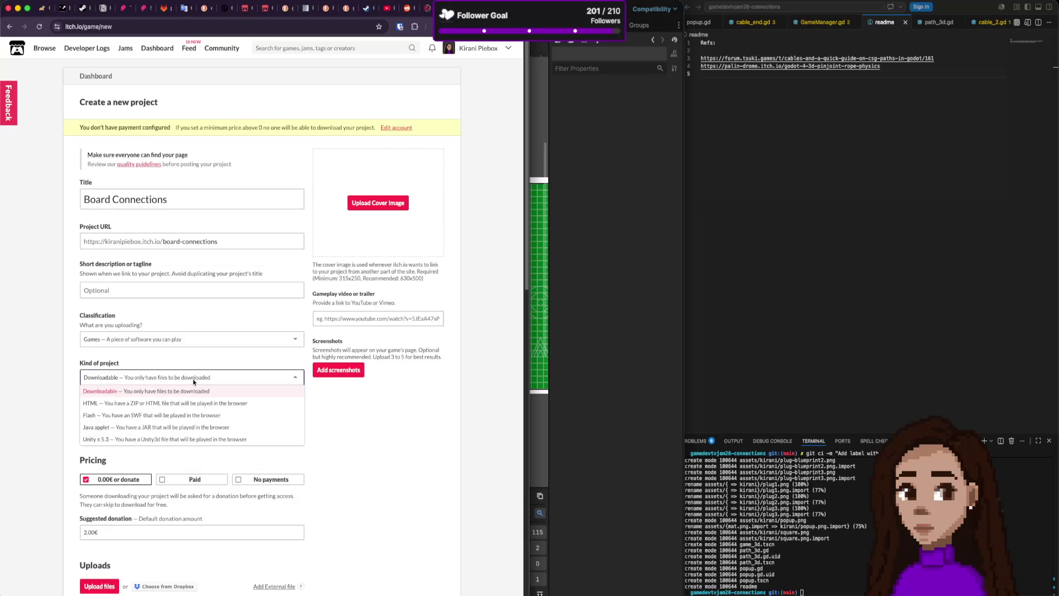
left_click(188, 403)
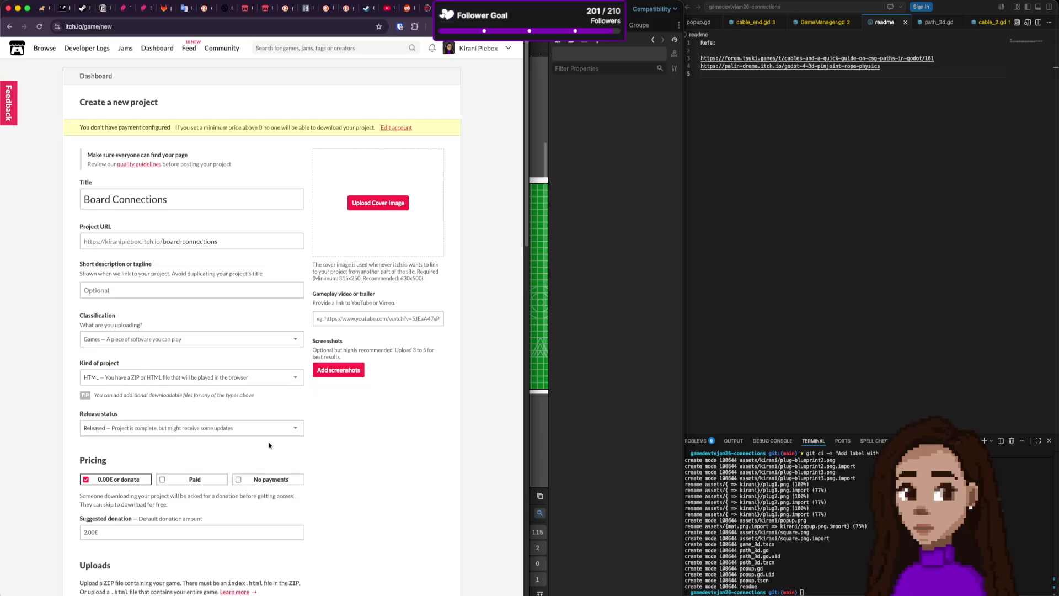
scroll(356, 519, "down", 3)
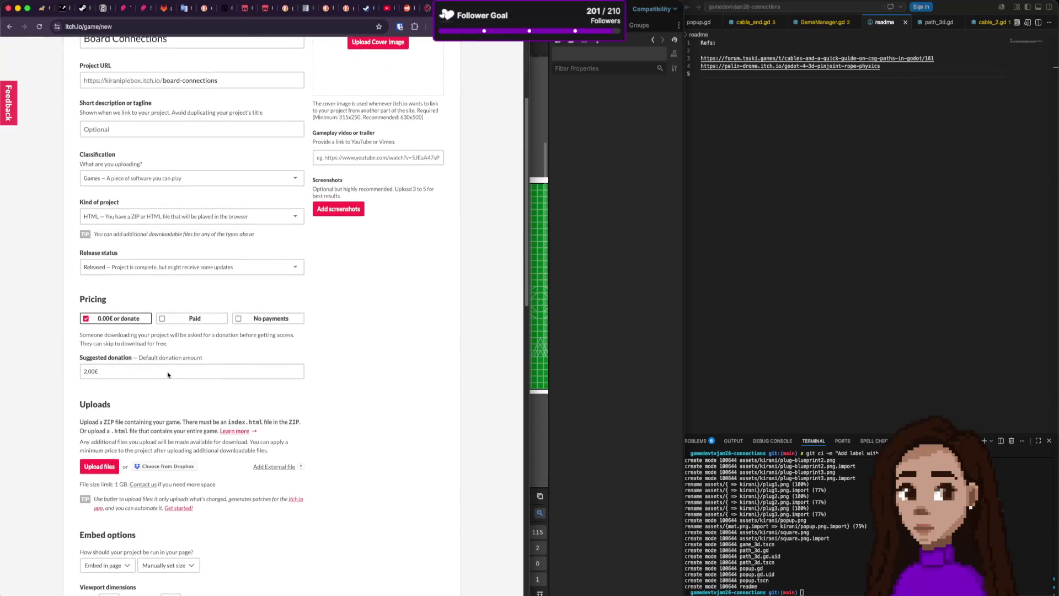
left_click(239, 319)
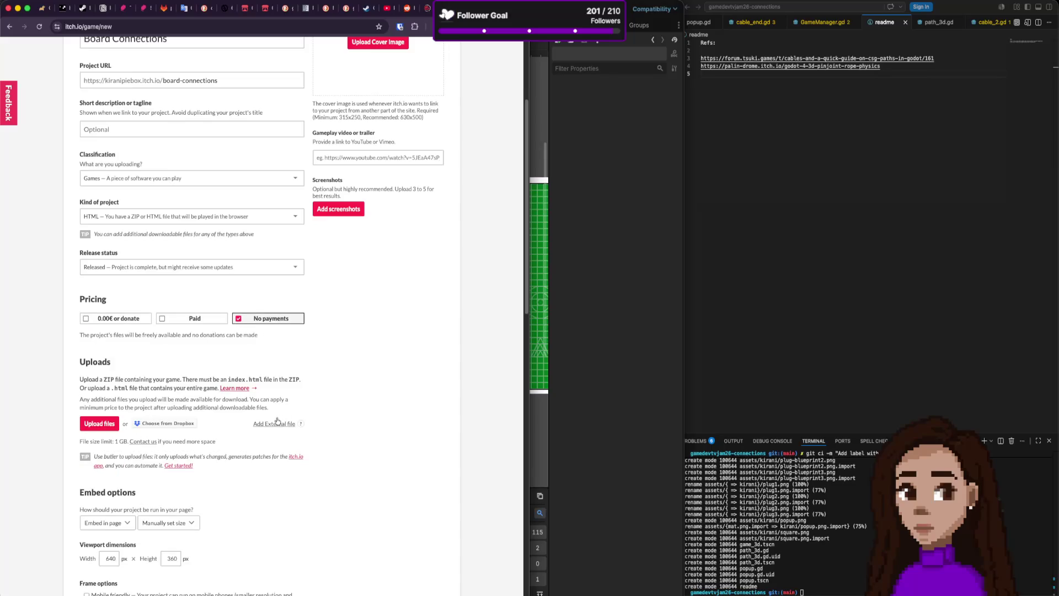
scroll(216, 431, "down", 2)
scroll(216, 432, "down", 1)
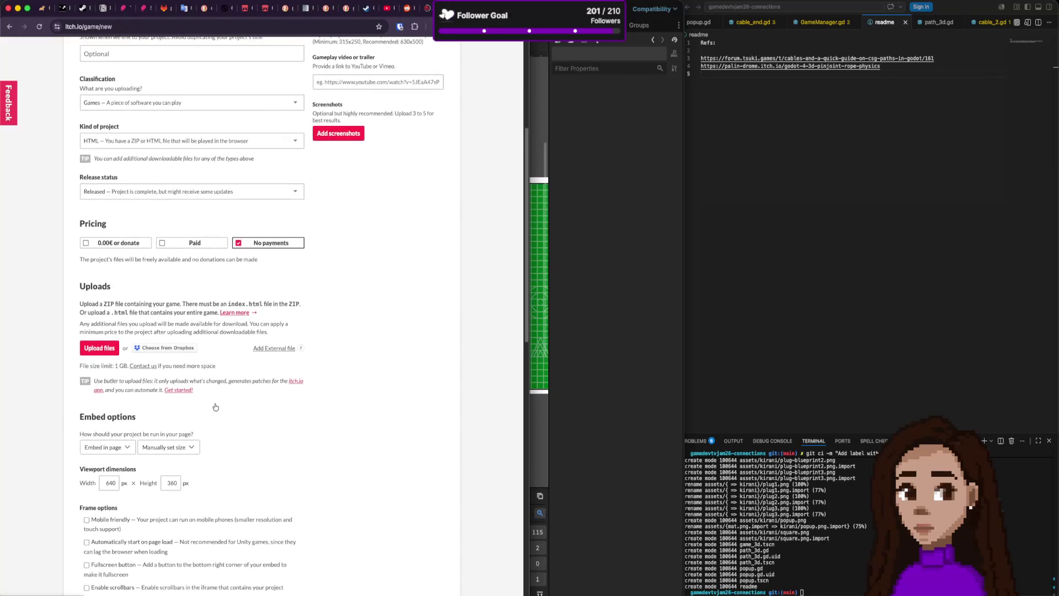
scroll(175, 351, "down", 1)
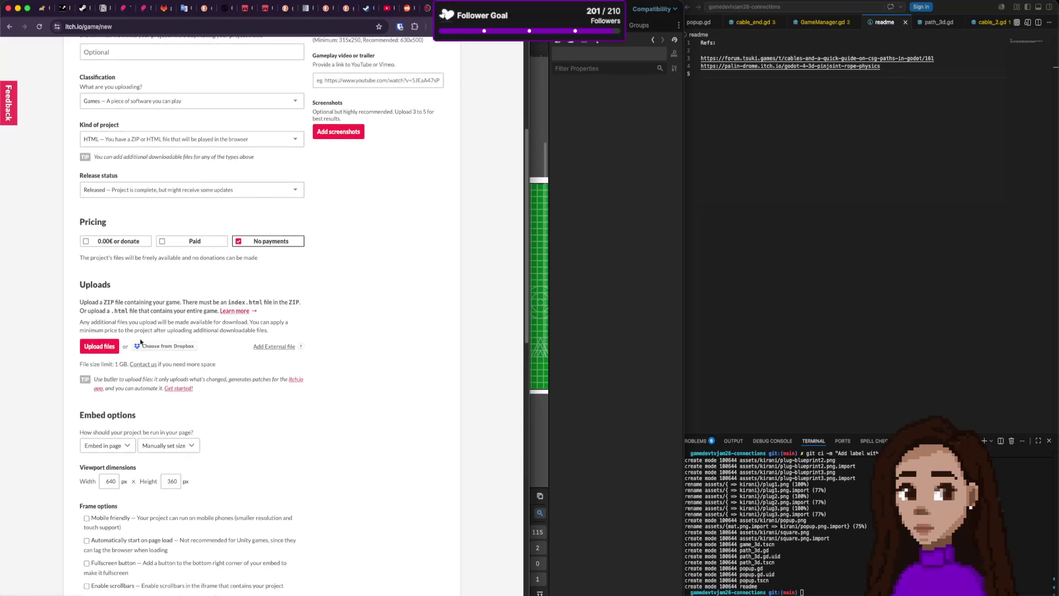
left_click(106, 346)
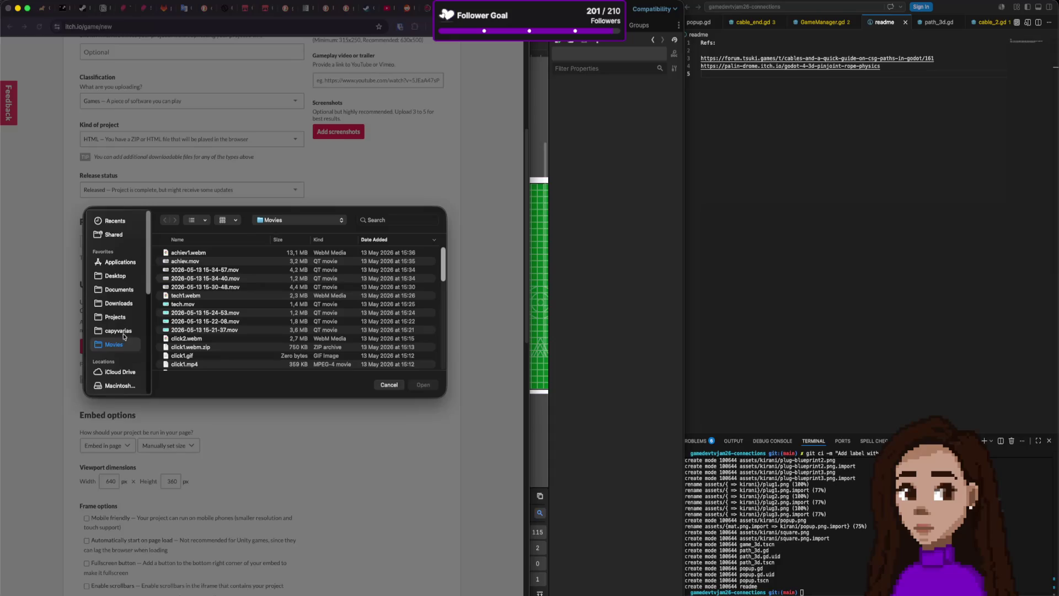
- Upload board-connections.zip from the project's builds folder and mark it to be played in the browser
left_click(126, 317)
double_click(208, 253)
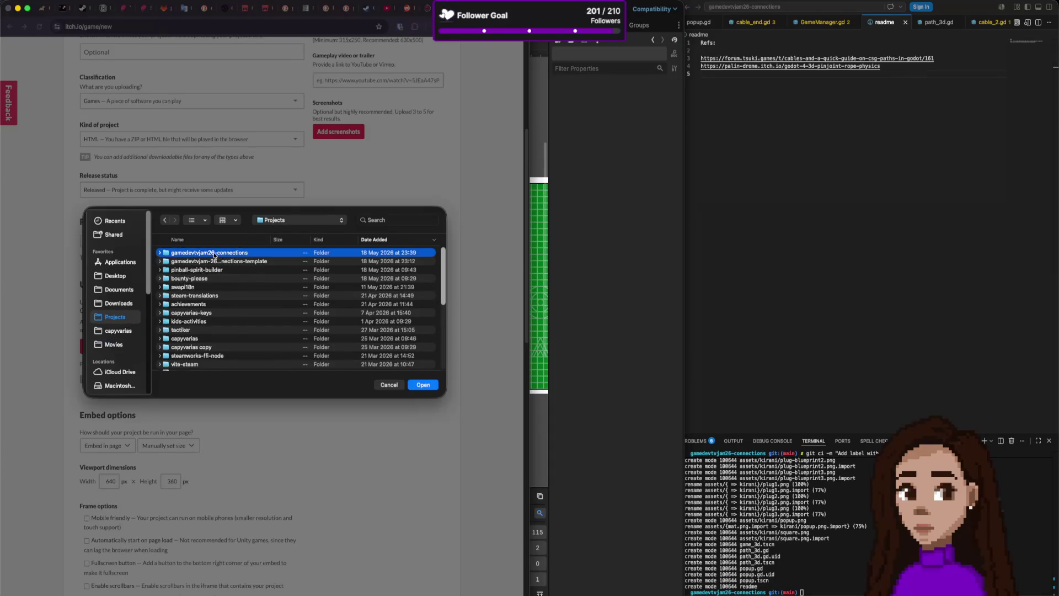
double_click(182, 252)
double_click(193, 253)
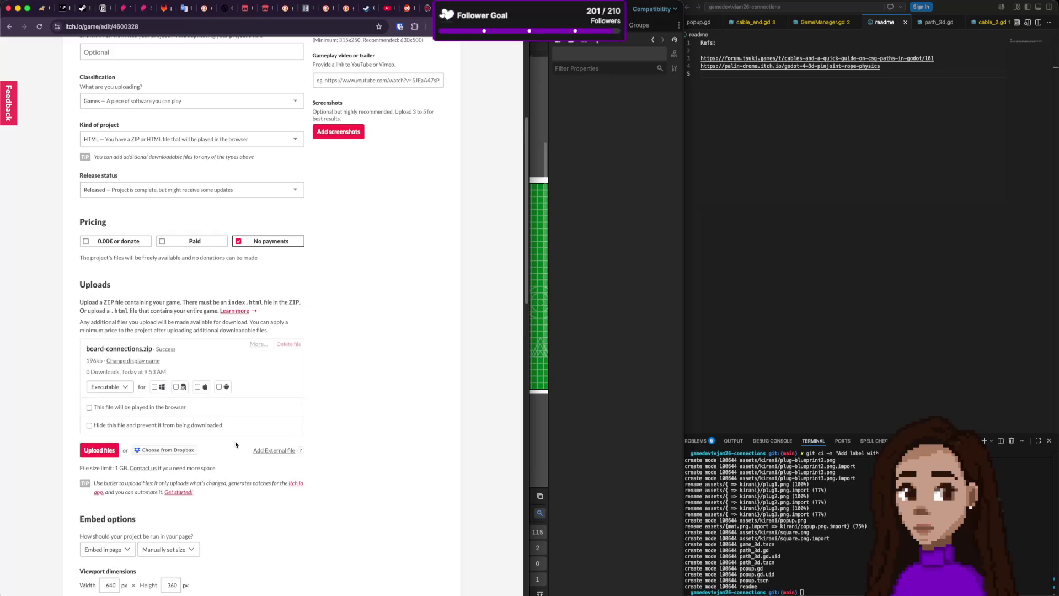
left_click(95, 408)
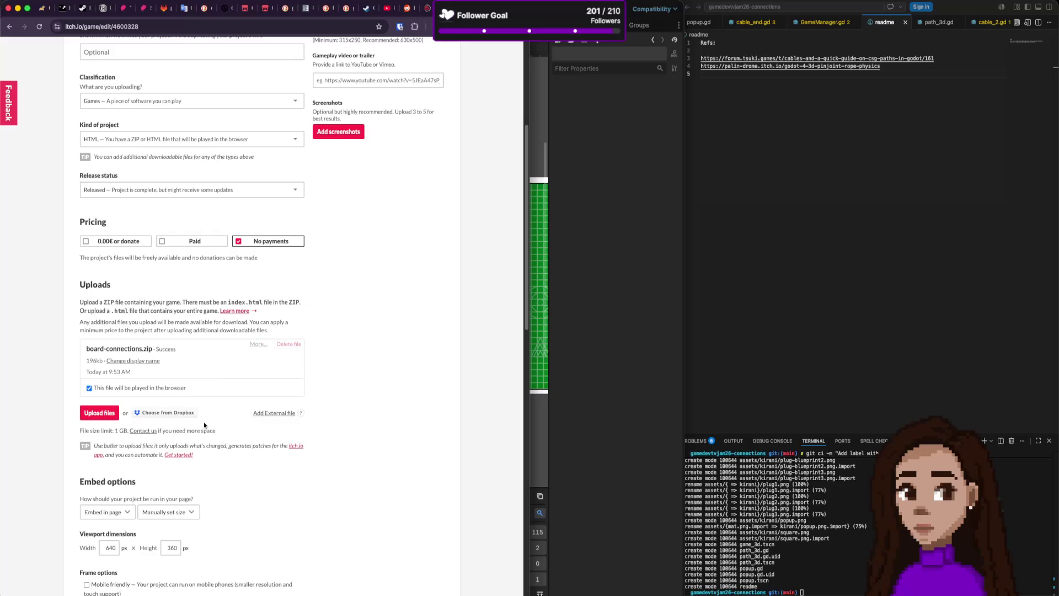
scroll(204, 425, "down", 5)
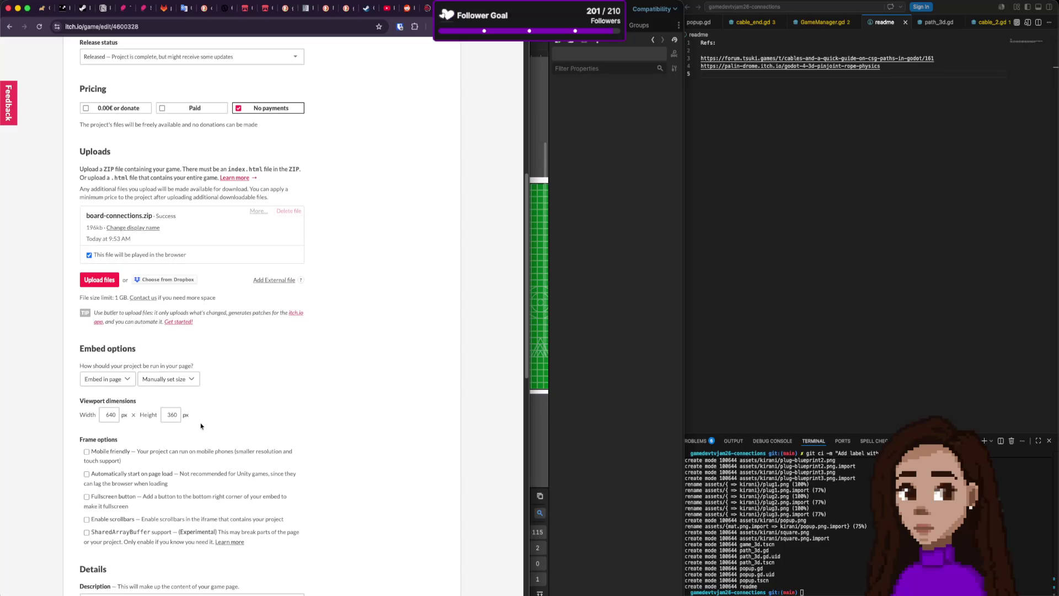
scroll(201, 426, "up", 10)
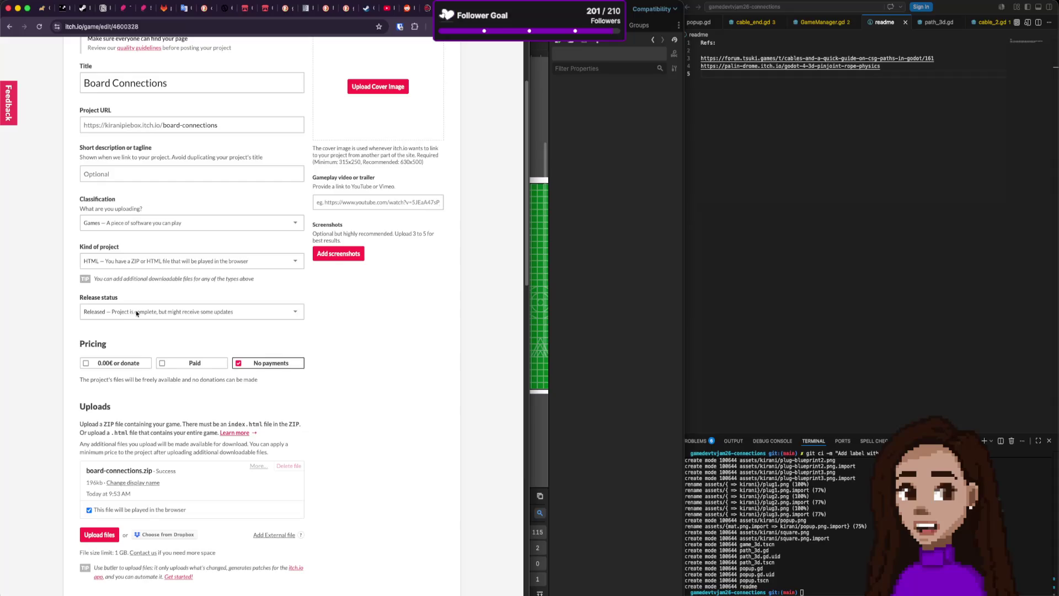
- Set the release status to In development
left_click(137, 314)
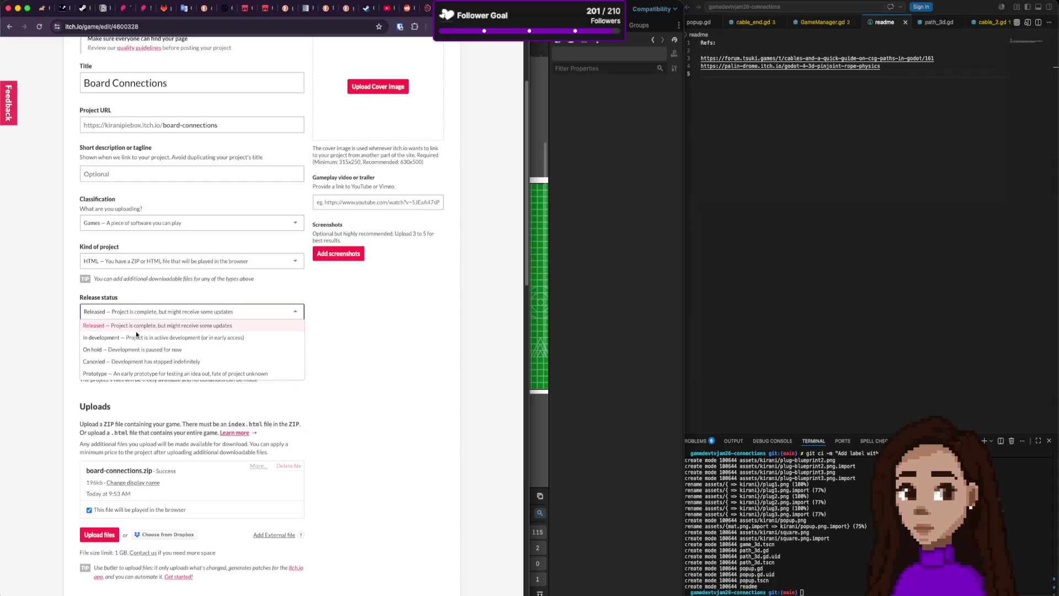
left_click(136, 339)
left_click(133, 313)
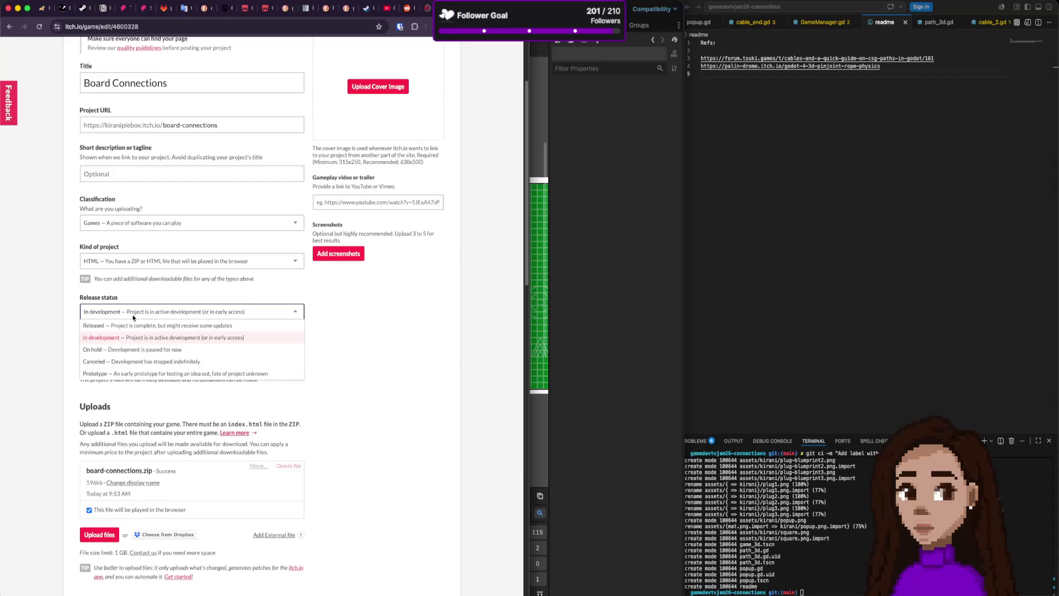
left_click(133, 317)
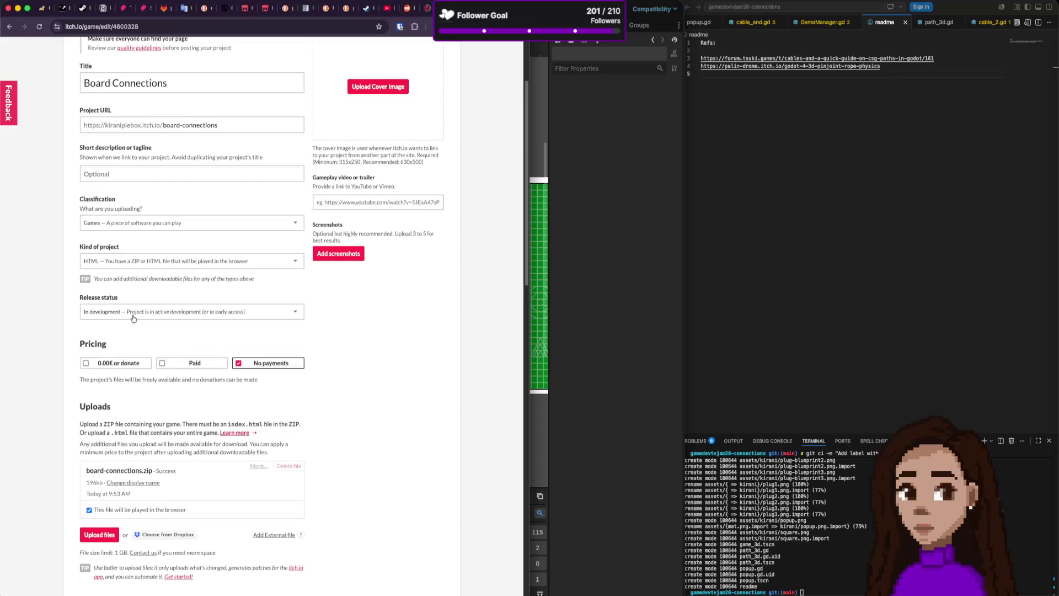
- Mark the project as not containing generative AI and save to view the game page
scroll(336, 461, "down", 3)
scroll(333, 461, "down", 5)
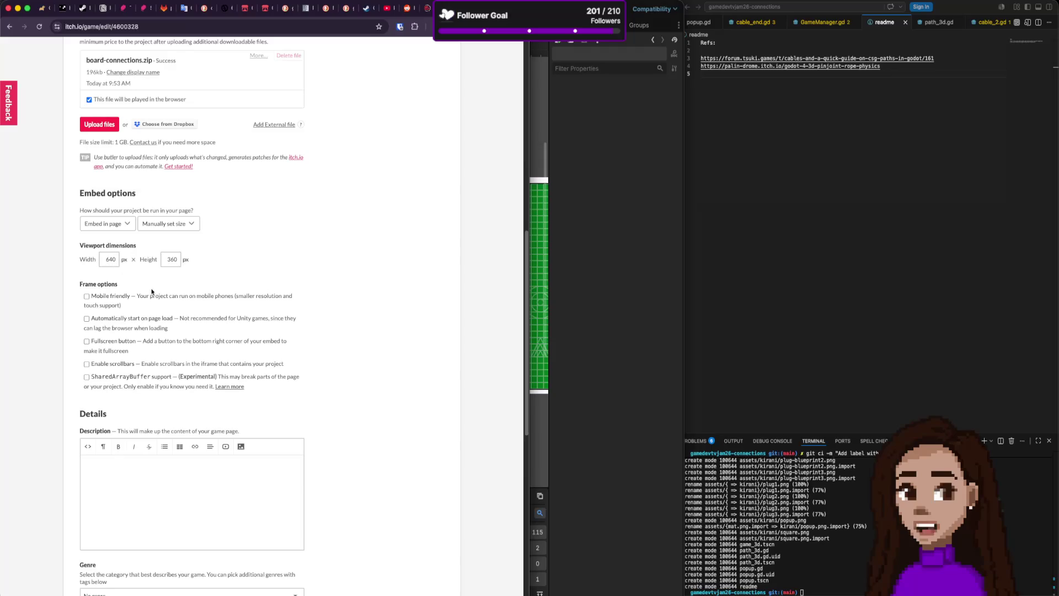
scroll(160, 375, "down", 1)
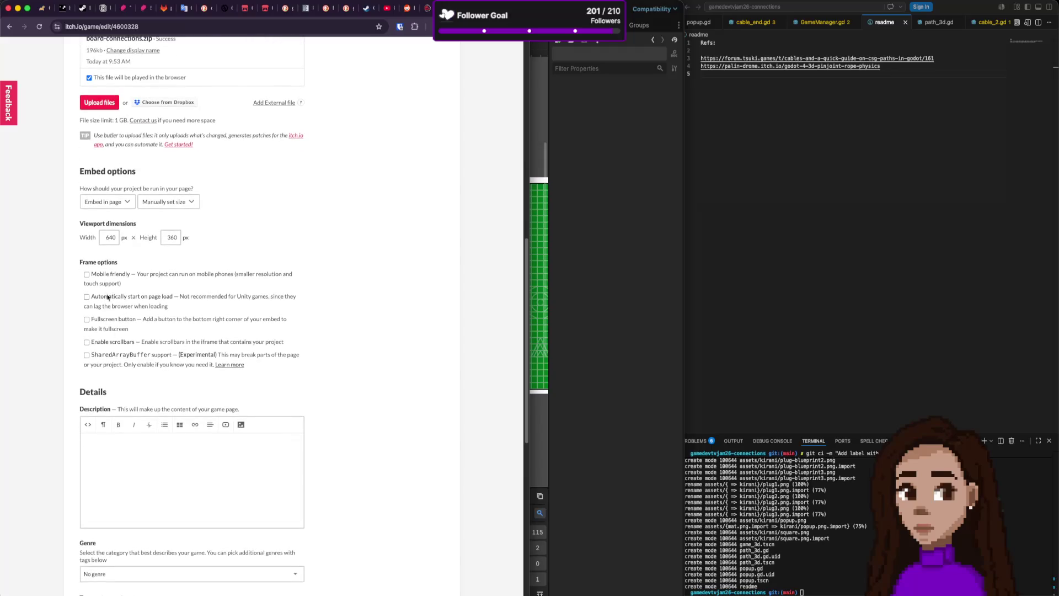
scroll(111, 358, "down", 5)
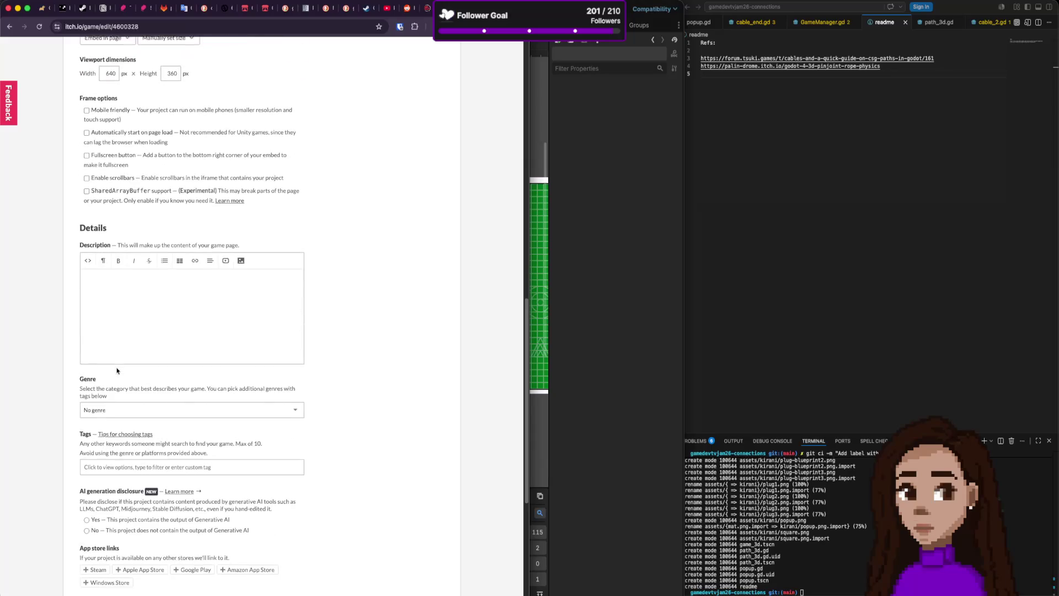
scroll(117, 370, "down", 4)
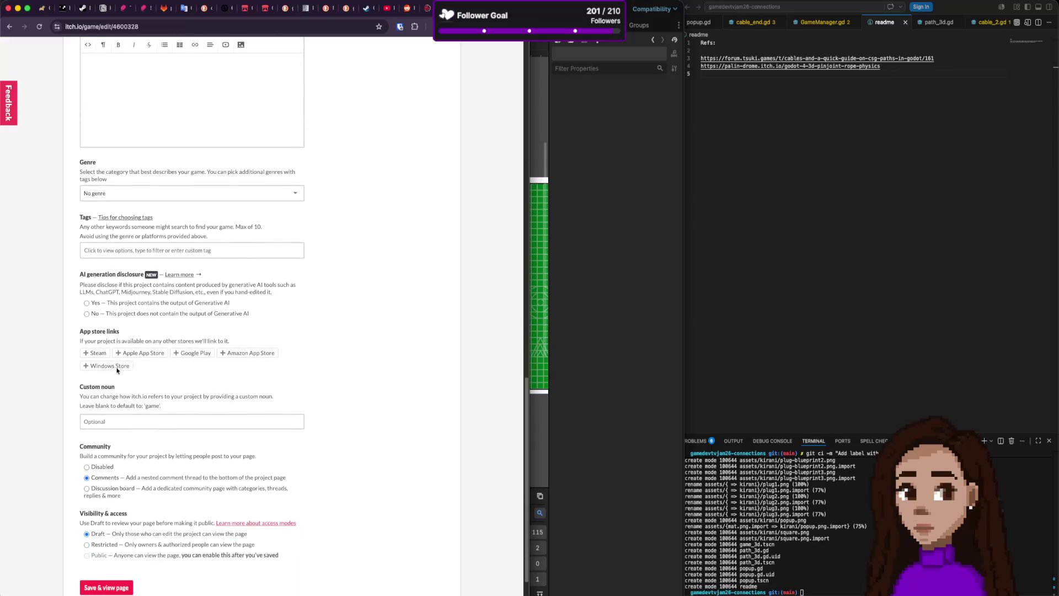
left_click(141, 314)
scroll(167, 420, "down", 1)
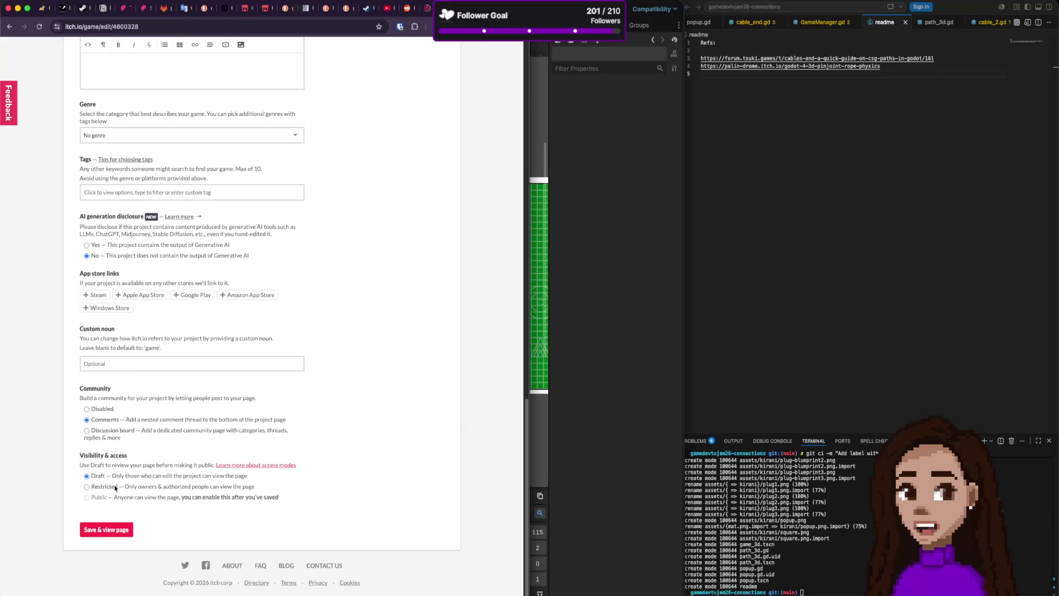
left_click(105, 529)
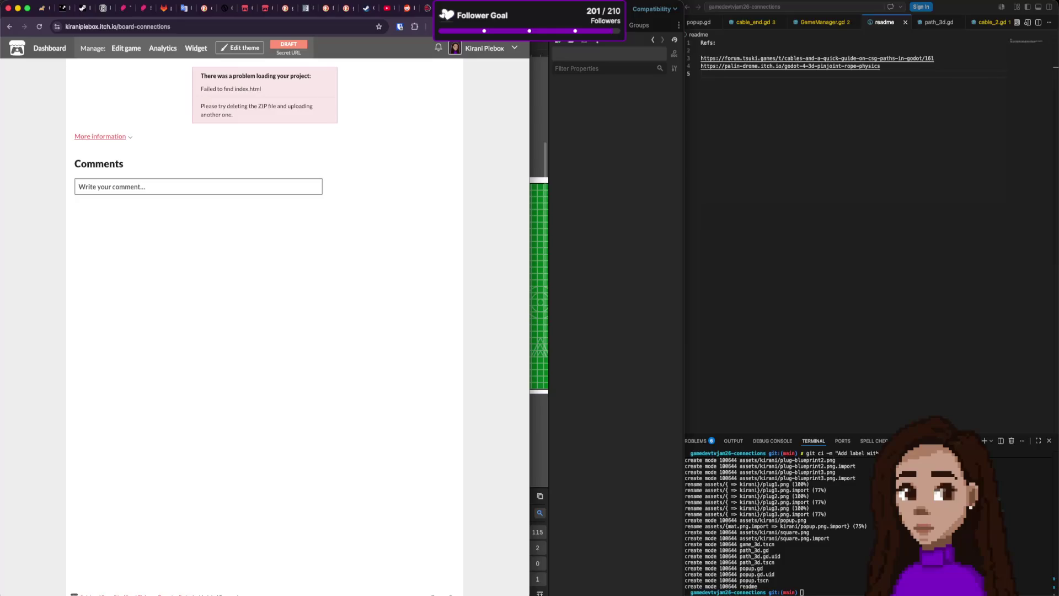
- Check itch.io's missing index.html error, then bring up the builds folder in Finder
key("super+Tab")
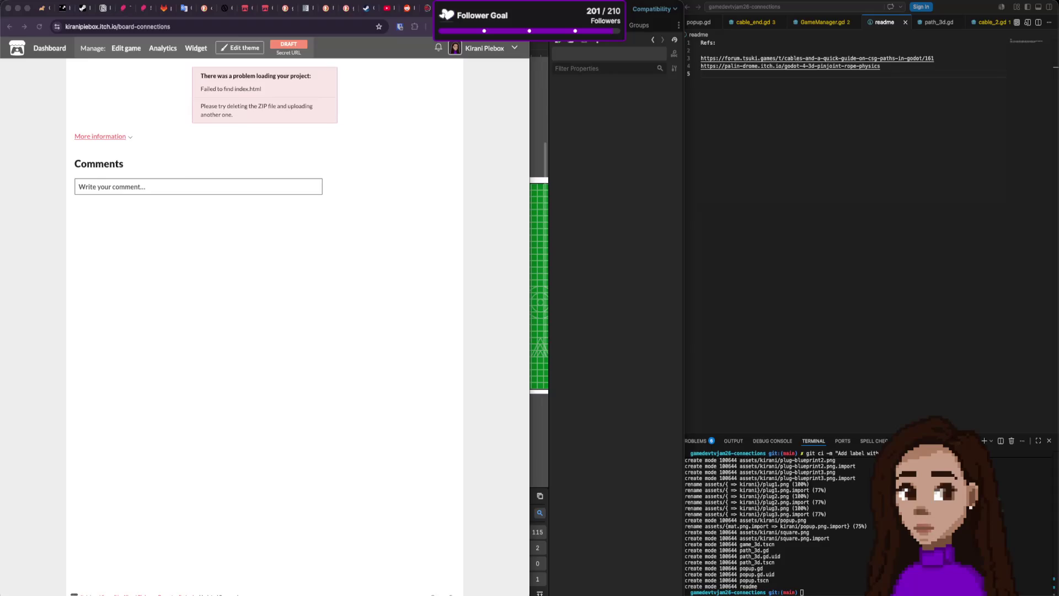
left_click(383, 249)
key("super+Tab")
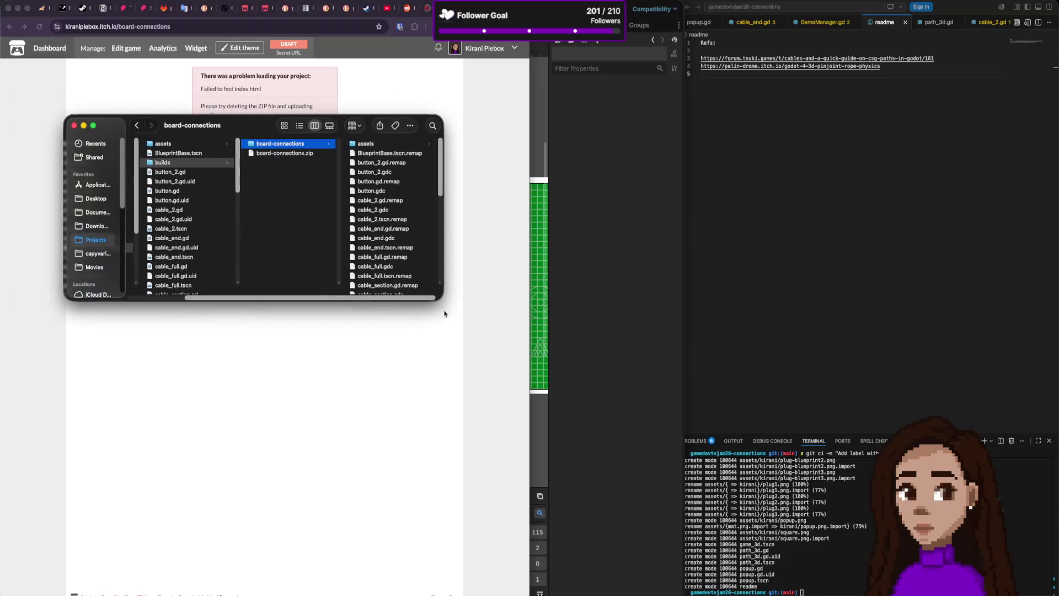
- Enlarge Finder and browse builds/board-connections/assets/kirani, then return to the Godot editor
mouse_move(440, 299)
left_mouse_down()
mouse_move(531, 485)
mouse_move(710, 546)
left_mouse_up()
scroll(487, 444, "down", 1)
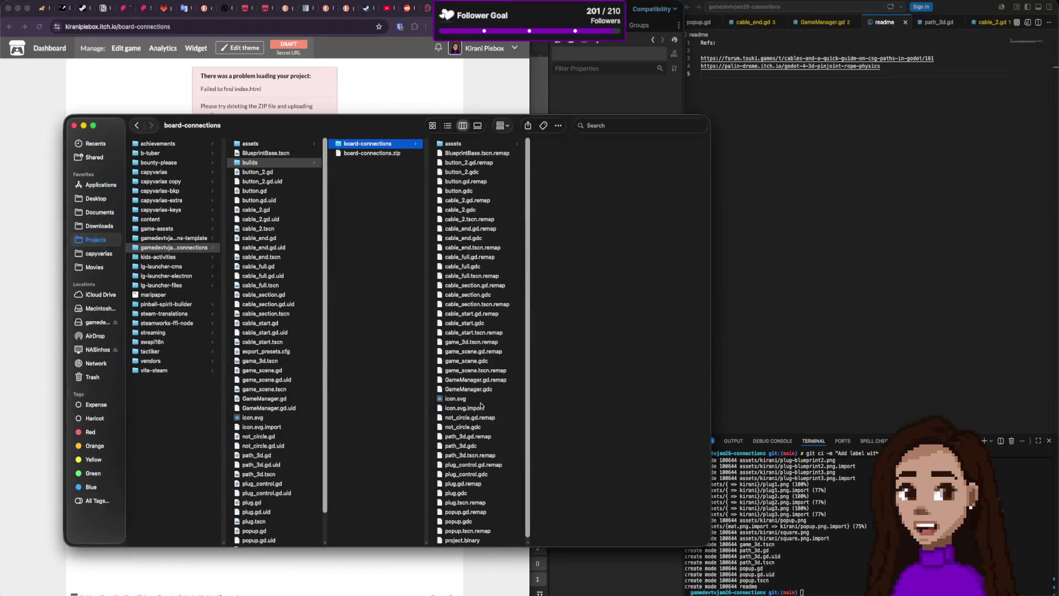
scroll(479, 359, "down", 1)
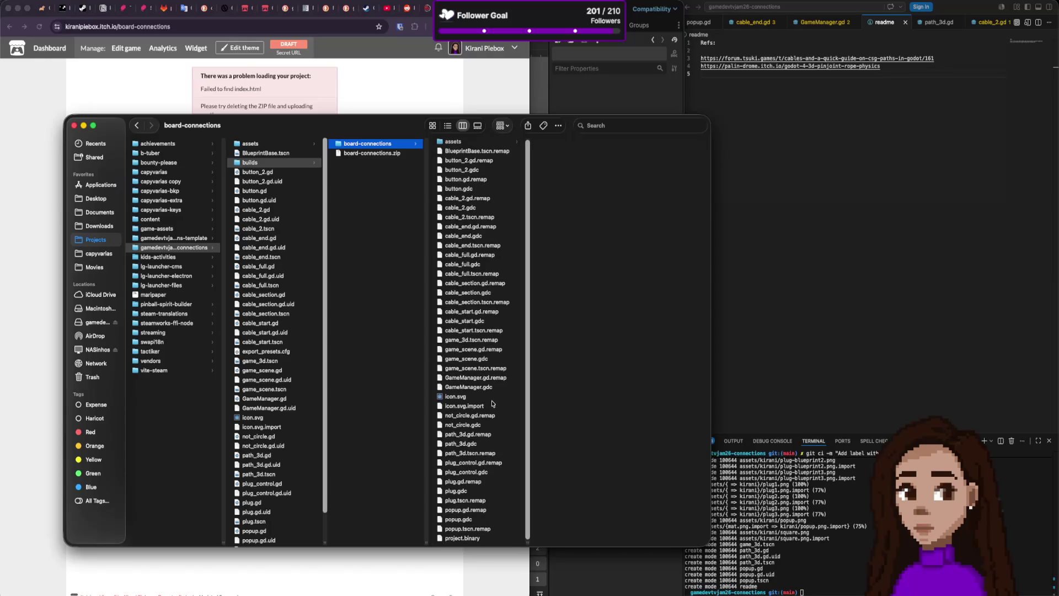
left_click(482, 143)
left_click(548, 145)
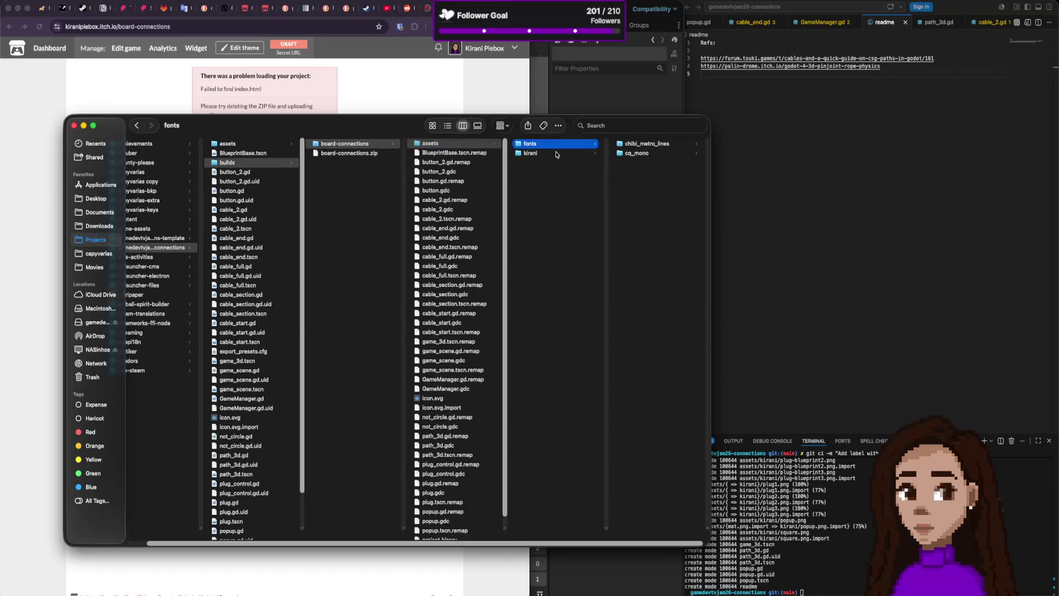
left_click(553, 154)
scroll(469, 257, "down", 1)
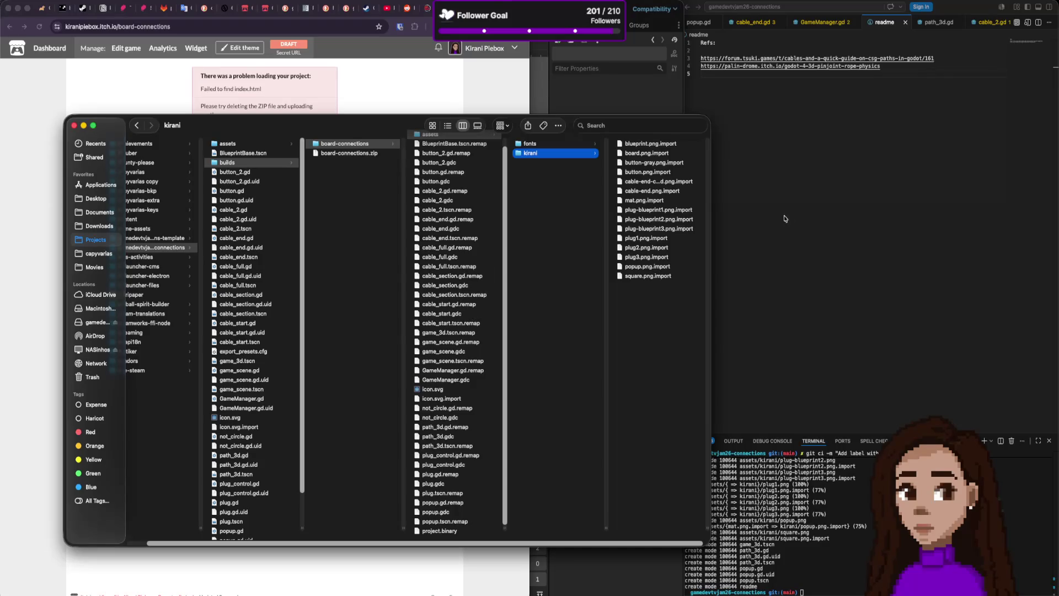
left_click(827, 203)
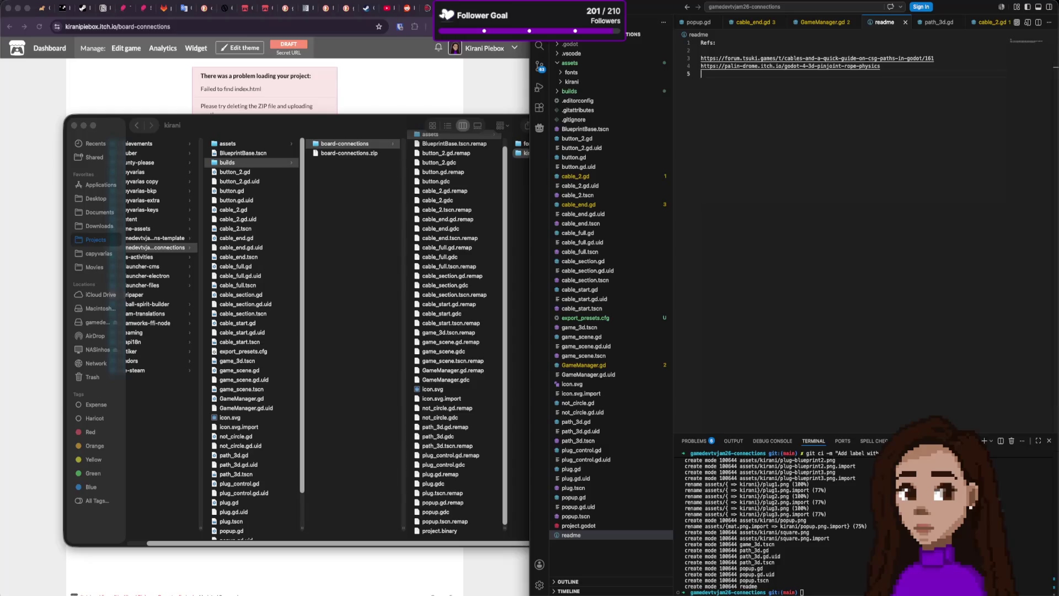
key("super+Tab")
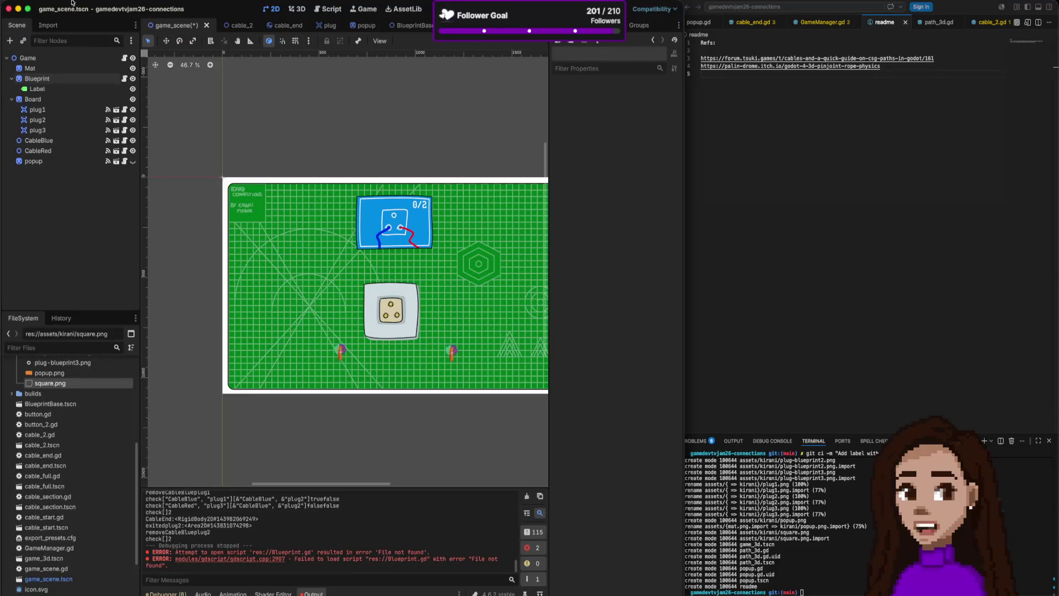
- Open the Project > Export dialog for the Web (Runnable) preset
left_click(58, 2)
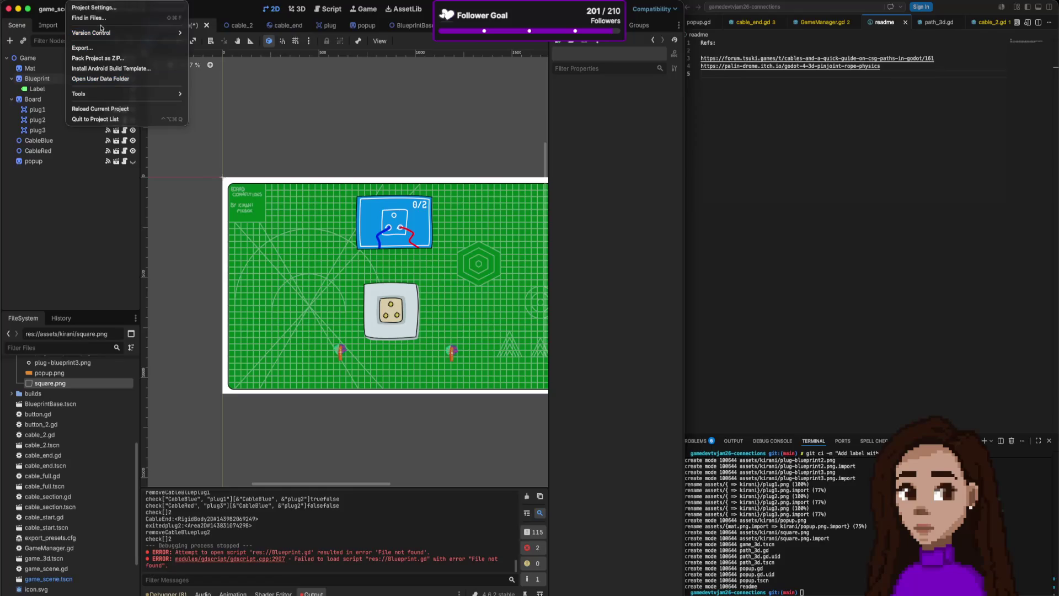
left_click(102, 48)
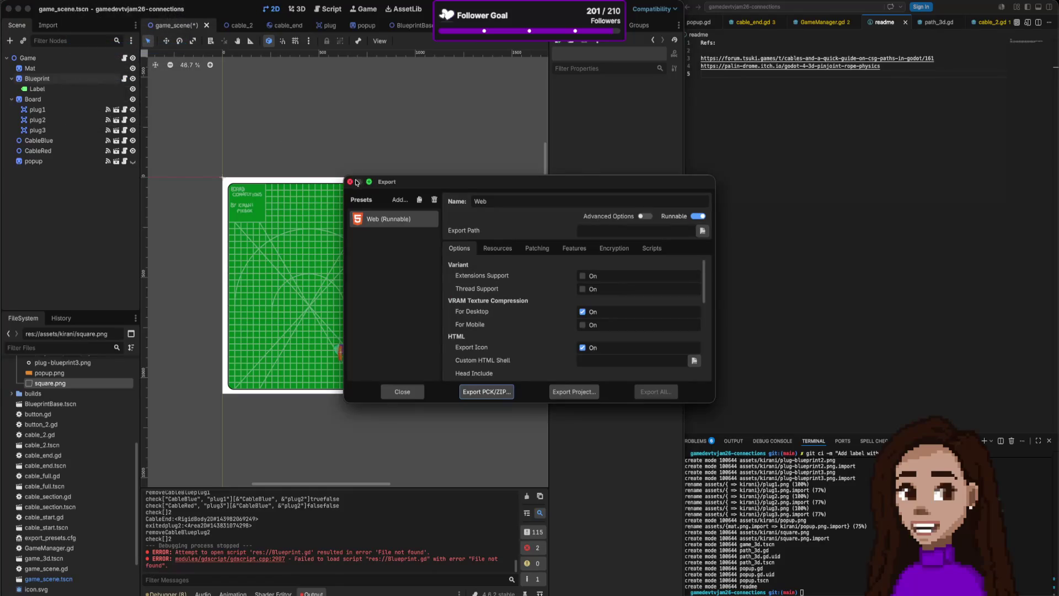
left_click(350, 181)
left_click(72, 2)
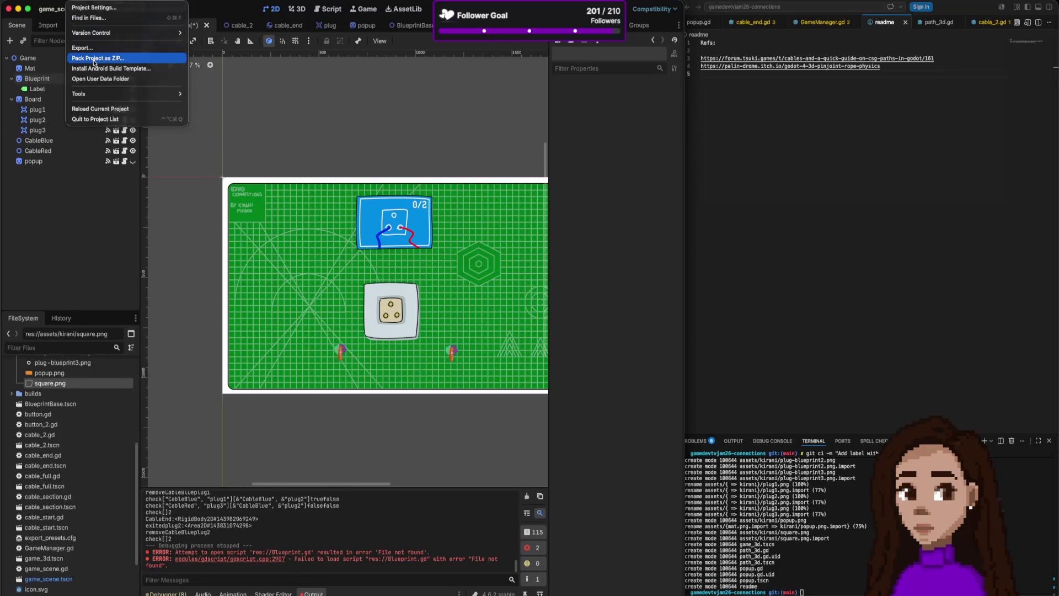
left_click(97, 48)
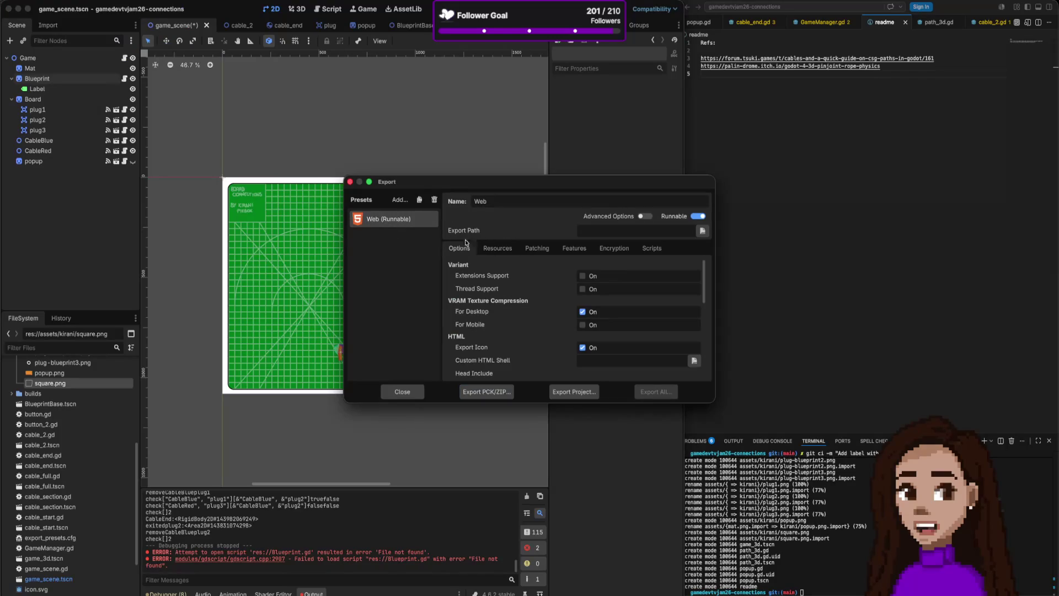
- Review the Web preset options with advanced options left off, and start Export Project
scroll(526, 331, "down", 1)
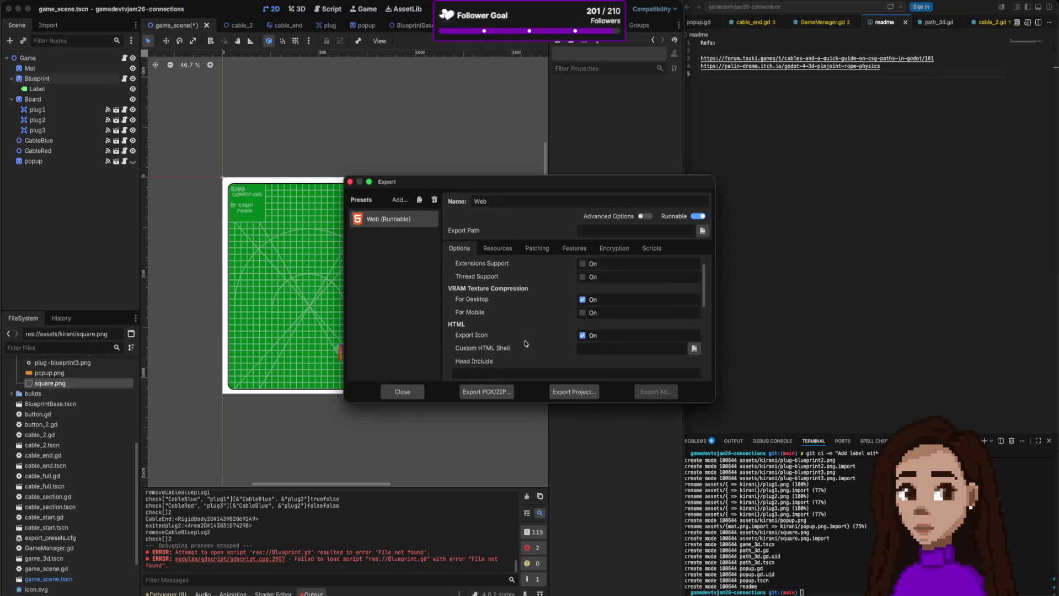
scroll(525, 343, "down", 1)
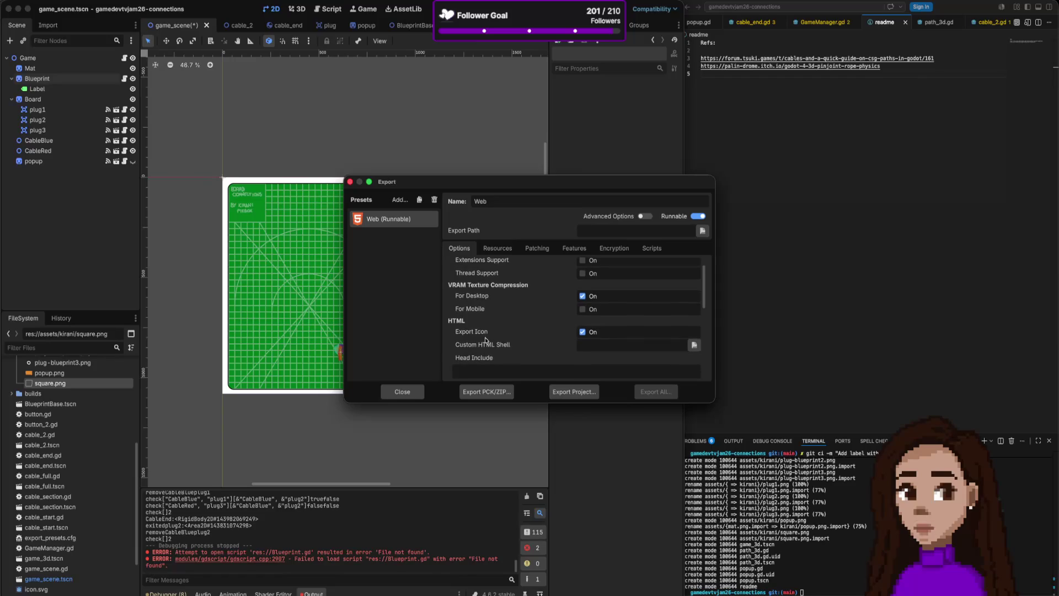
scroll(486, 339, "up", 1)
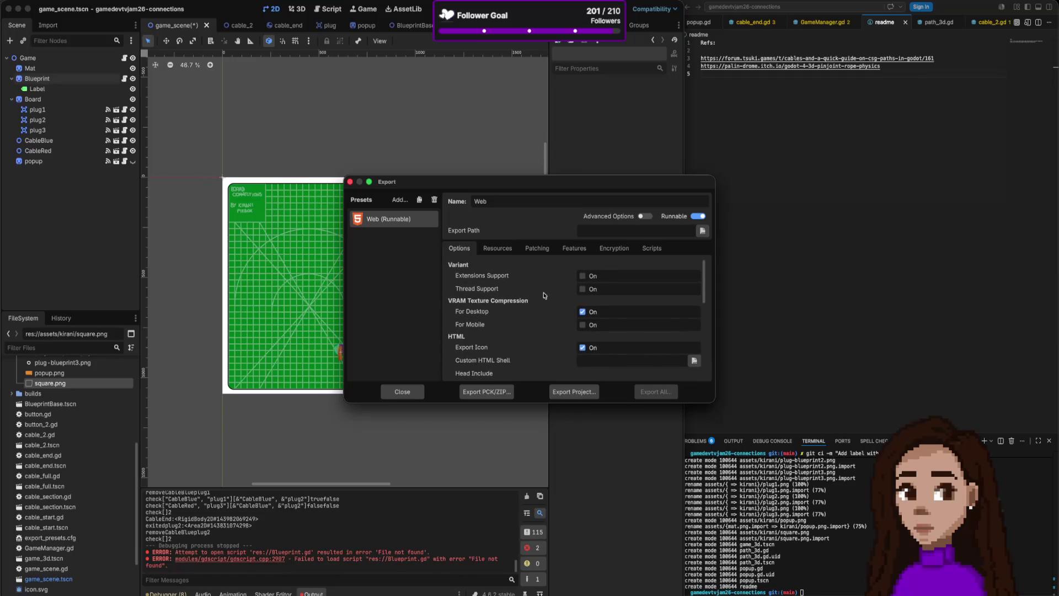
left_click(647, 215)
left_click(647, 216)
left_click(646, 216)
scroll(522, 316, "down", 2)
scroll(522, 316, "down", 2)
left_click(644, 215)
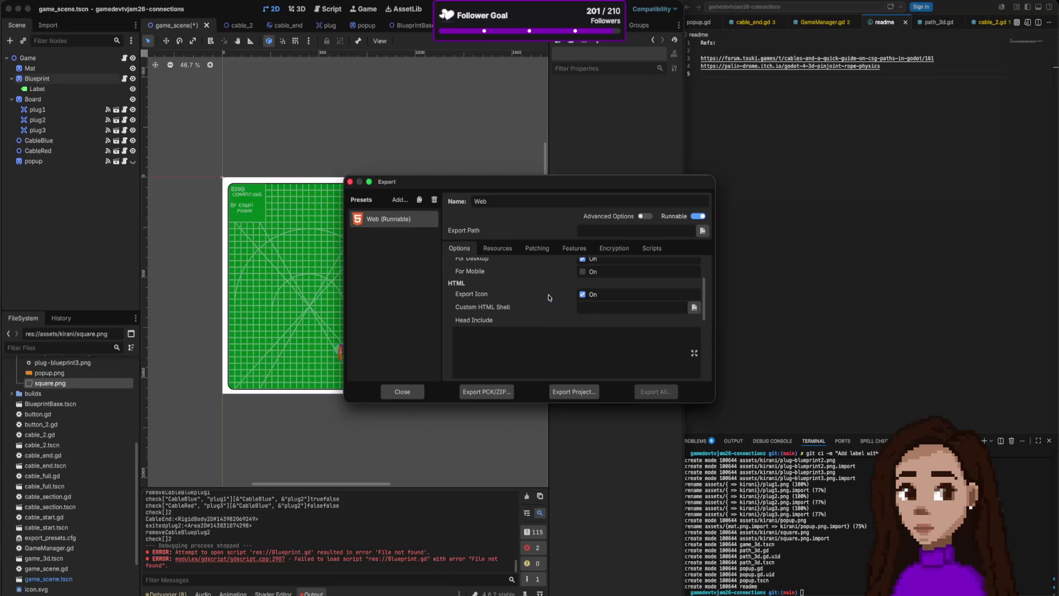
scroll(542, 309, "down", 1)
left_click(566, 392)
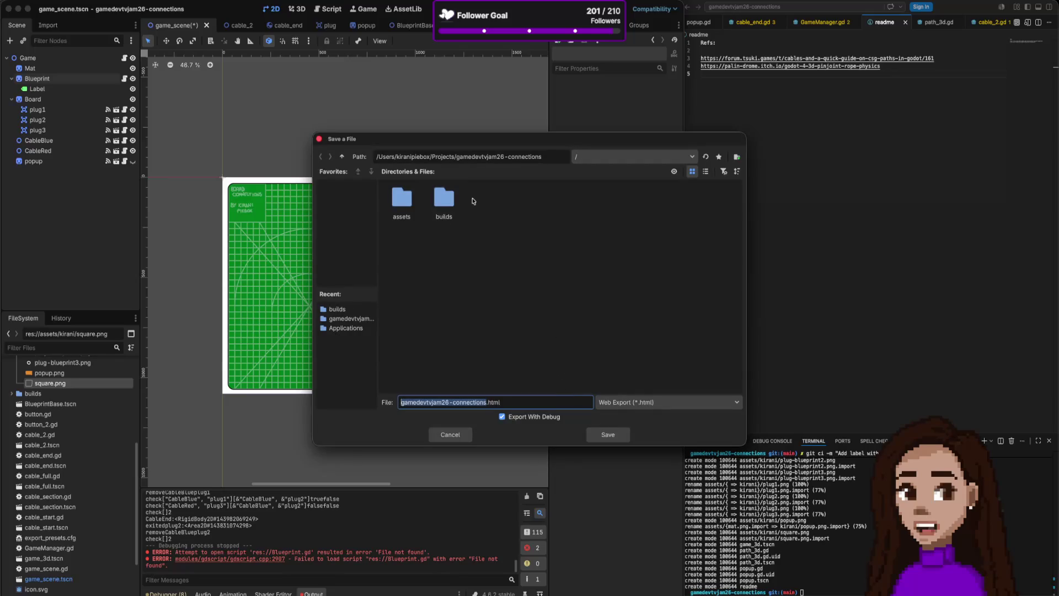
- Save the Web export into a new 'web' folder inside the builds folder
double_click(447, 197)
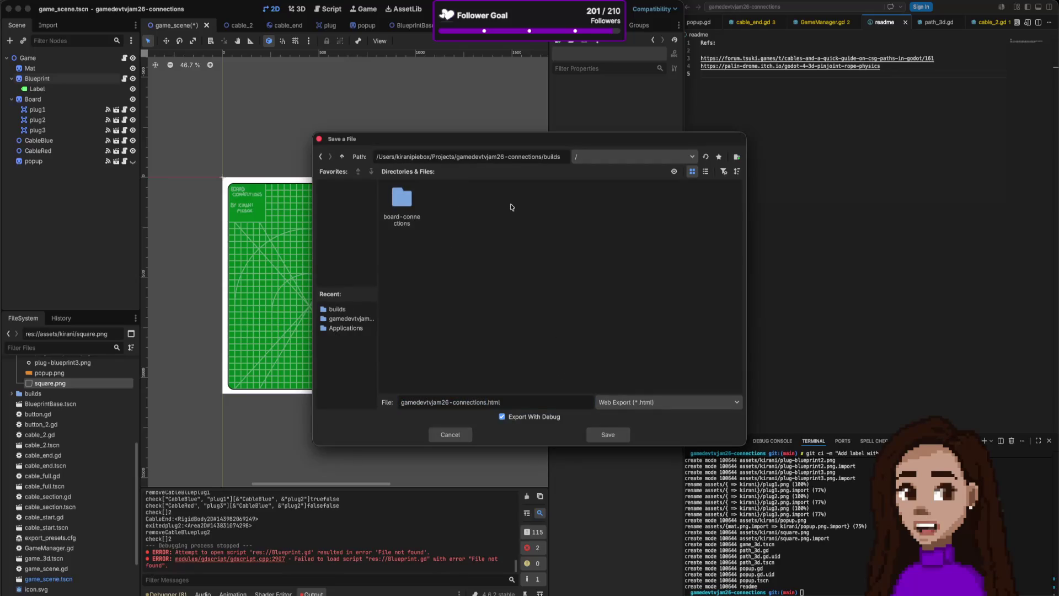
left_click(736, 158)
type("web")
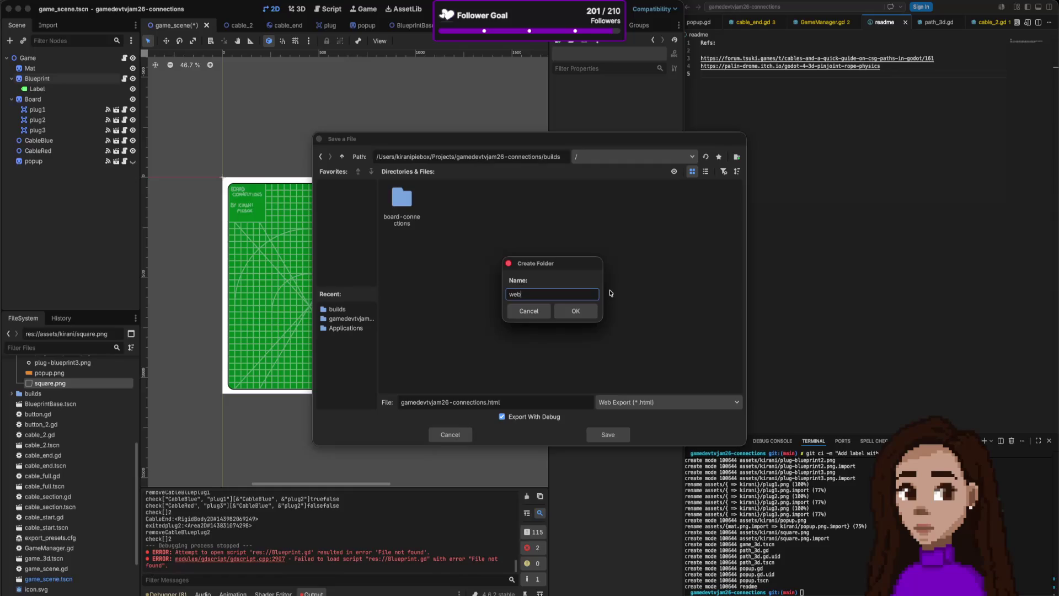
left_click(576, 309)
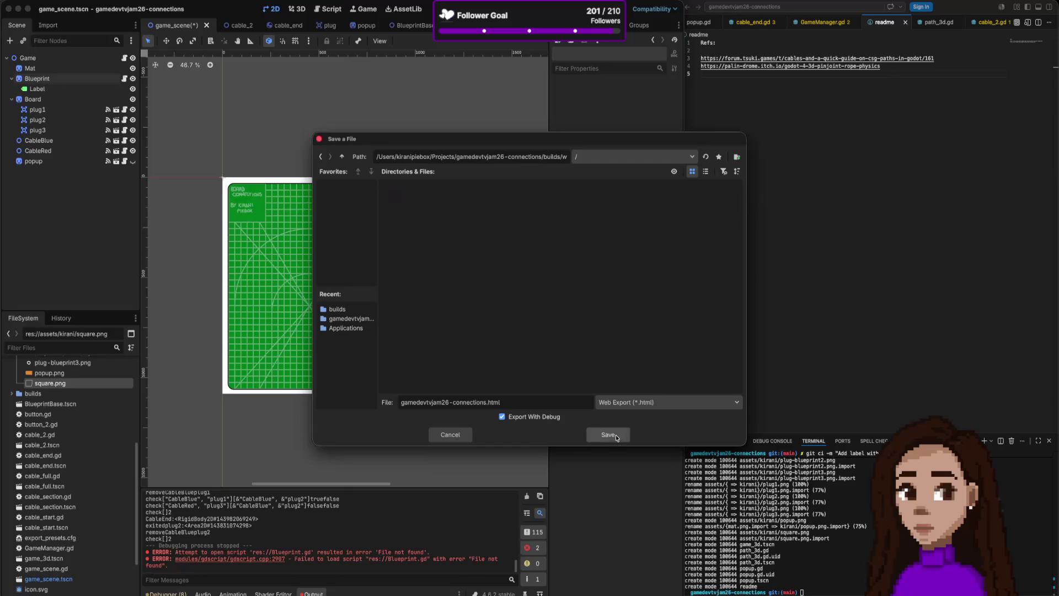
left_click(616, 436)
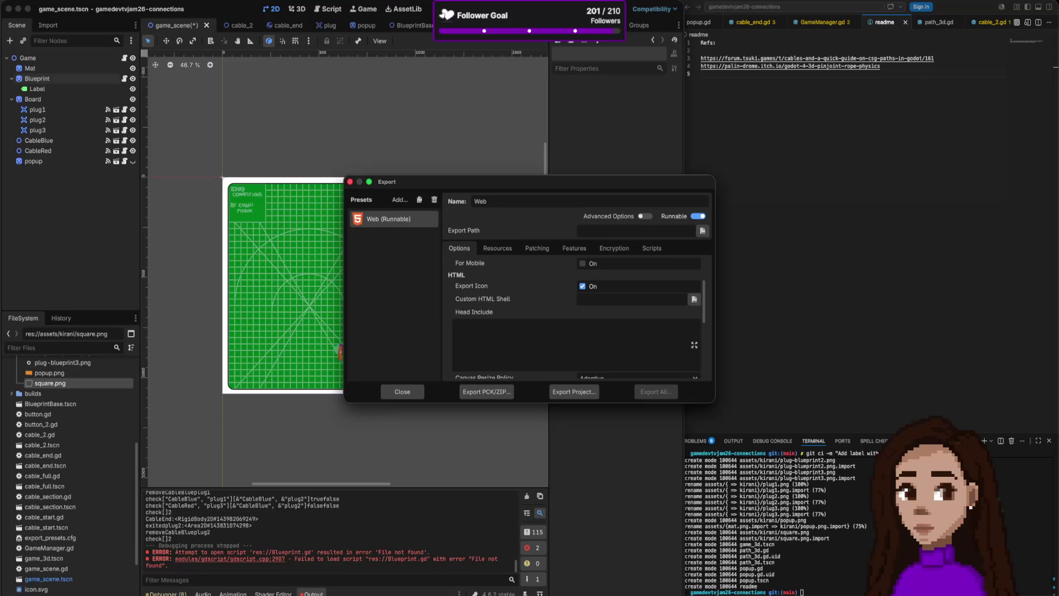
key("super+Tab")
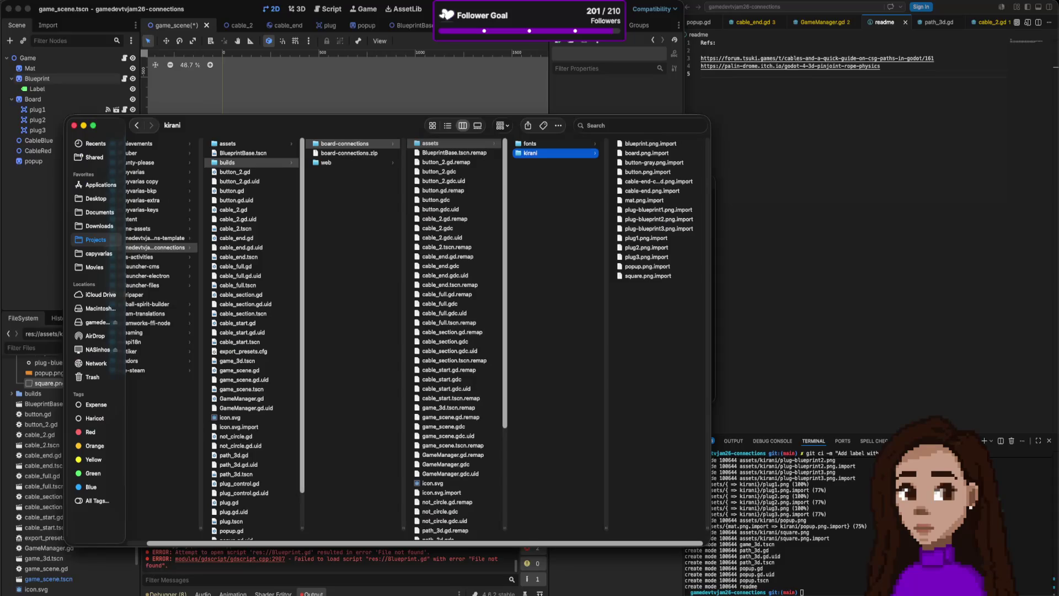
- Rename the web export's HTML file to index.html
left_click(381, 163)
left_click(469, 172)
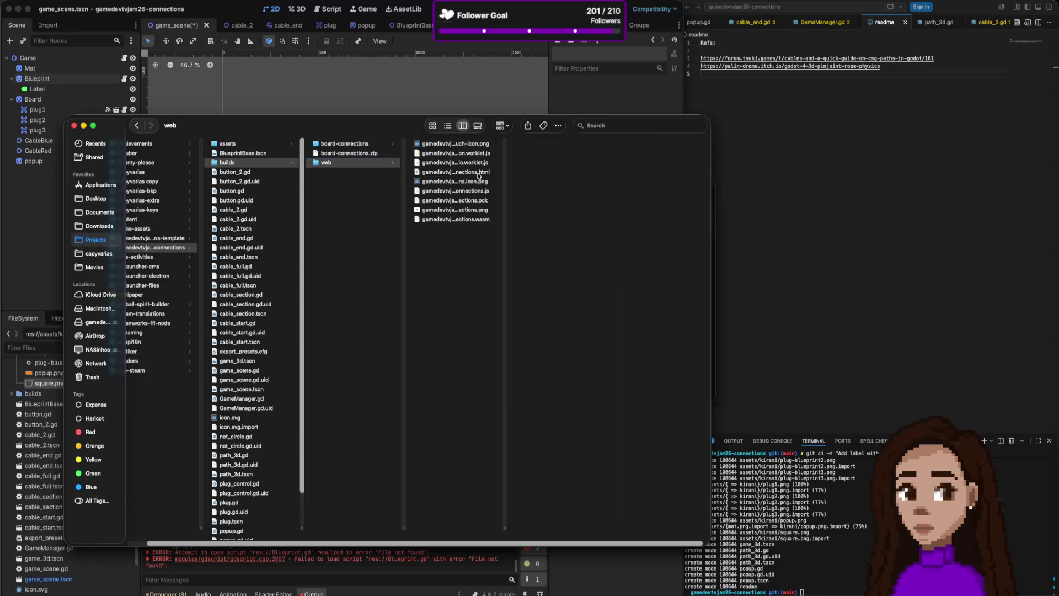
key("Return")
type("index")
key("Return")
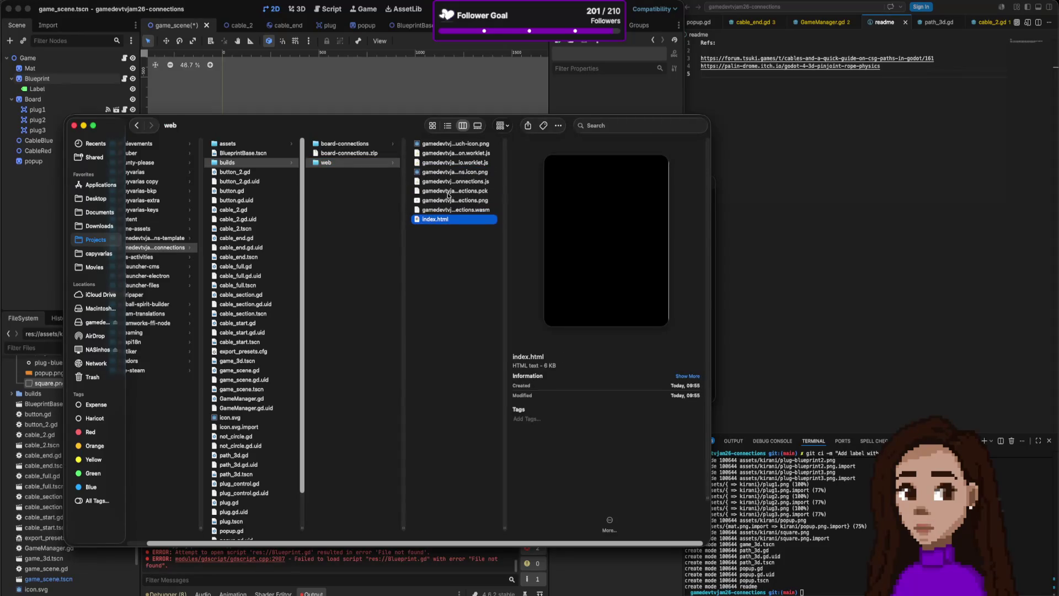
- Test-open index.html locally, close the tab, and return to the itch.io edit page
double_click(445, 217)
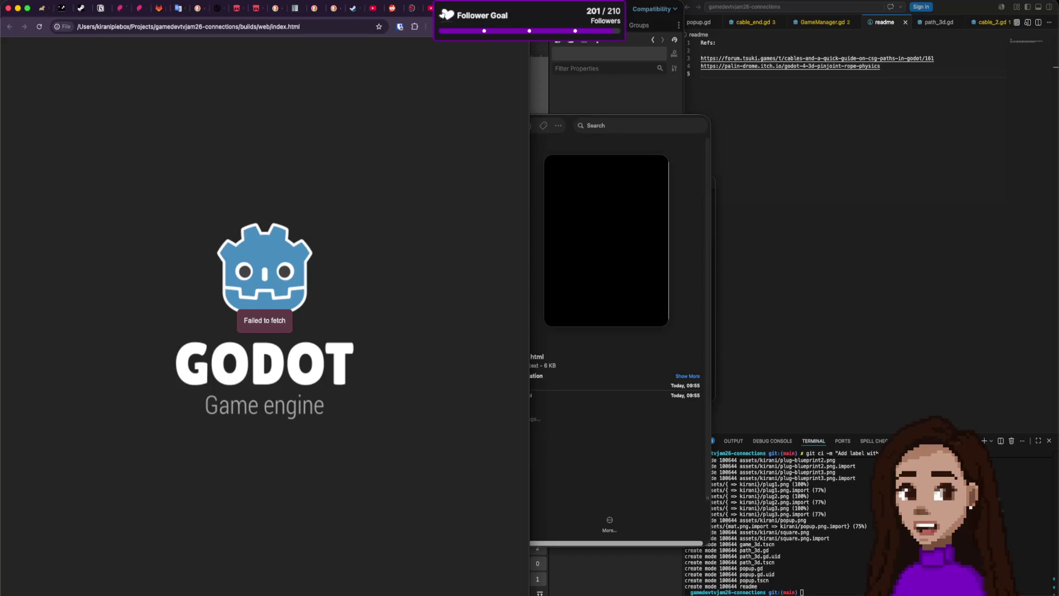
key("super+w")
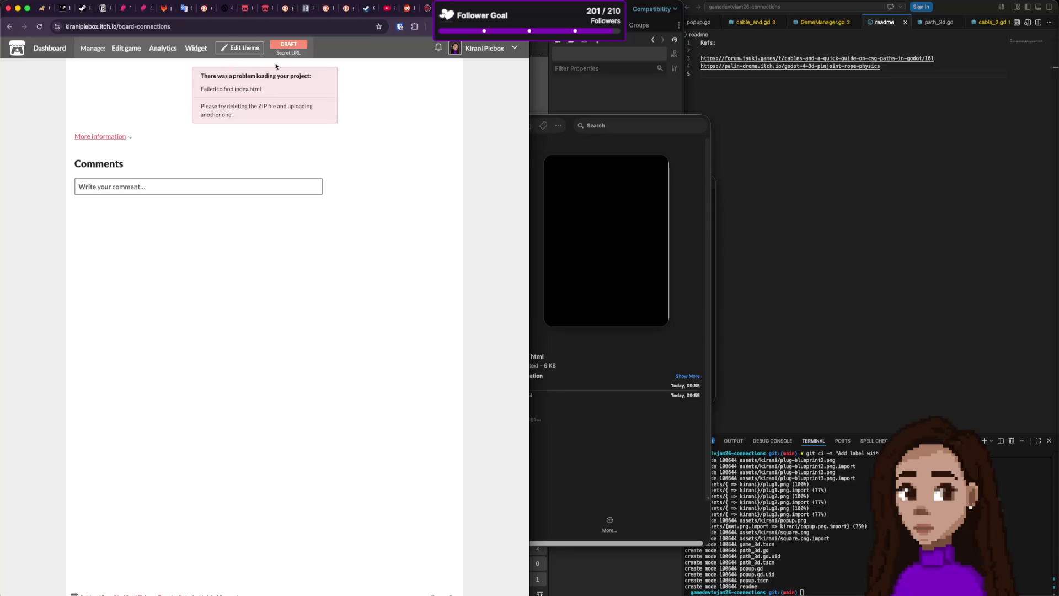
left_click(128, 49)
- Compress the web folder into web.zip and upload it to the itch.io project
left_click(541, 340)
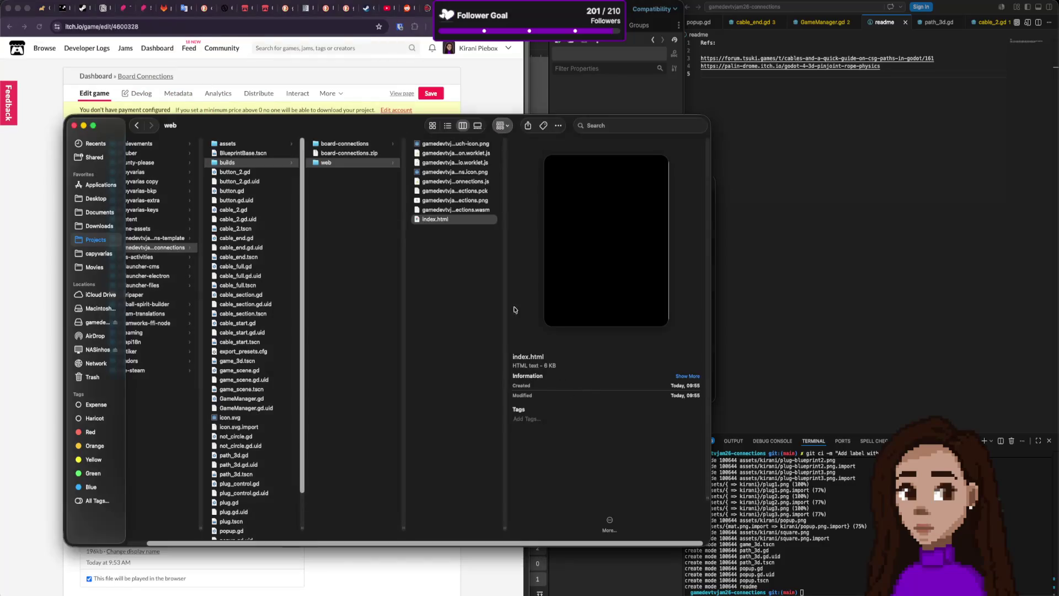
right_click(350, 163)
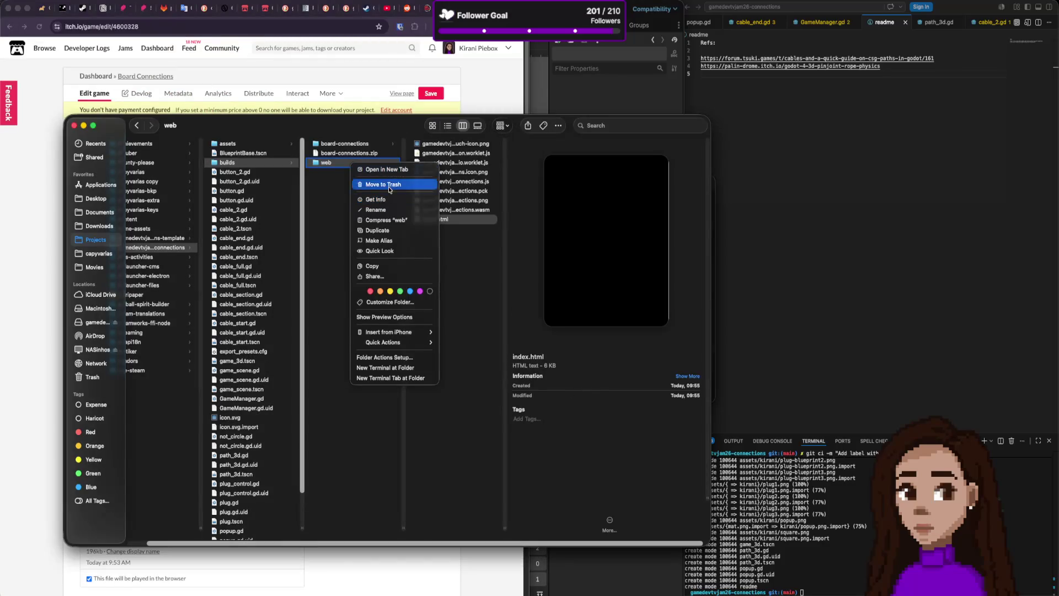
left_click(387, 220)
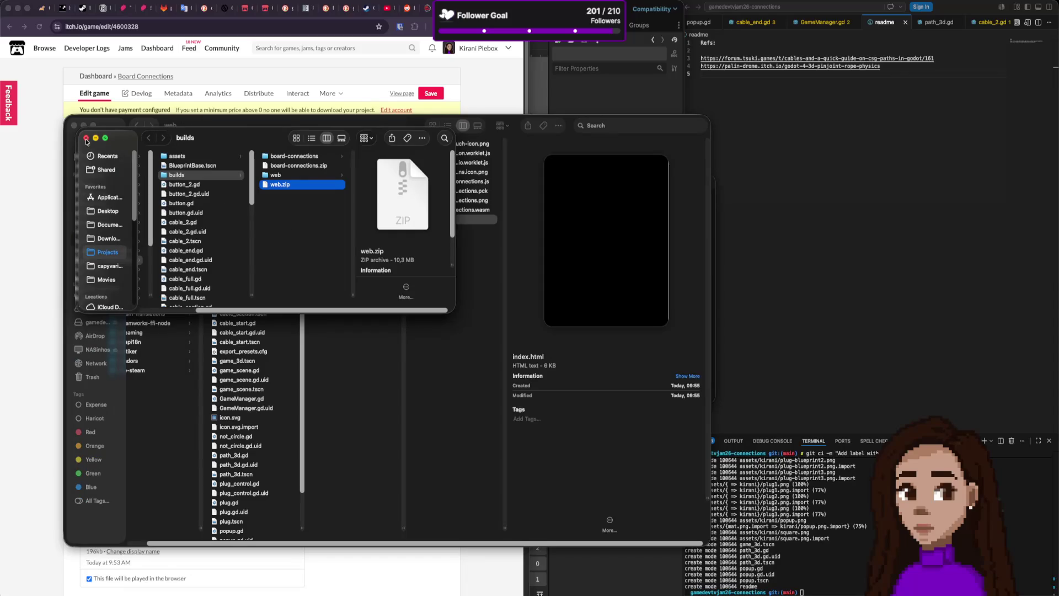
left_click(61, 158)
scroll(171, 394, "down", 5)
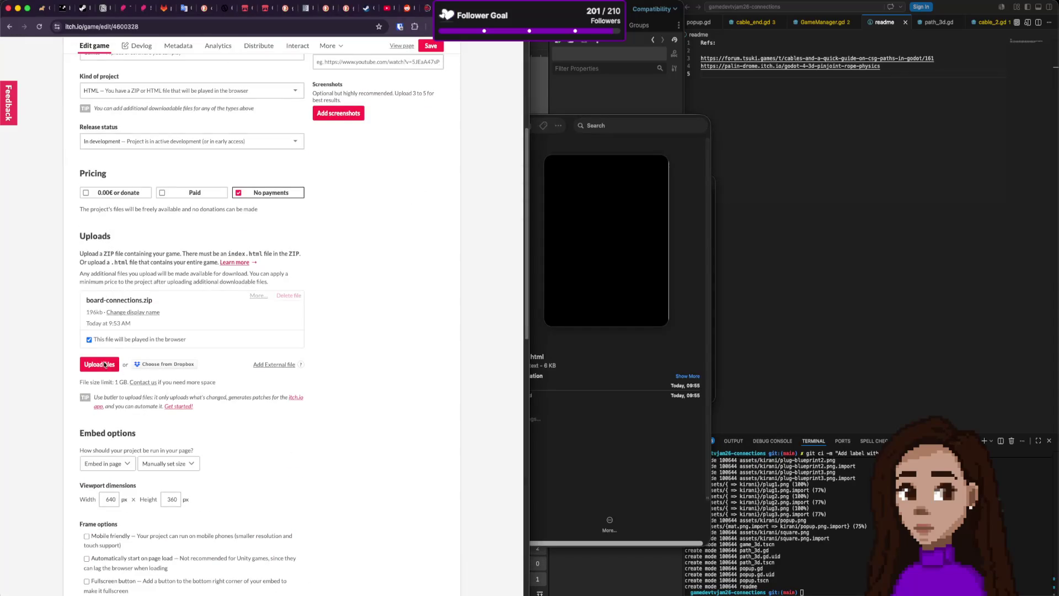
left_click(105, 364)
left_click(195, 252)
double_click(194, 253)
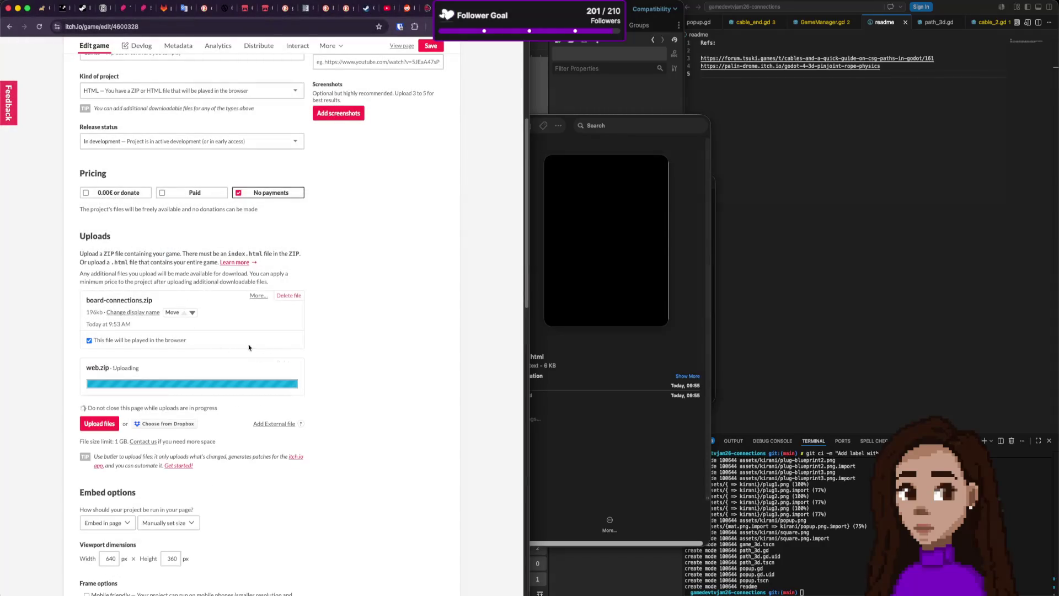
- Delete the old board-connections.zip upload
left_click(289, 295)
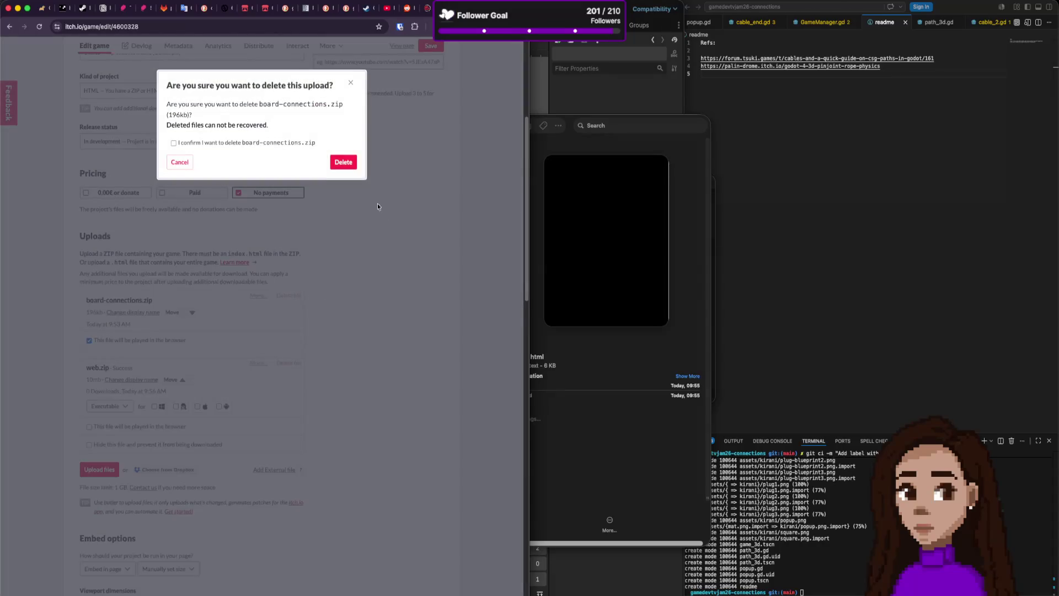
left_click(343, 161)
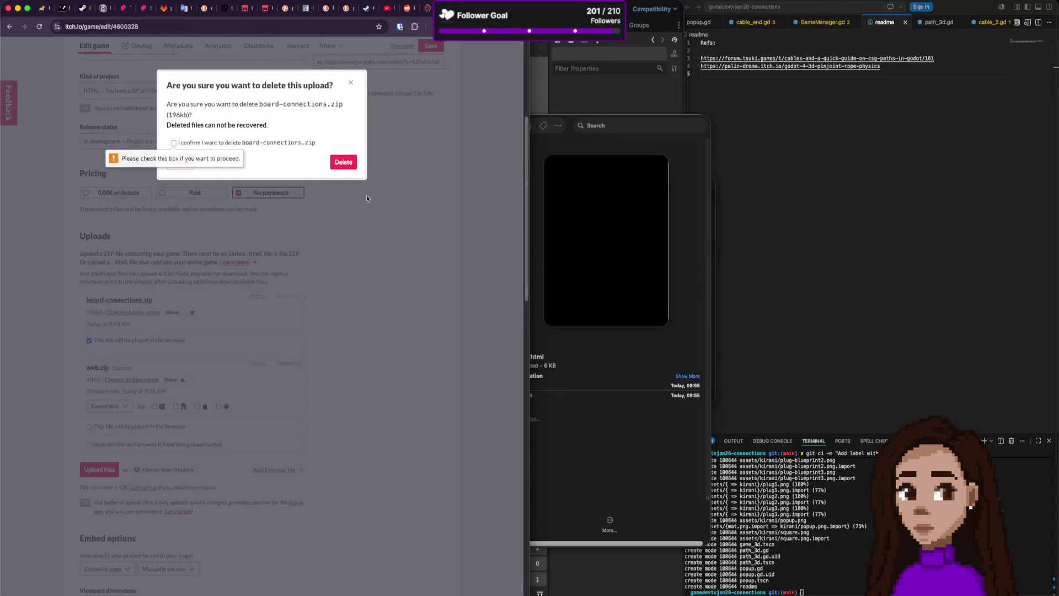
left_click(275, 143)
left_click(347, 163)
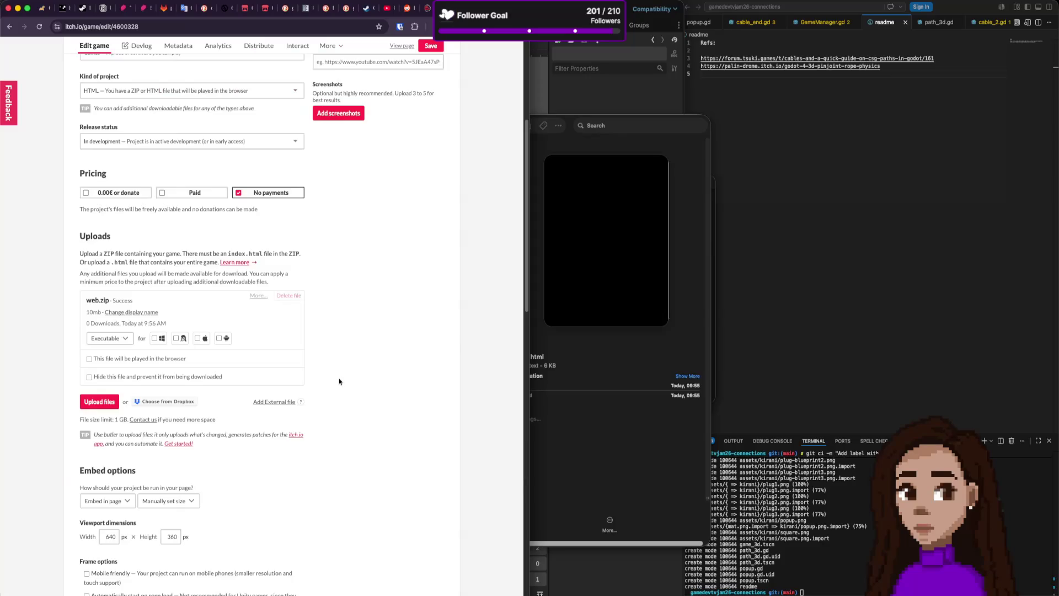
- Mark web.zip as played in the browser, save, and view the project page
left_click(164, 359)
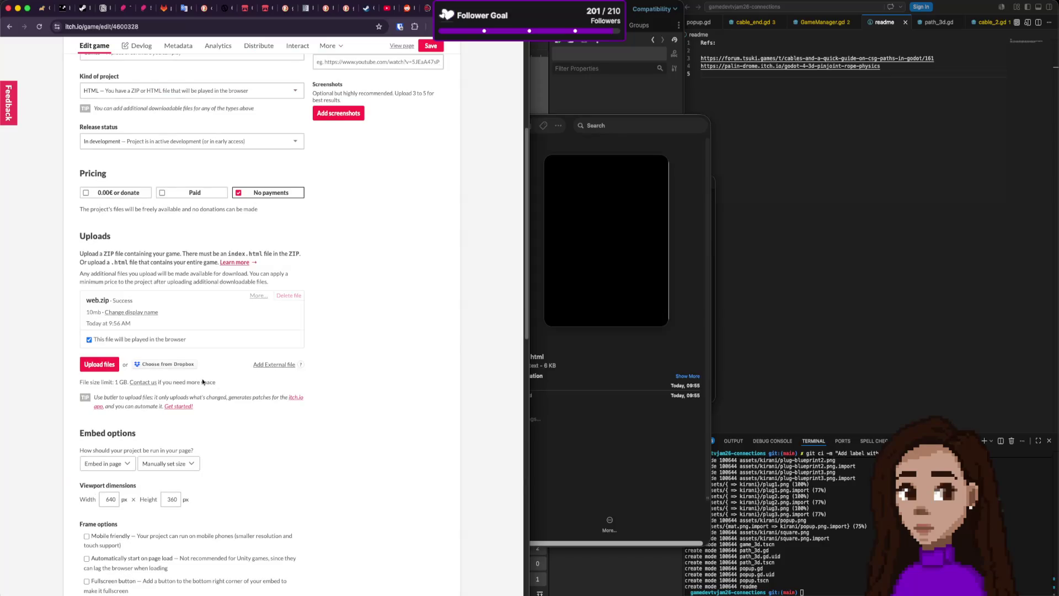
scroll(264, 397, "down", 10)
left_click(89, 533)
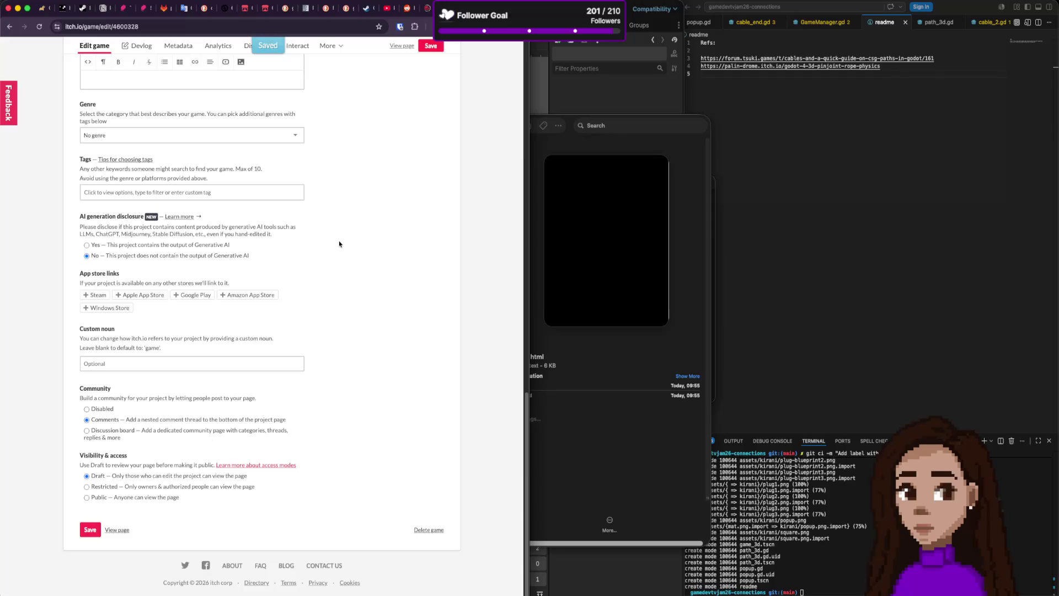
left_click(118, 529)
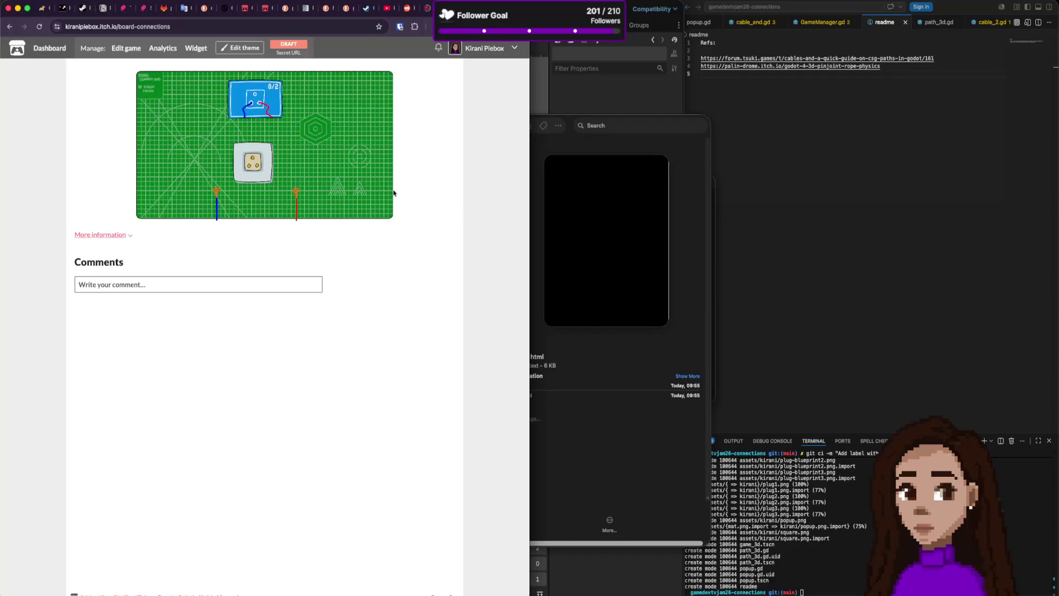
- Plug the blue cable into the socket's lower-left hole in the embedded game, then raise Finder
mouse_move(216, 190)
left_mouse_down()
mouse_move(246, 166)
mouse_move(297, 190)
mouse_move(257, 165)
left_mouse_up()
mouse_move(250, 153)
left_mouse_down()
mouse_move(258, 171)
mouse_move(248, 173)
left_mouse_up()
left_click_drag(570, 120, 598, 123)
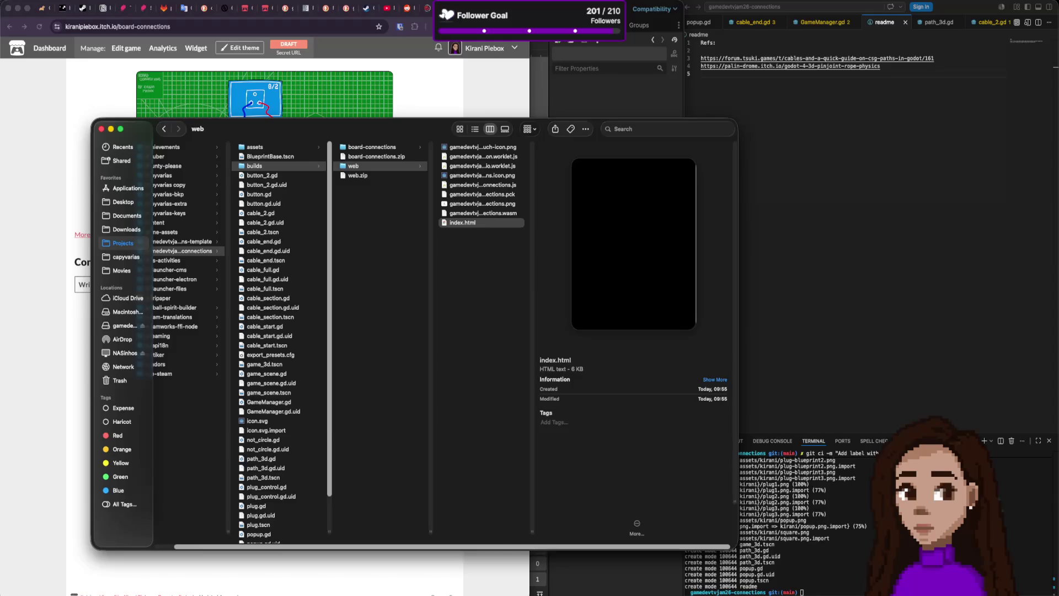
- Close the Export dialog, then save the scene and run the game locally with Cmd+B
key("super+Tab")
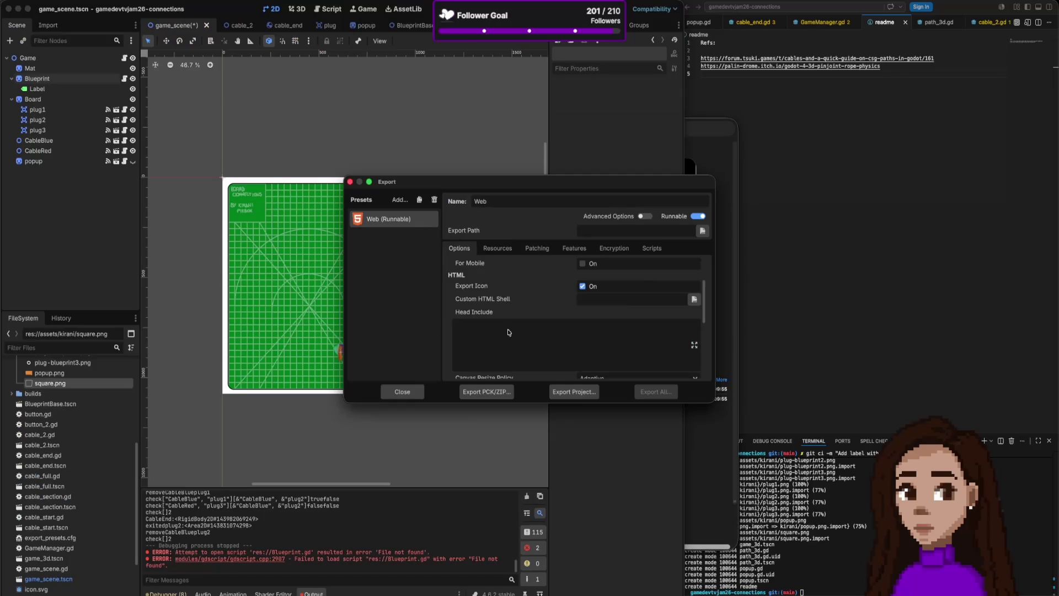
left_click(350, 181)
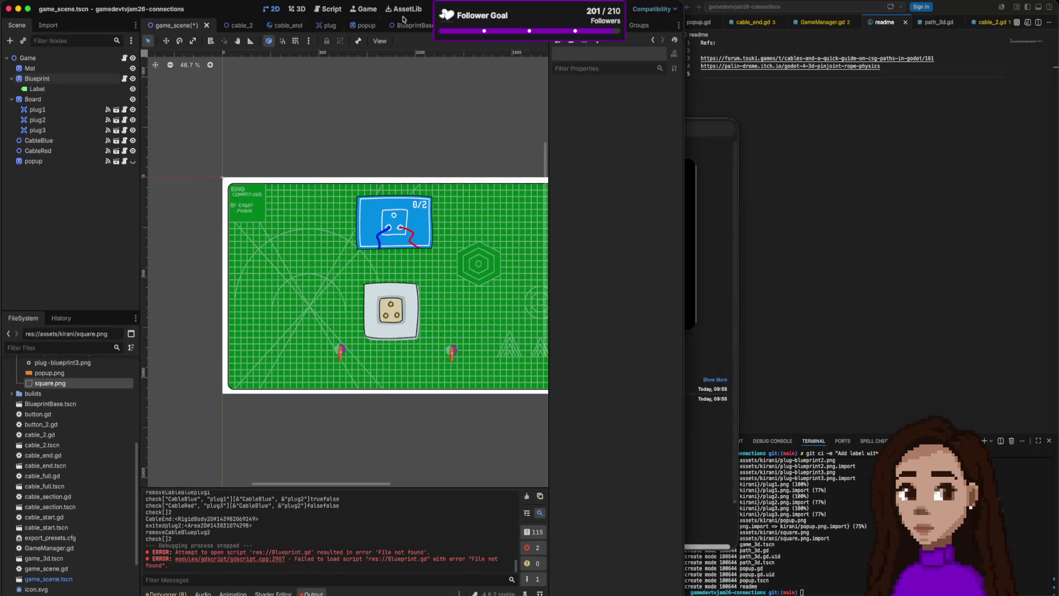
key("super+b")
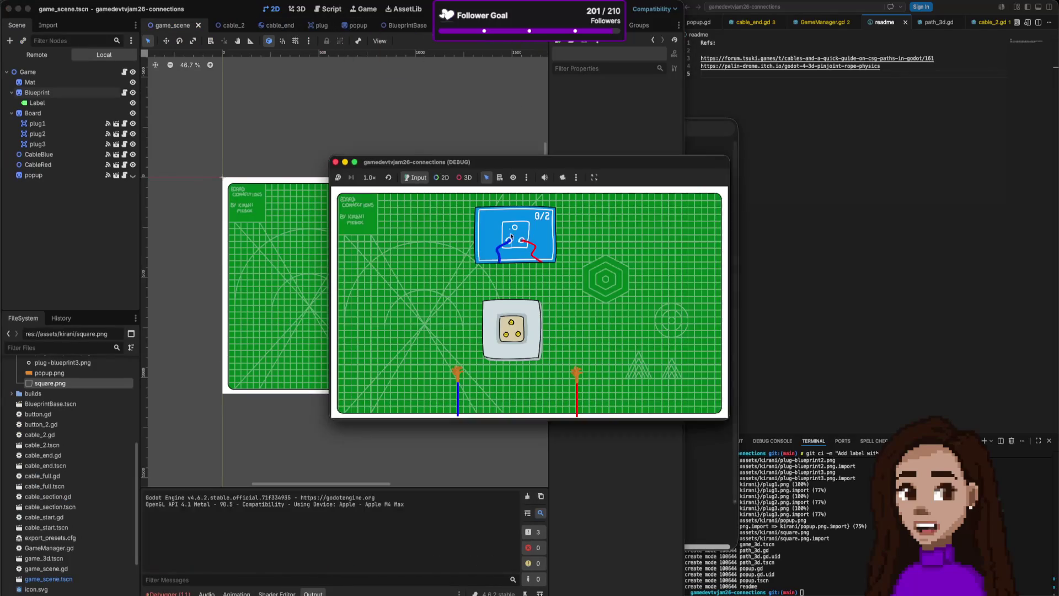
- Plug the blue and red cables into the socket, then stop the running game
left_click_drag(499, 341, 505, 335)
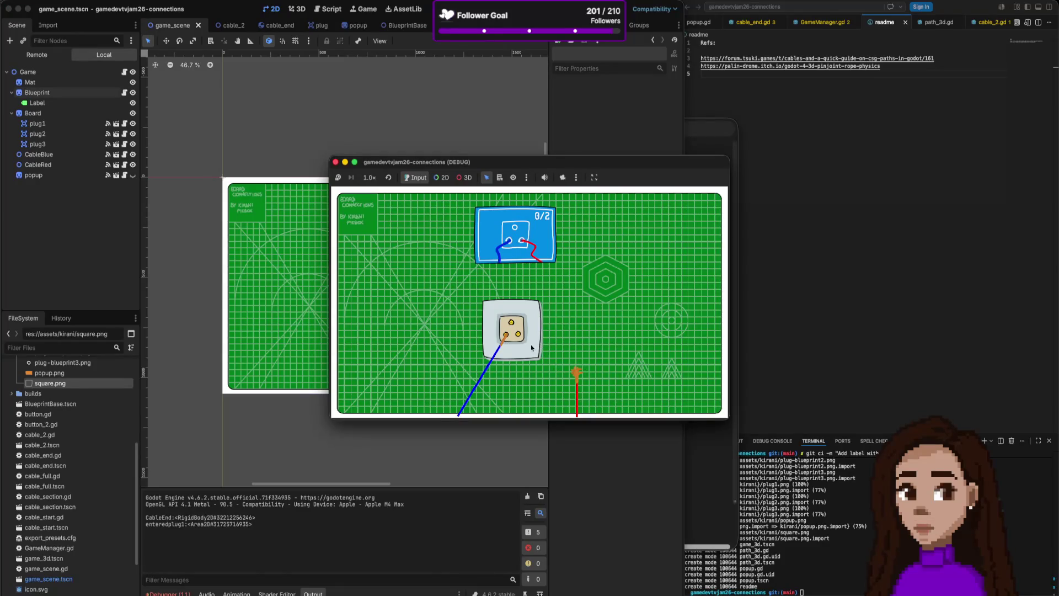
left_click_drag(576, 372, 522, 338)
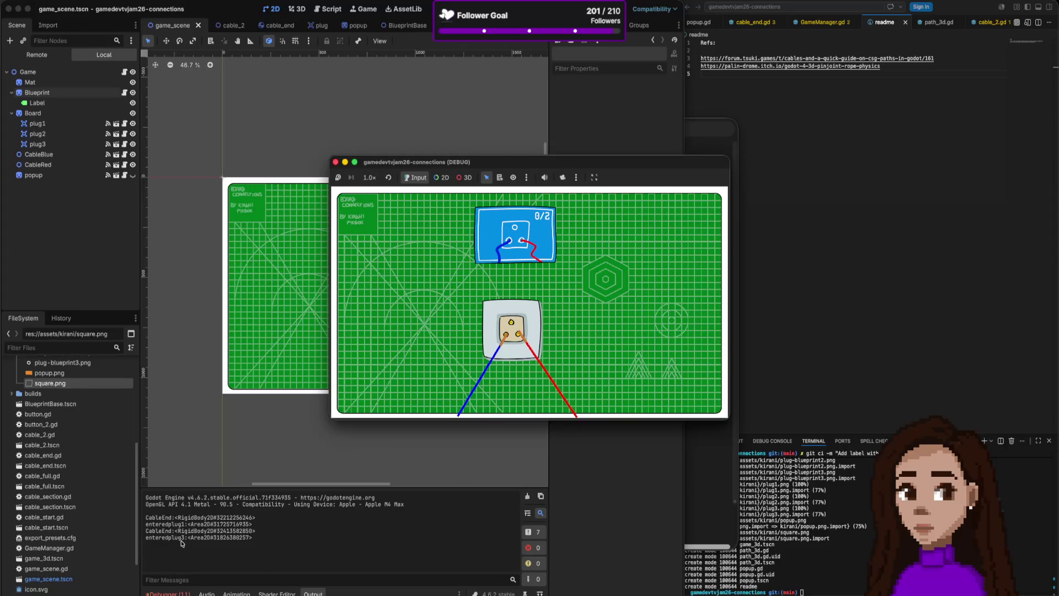
left_click(335, 162)
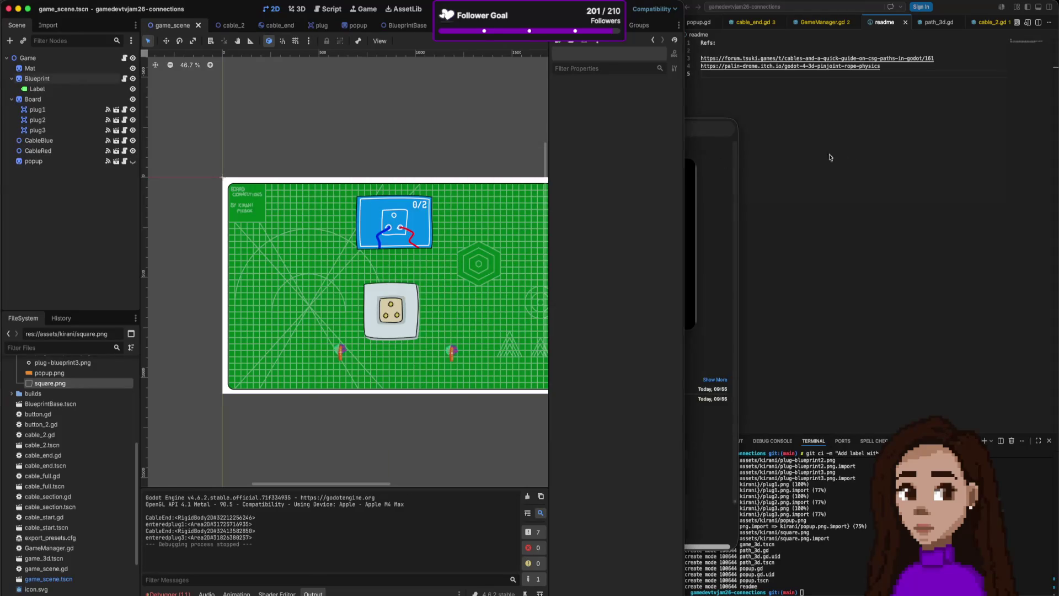
- Read through cable_end.gd and GameManager.gd, ending on cable_2.gd's _draw code
left_click(850, 155)
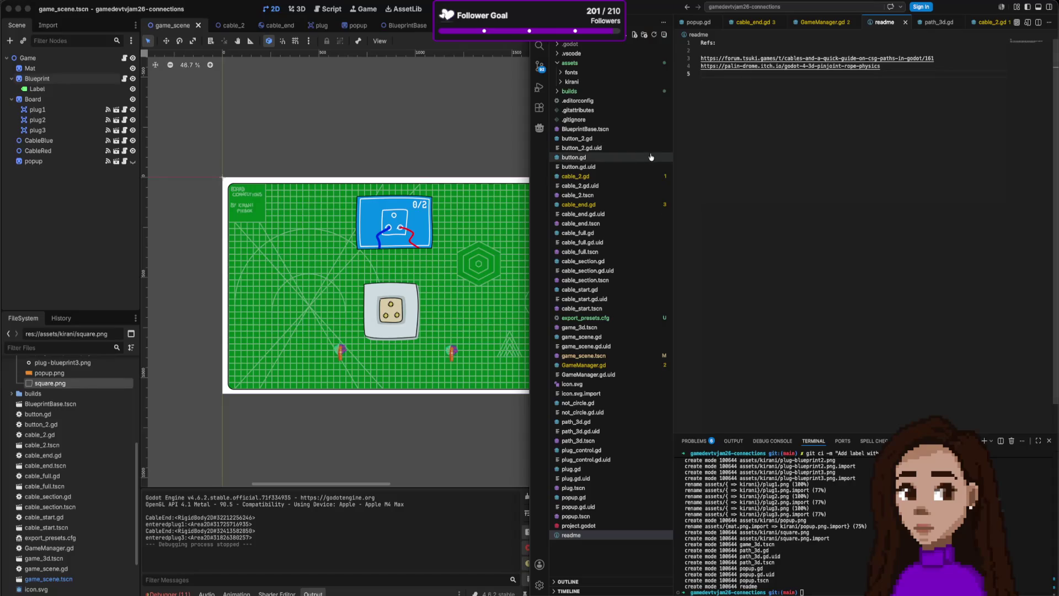
left_click(753, 23)
scroll(844, 220, "up", 5)
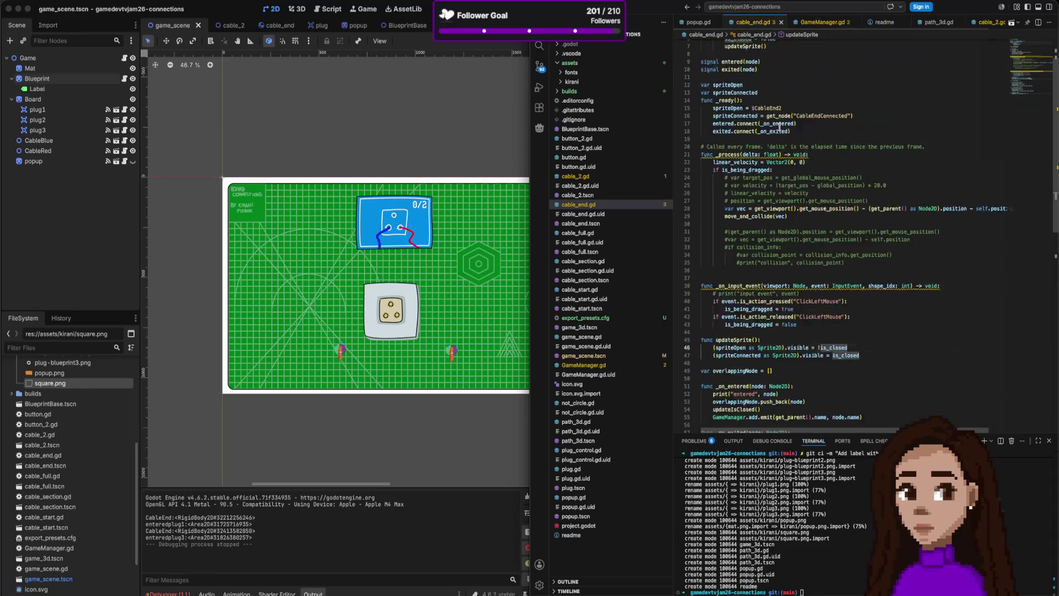
left_click(813, 21)
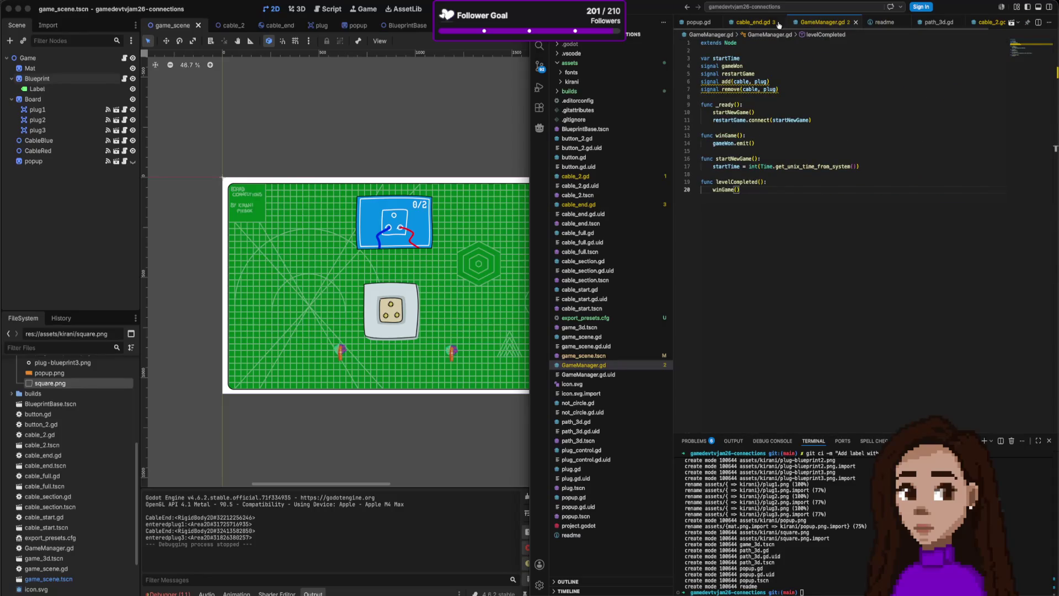
scroll(879, 25, "right", 1)
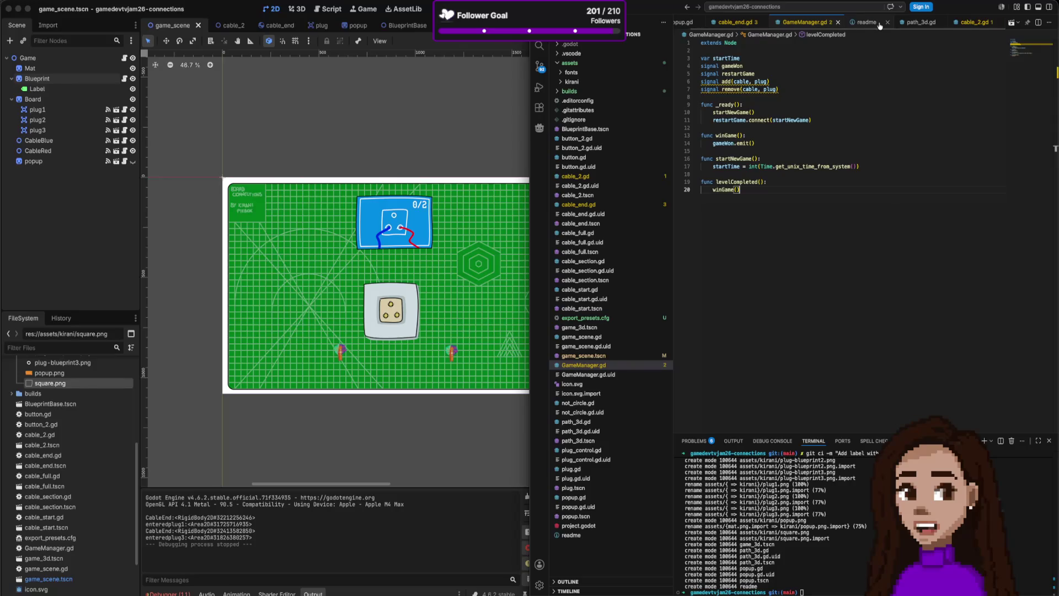
left_click(974, 22)
scroll(732, 25, "left", 1)
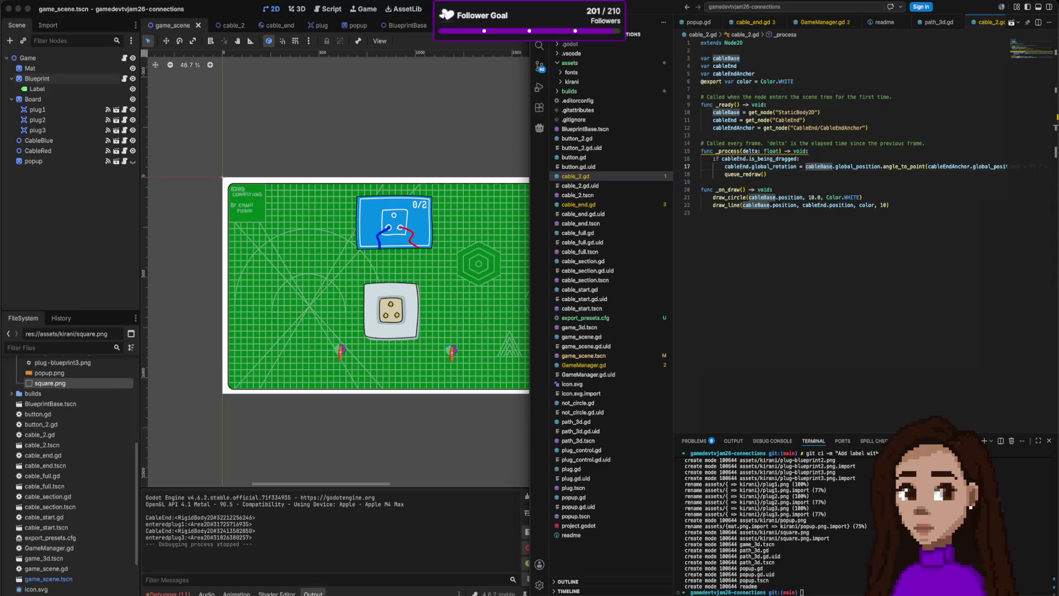
- In the Trash, preview the deleted cable_end_control.gd, kenney_cursor-pack folder and Blueprint.gd
key("super+Tab")
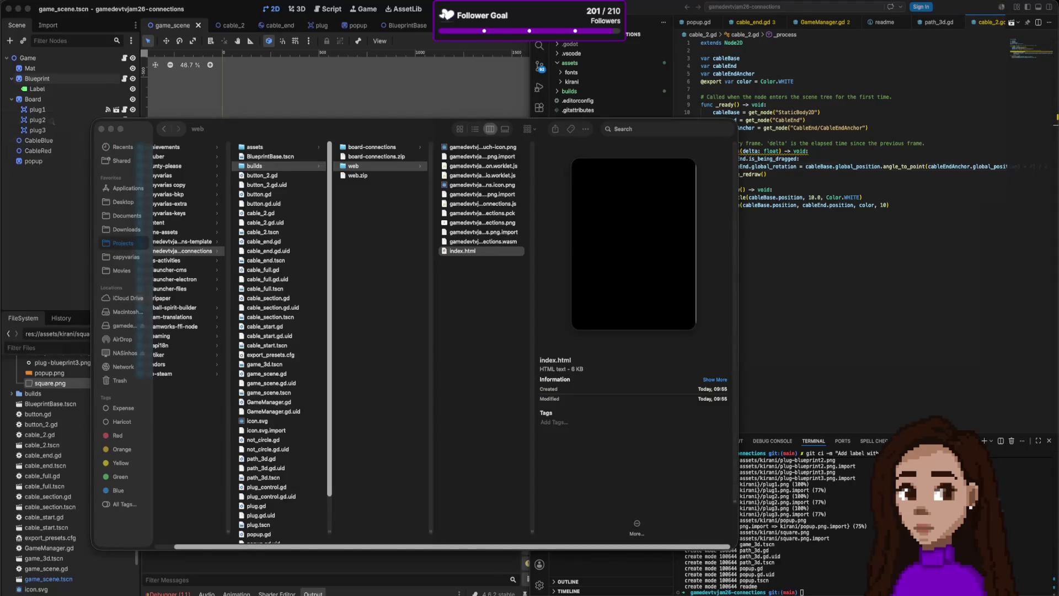
key("super+grave")
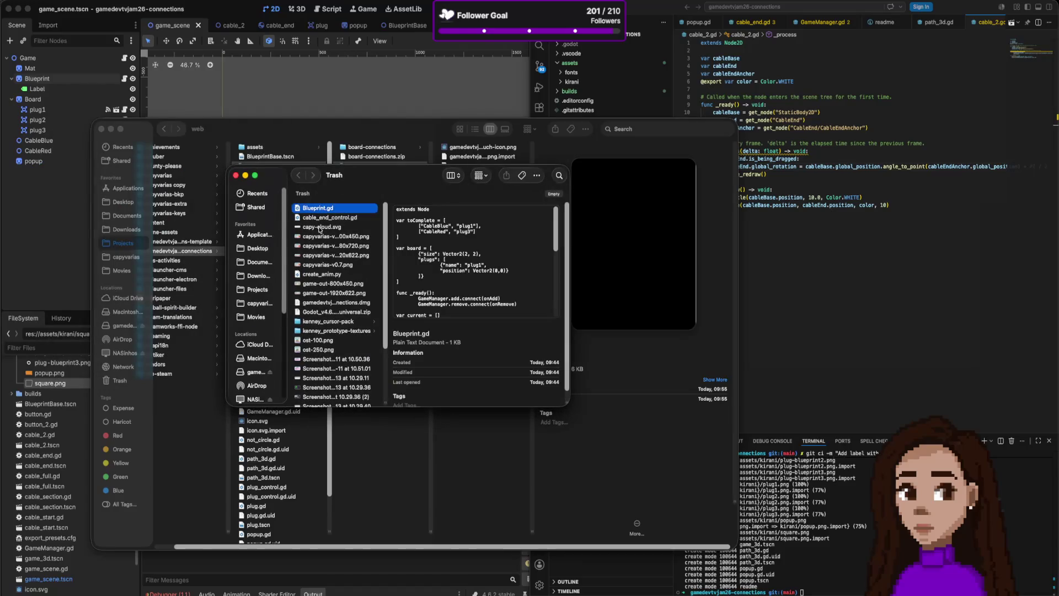
left_click(328, 219)
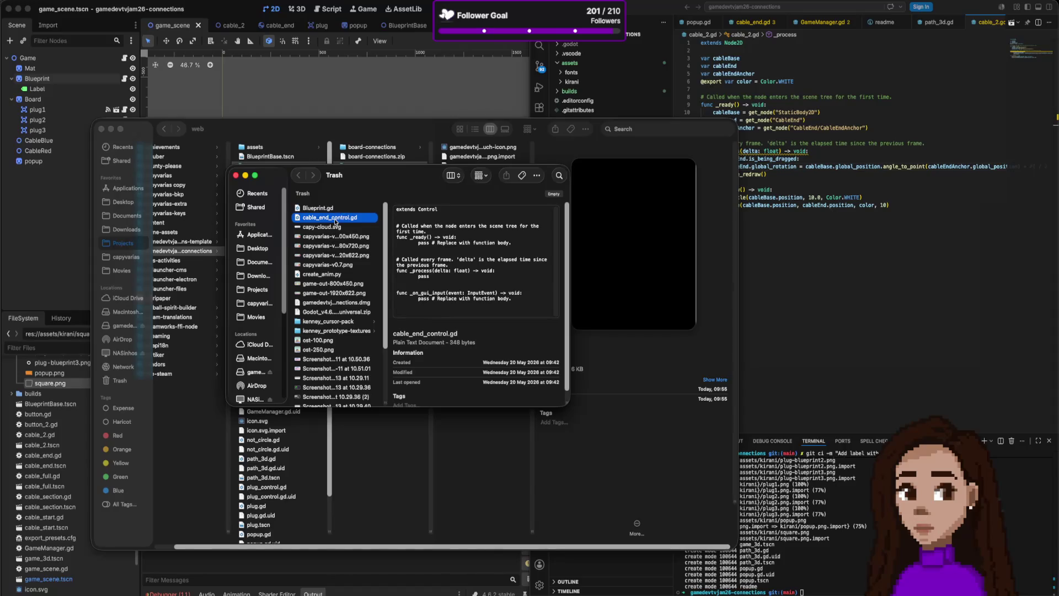
left_click(334, 325)
left_click(334, 331)
left_click(335, 323)
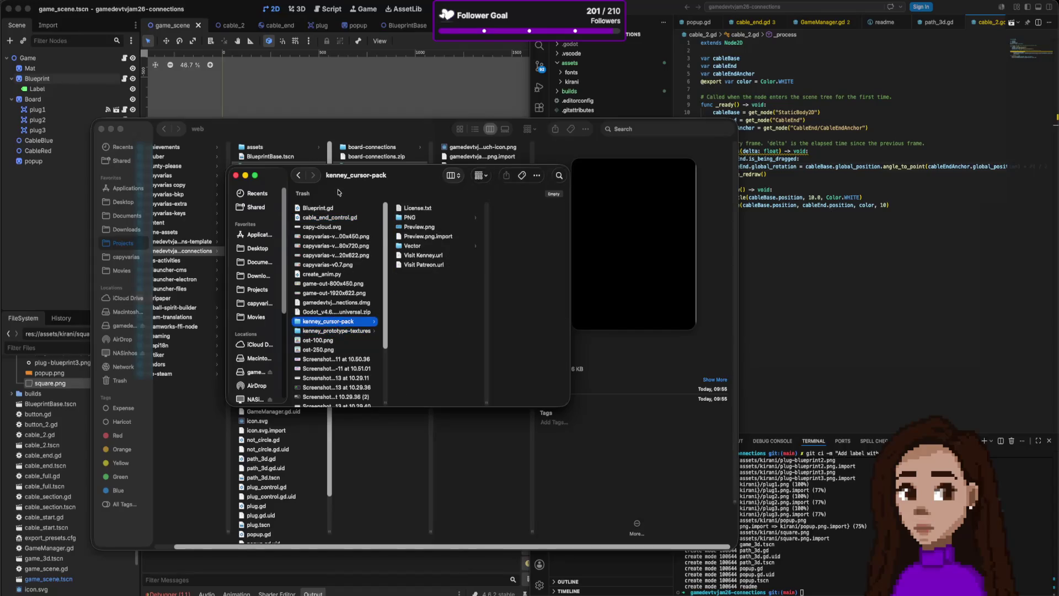
left_click(322, 209)
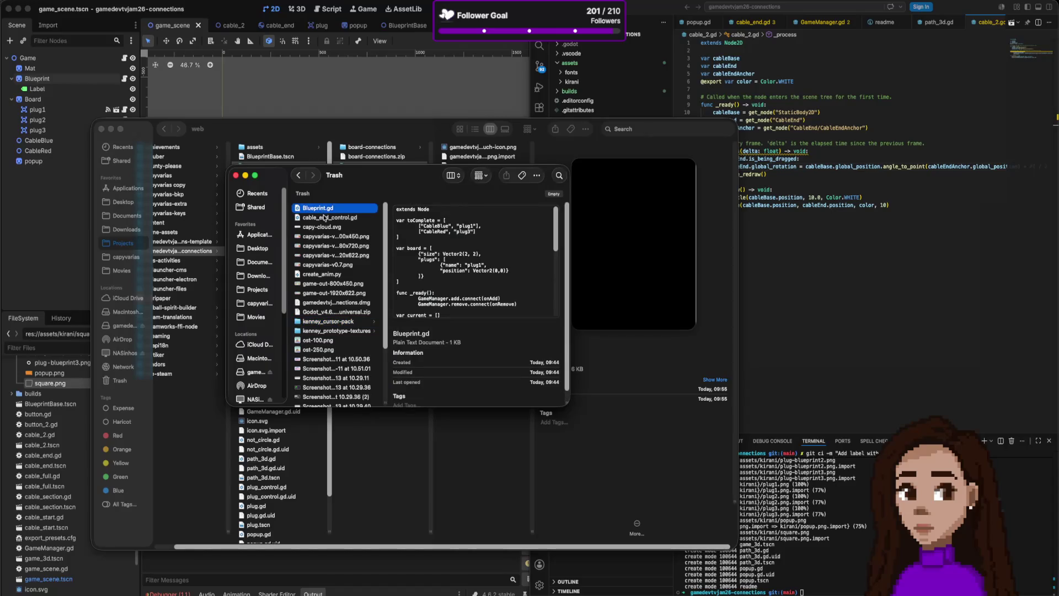
- Put cable_end_control.gd back from the Trash and close the restored-location window
left_click(325, 218, "shift")
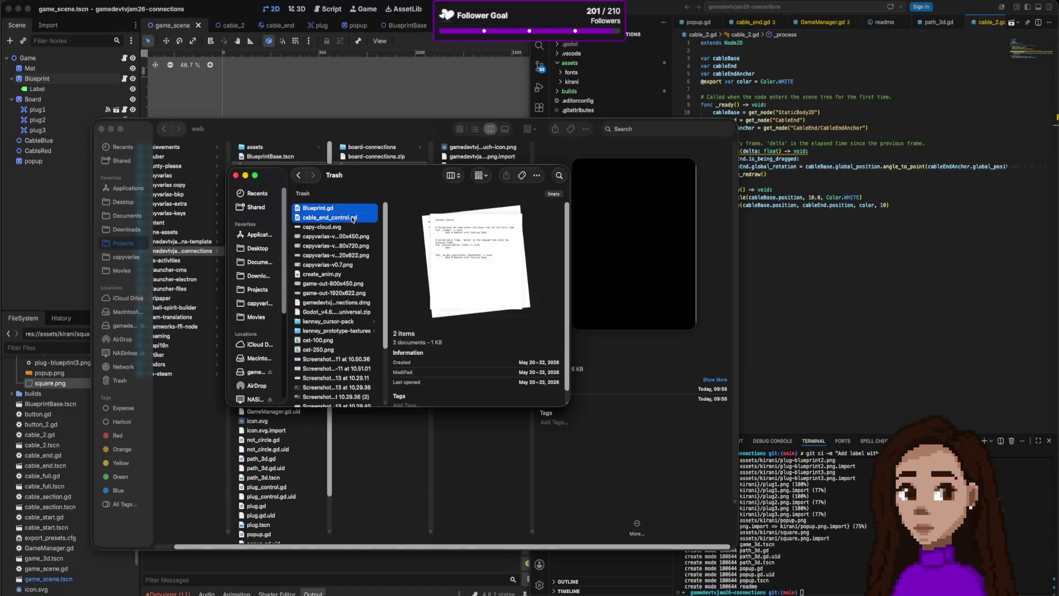
right_click(353, 219)
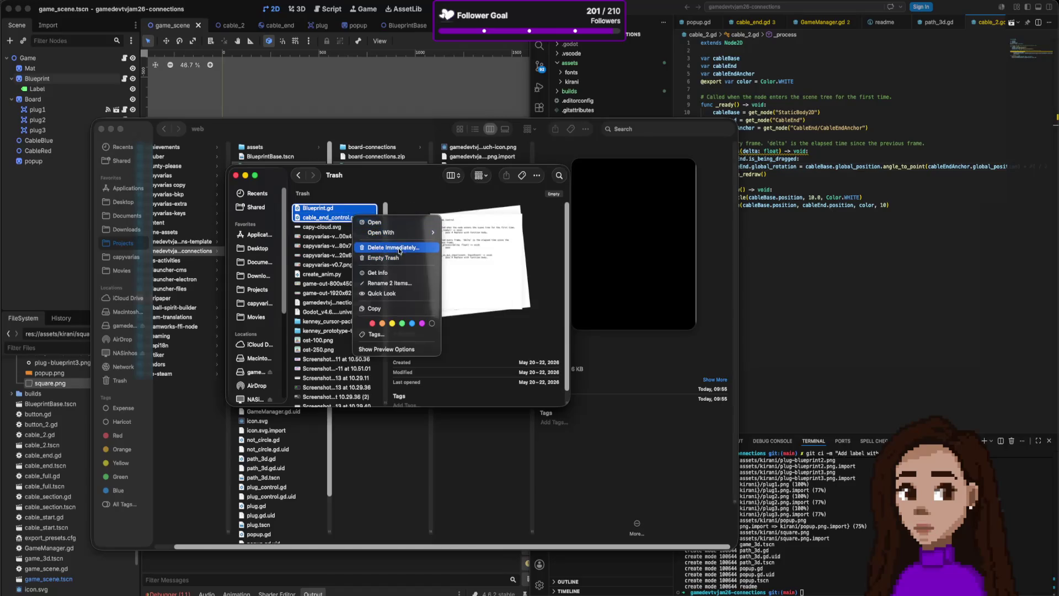
left_click(335, 210)
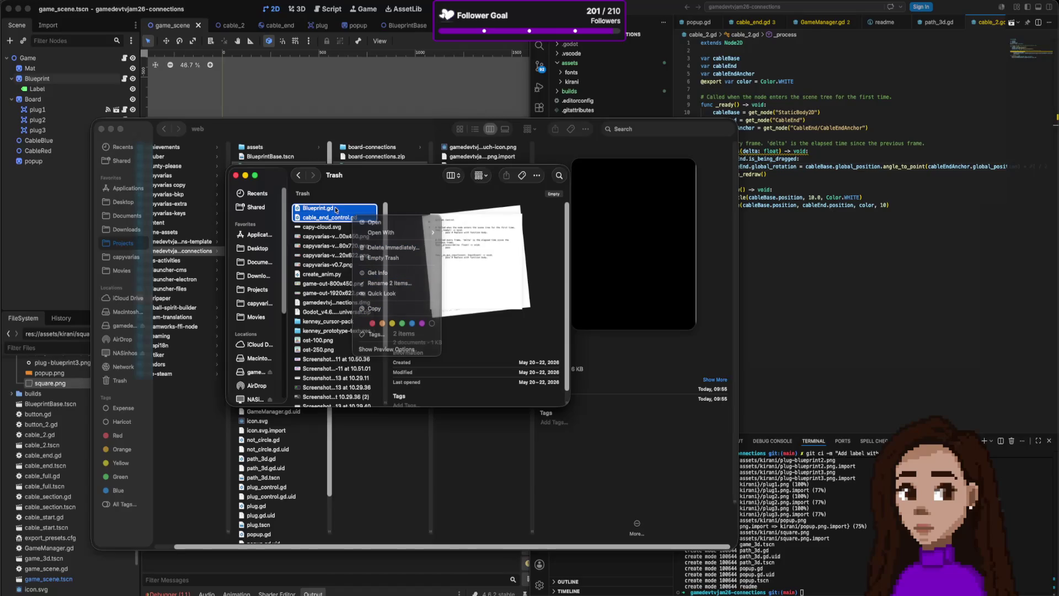
right_click(351, 213)
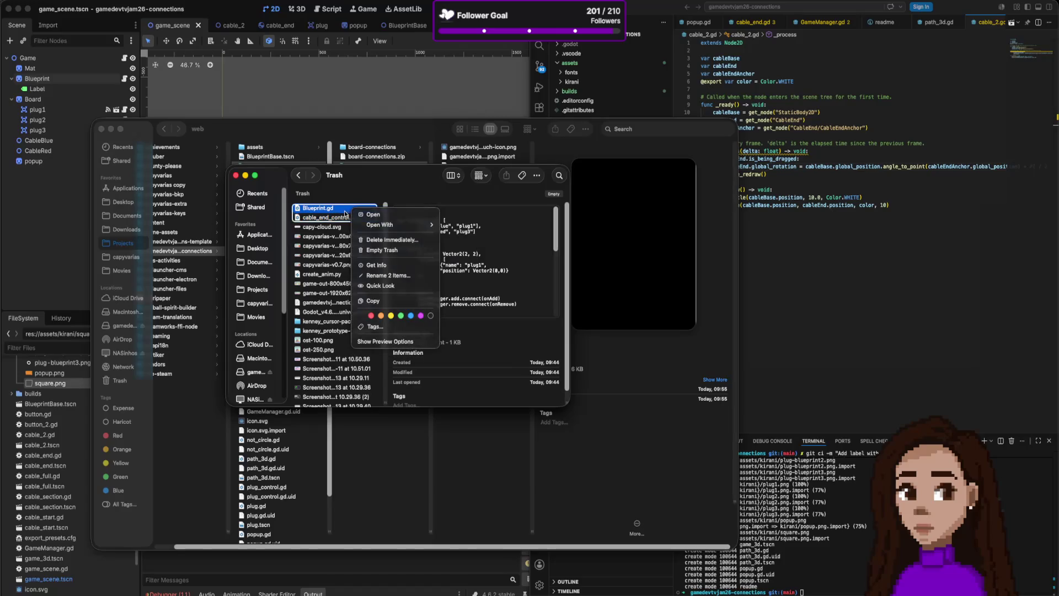
left_click(326, 217)
right_click(338, 216)
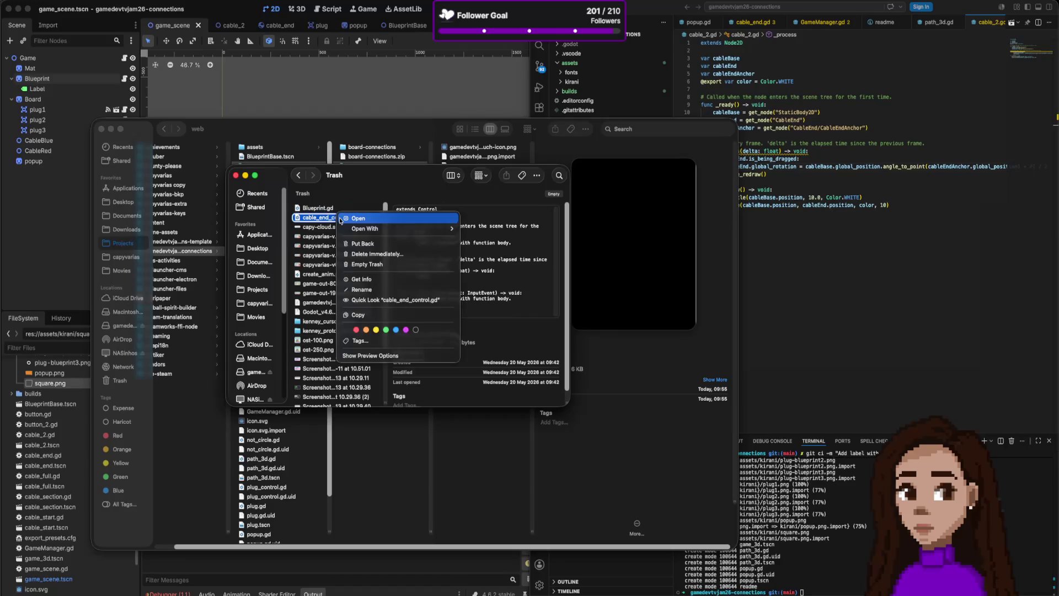
left_click(359, 244)
left_click(315, 207)
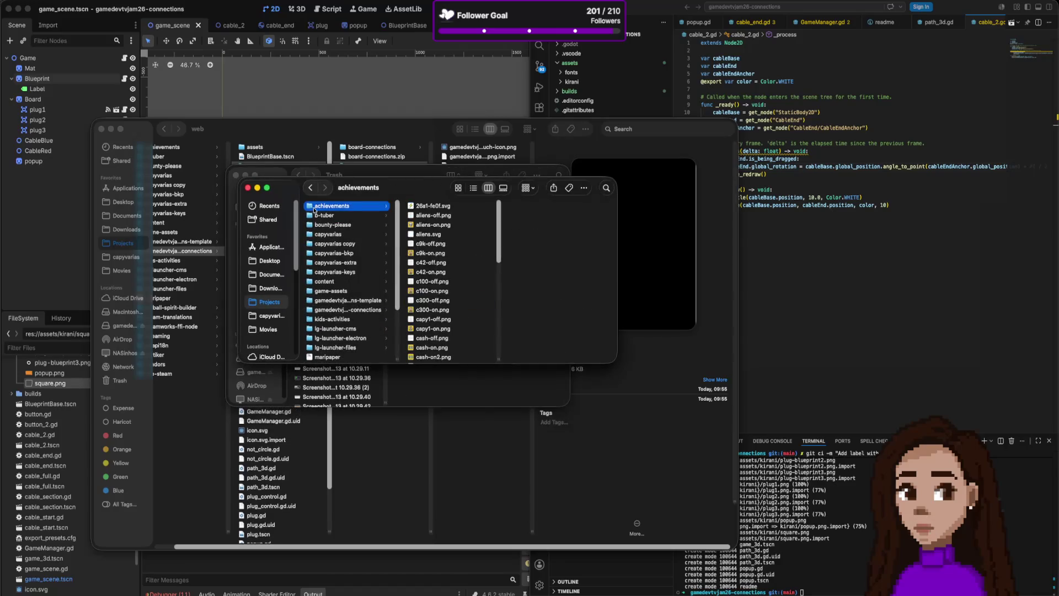
left_click(248, 188)
- Check which apps can open Blueprint.gd, then close the web folder window
left_click(312, 208)
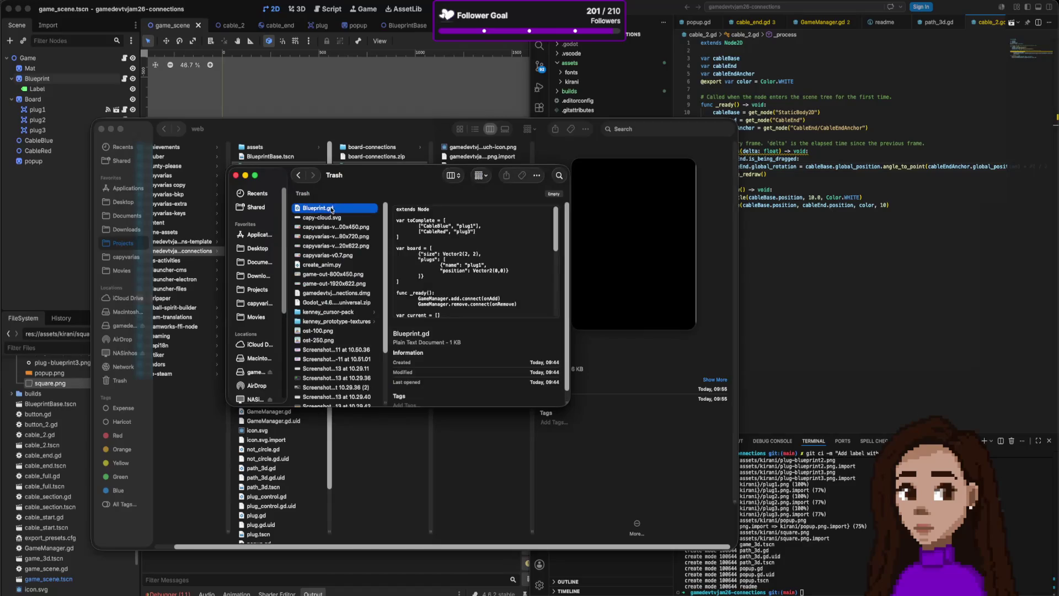
right_click(331, 208)
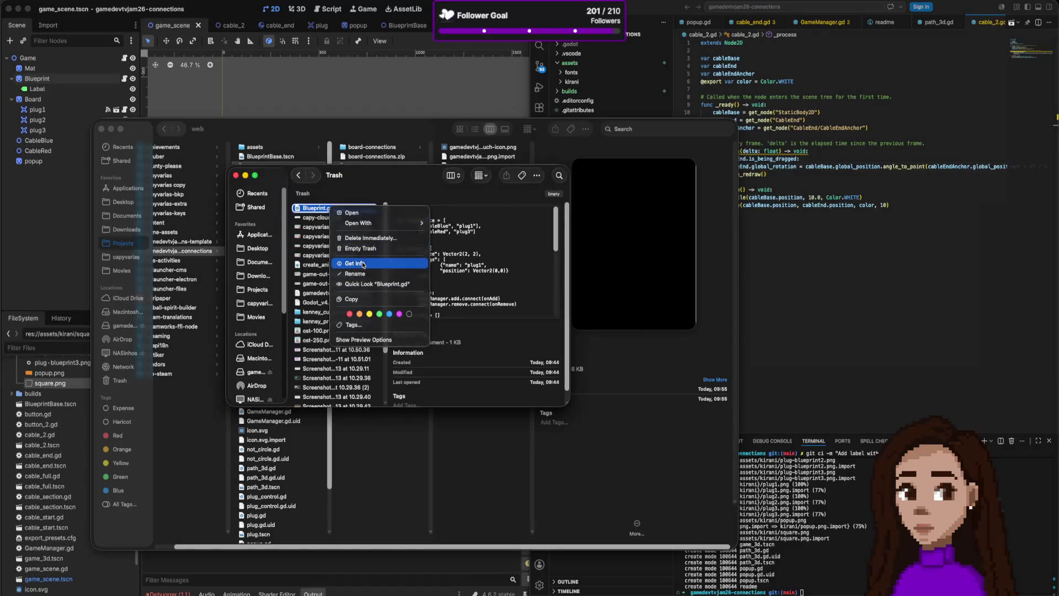
left_click(321, 213)
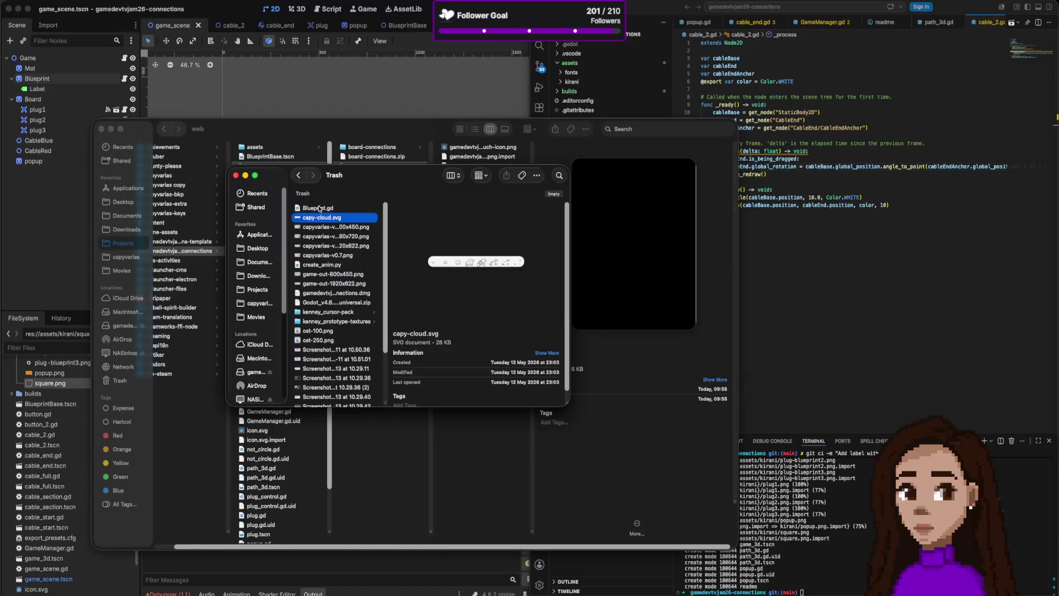
right_click(319, 208)
left_click(320, 209)
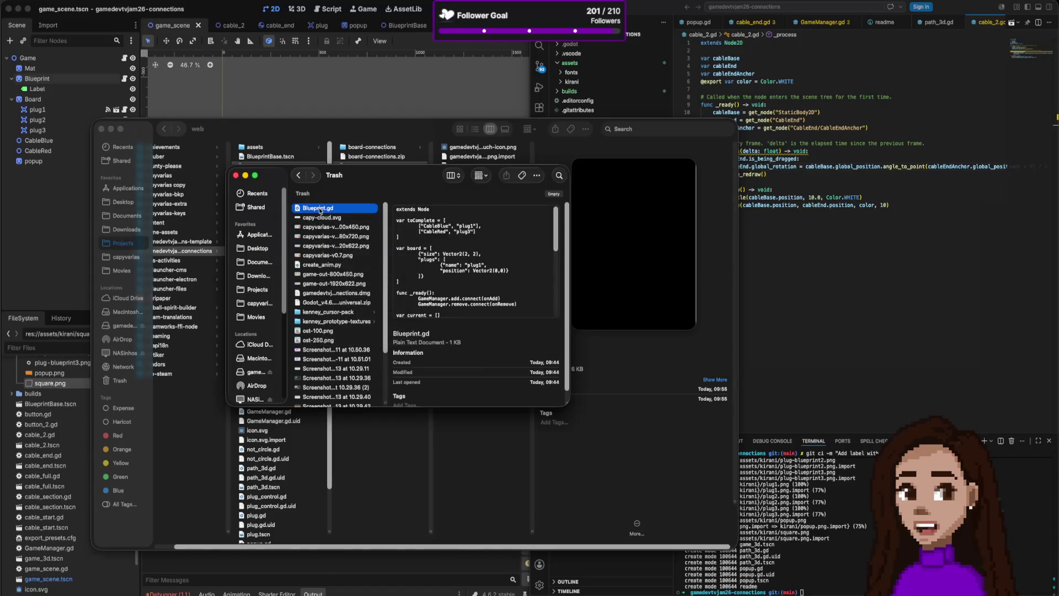
right_click(326, 209)
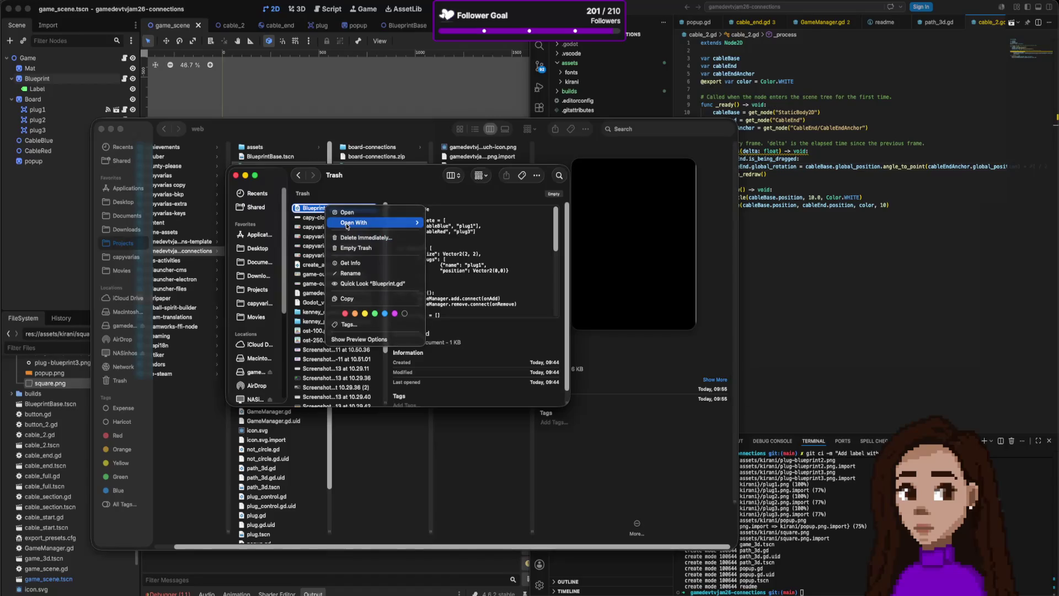
mouse_move(347, 225)
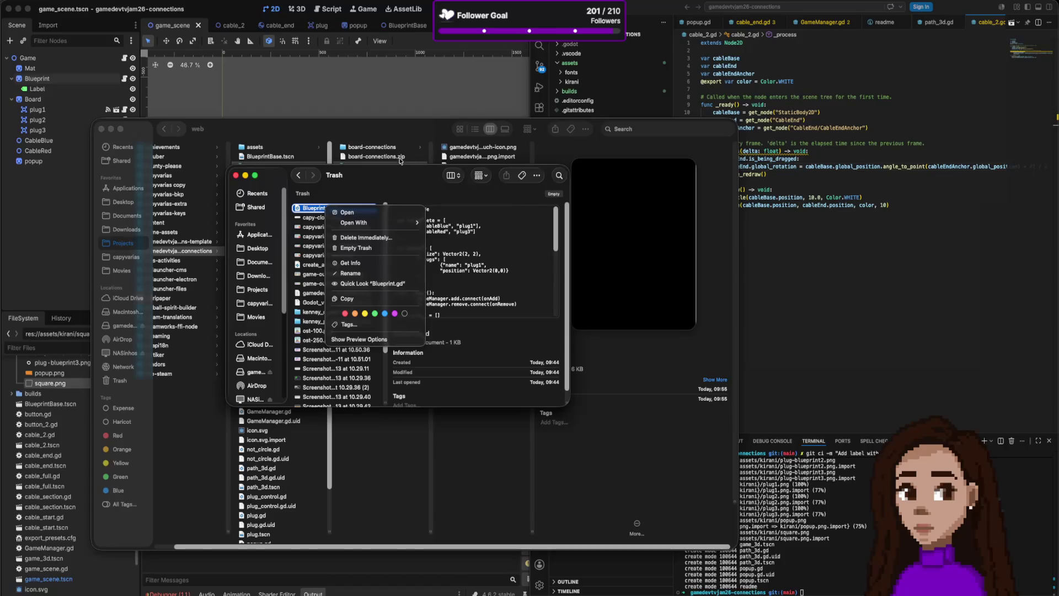
left_click(372, 183)
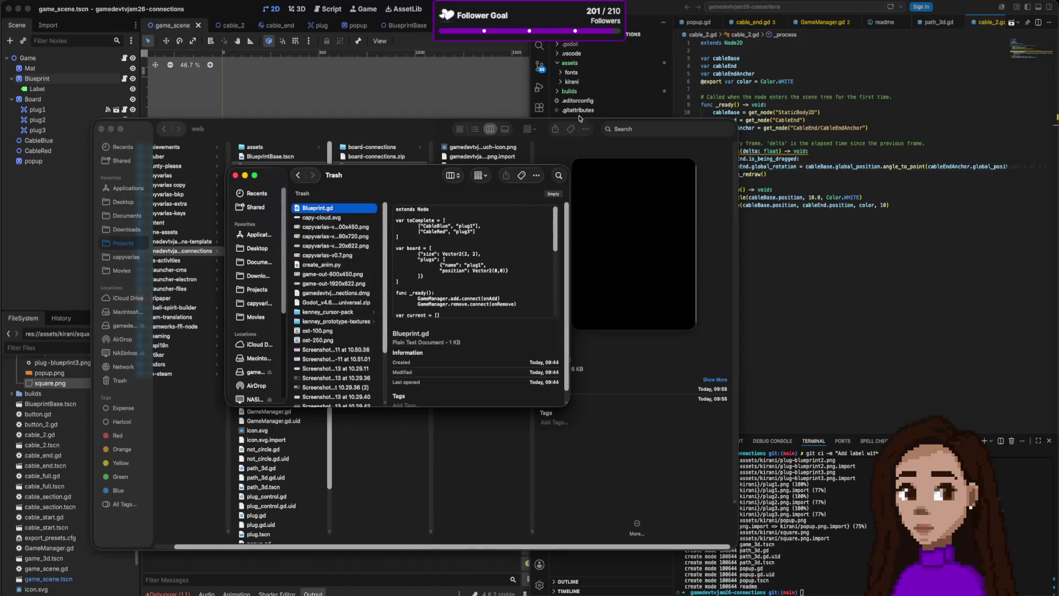
left_click(638, 133)
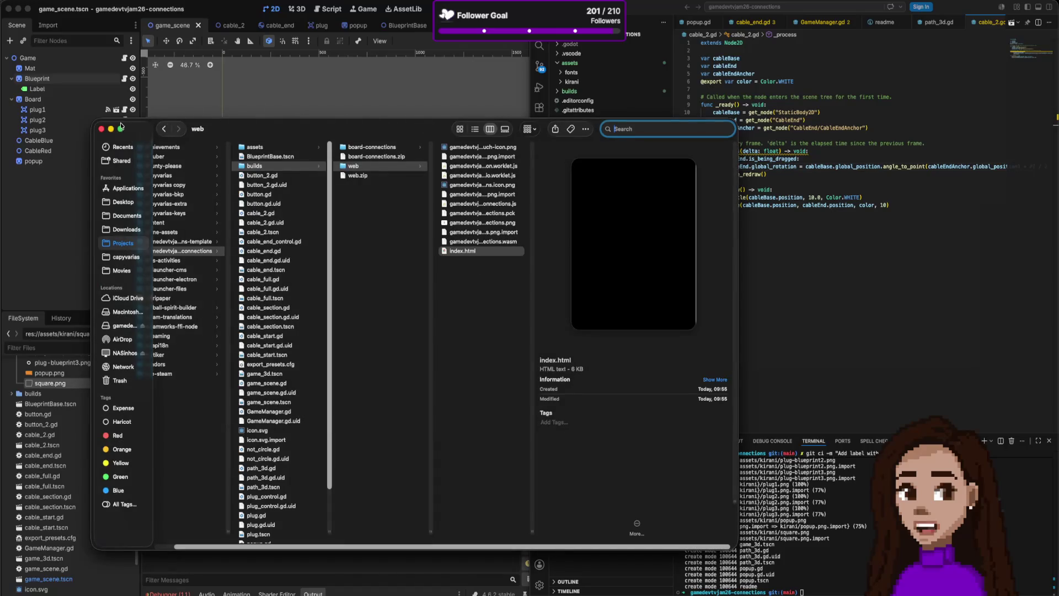
left_click(99, 130)
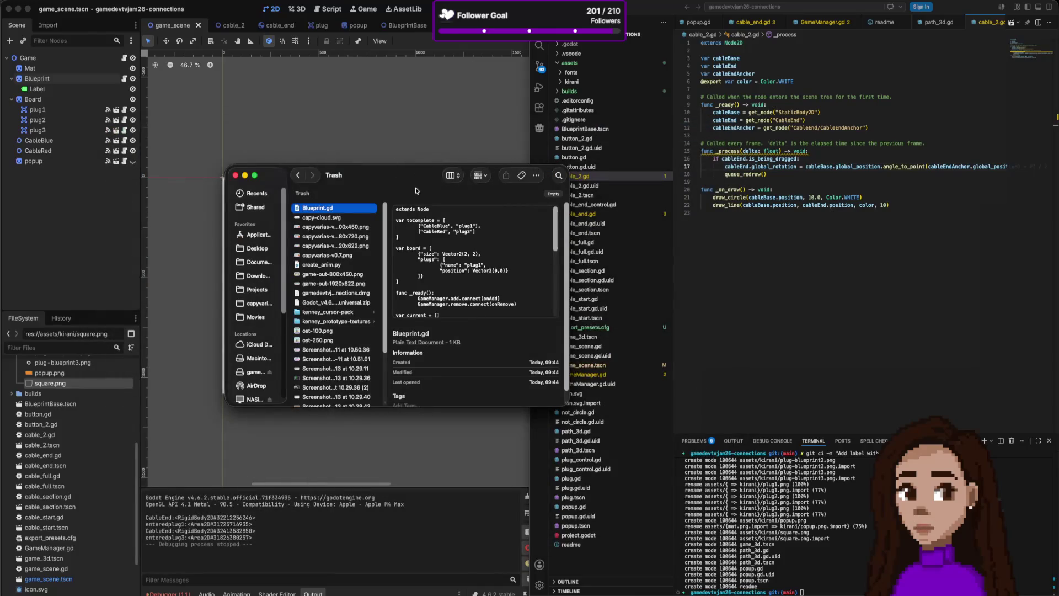
- Drag Blueprint.gd from the Trash into the project, close the Trash, and return to Godot
left_click_drag(334, 209, 575, 143)
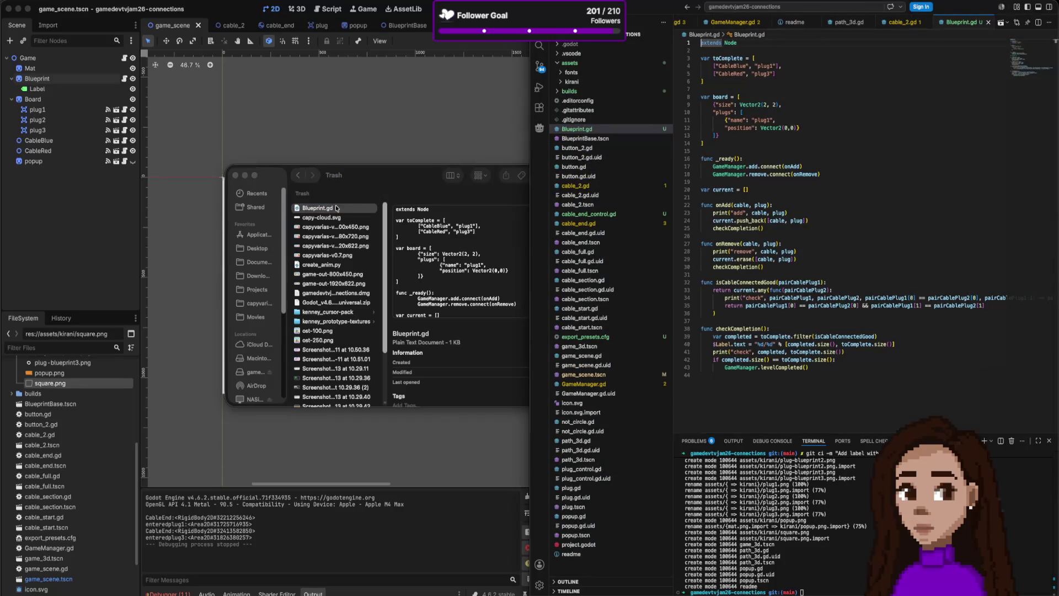
left_click(233, 178)
left_click(237, 176)
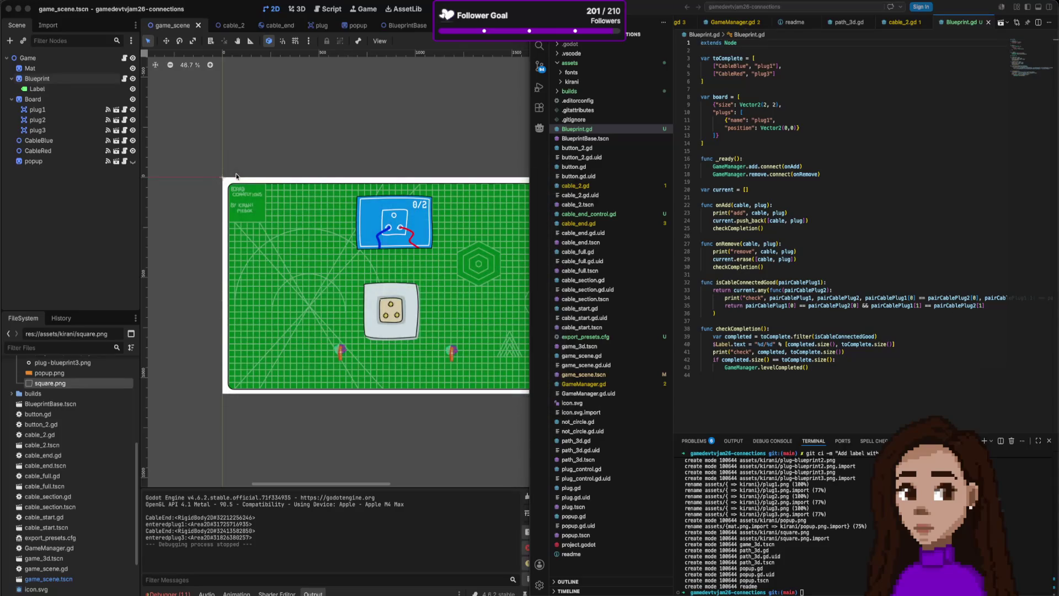
left_click(166, 147)
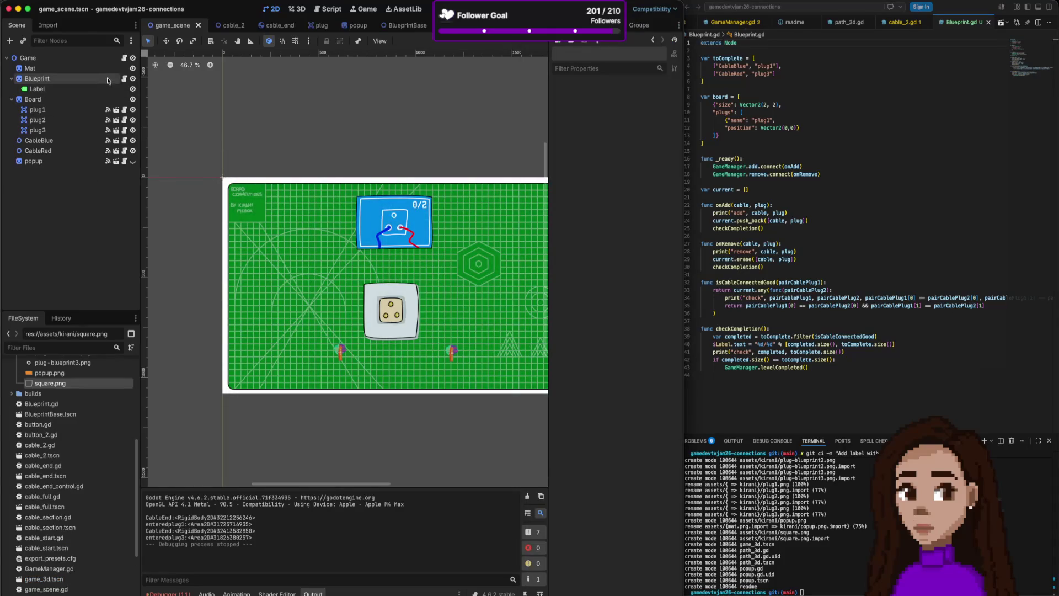
key("super+Tab")
left_click(777, 198)
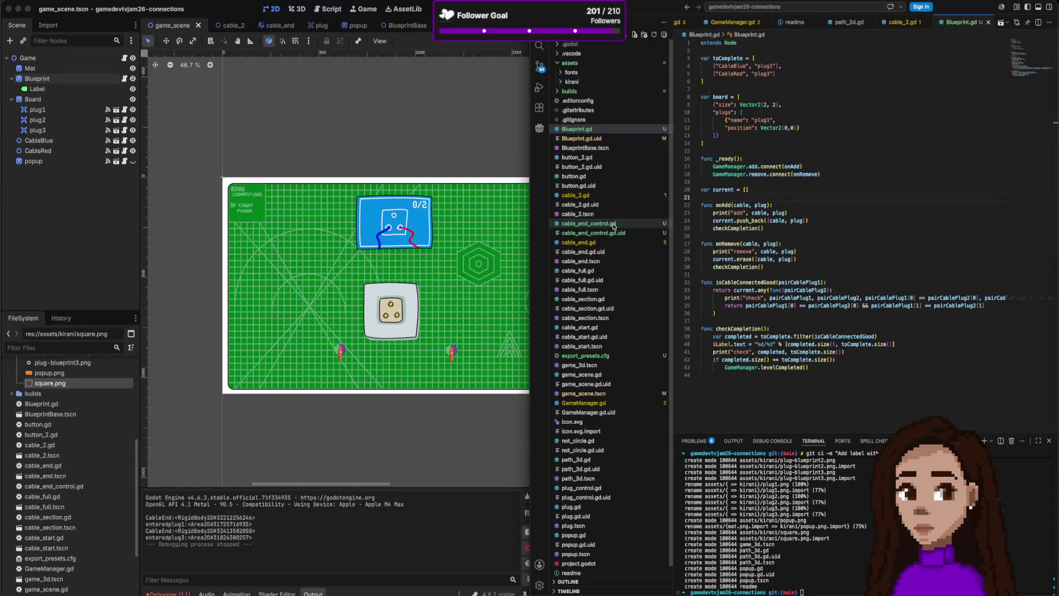
left_click(402, 77)
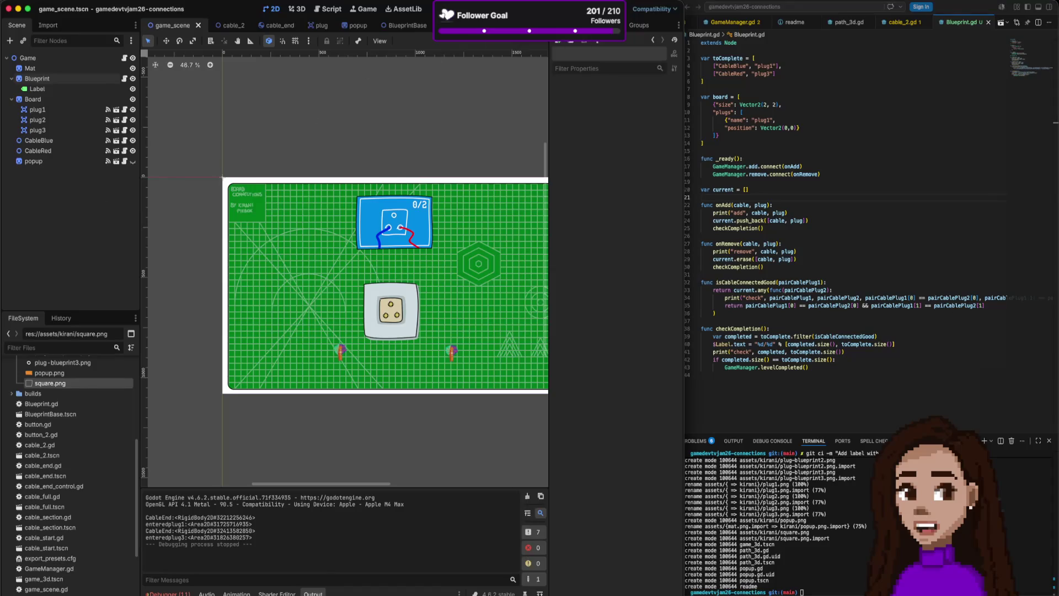
- Run the game, plug the blue and red cables into the socket, then stop it
key("super+b")
left_click_drag(458, 375, 490, 344)
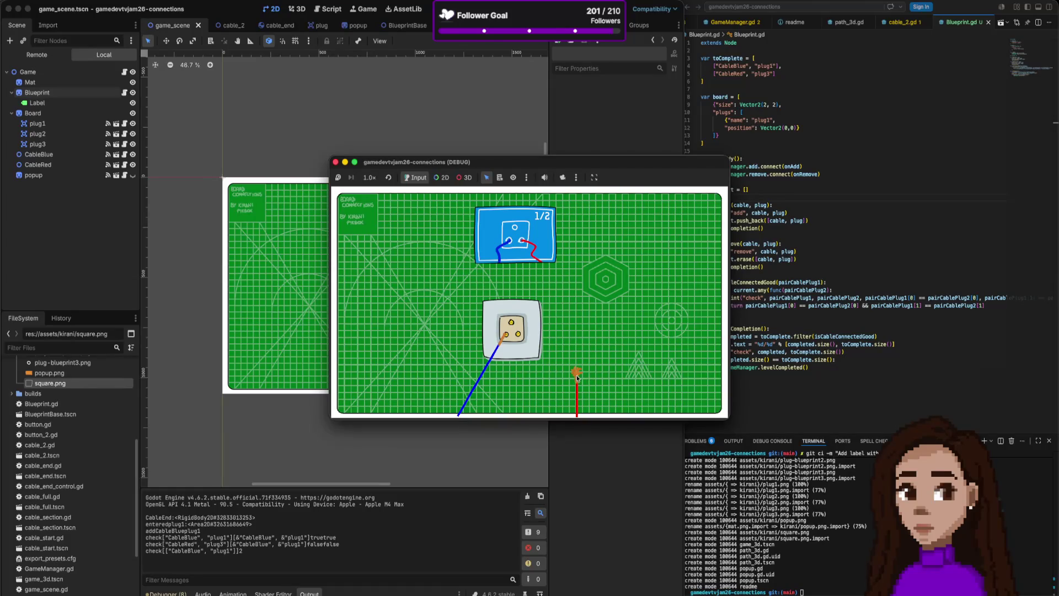
left_click_drag(578, 377, 518, 334)
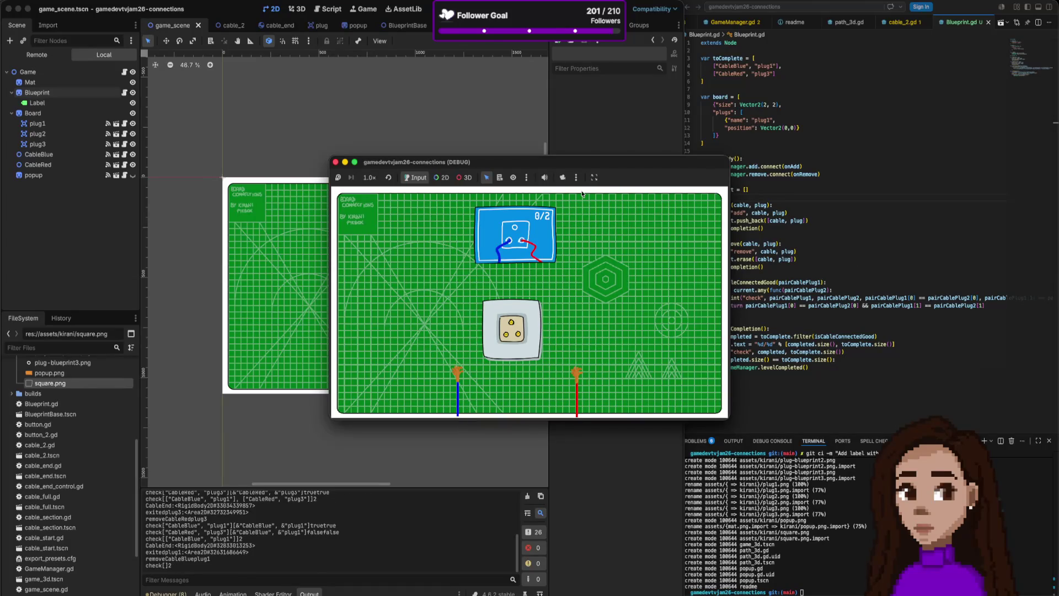
double_click(347, 162)
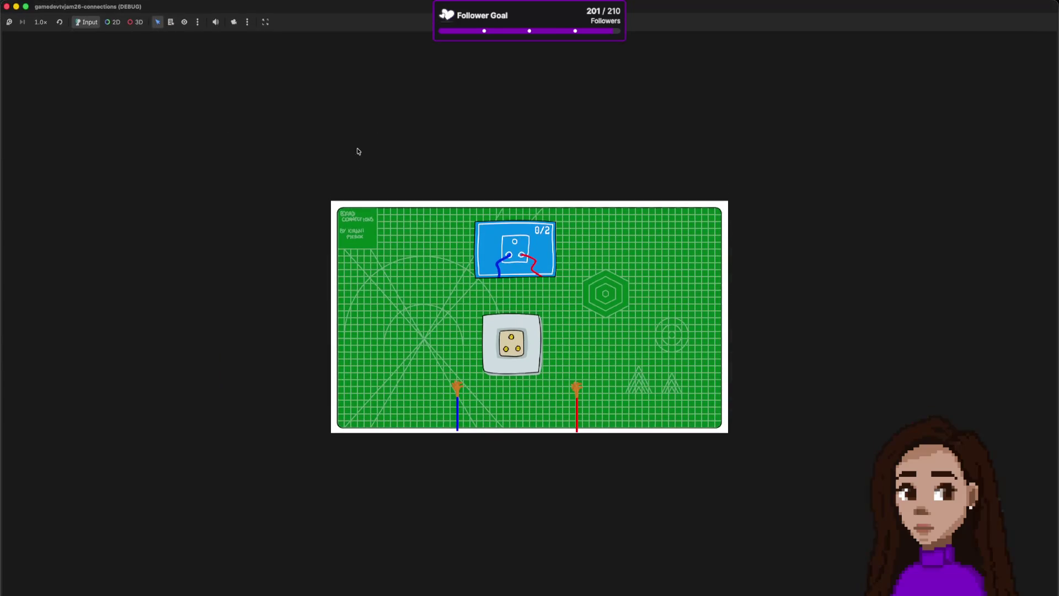
left_click(6, 6)
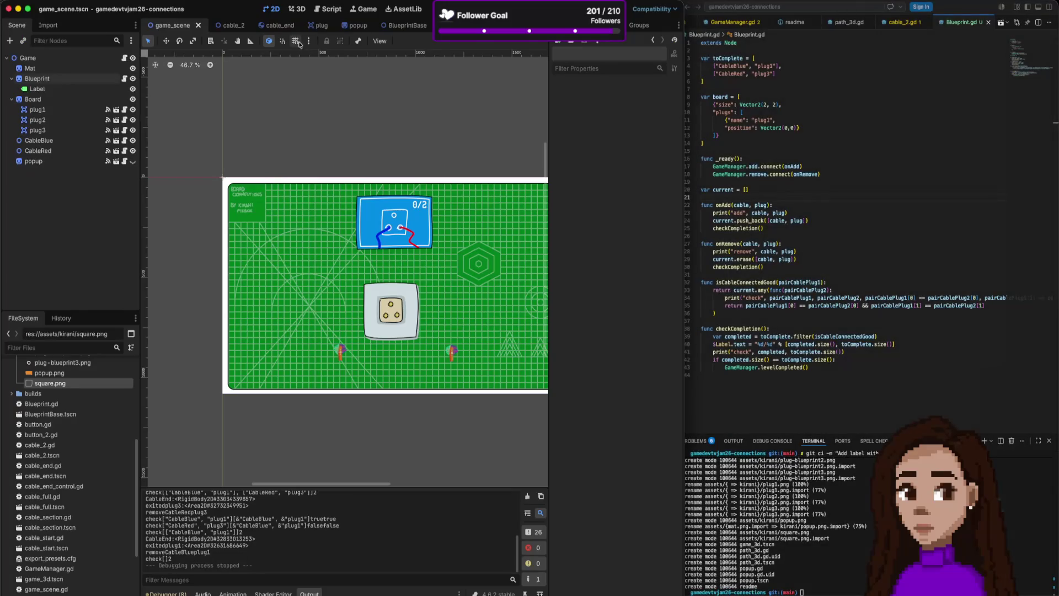
- Export the Web preset as index.html into builds/web, confirming the overwrite
left_click(86, 2)
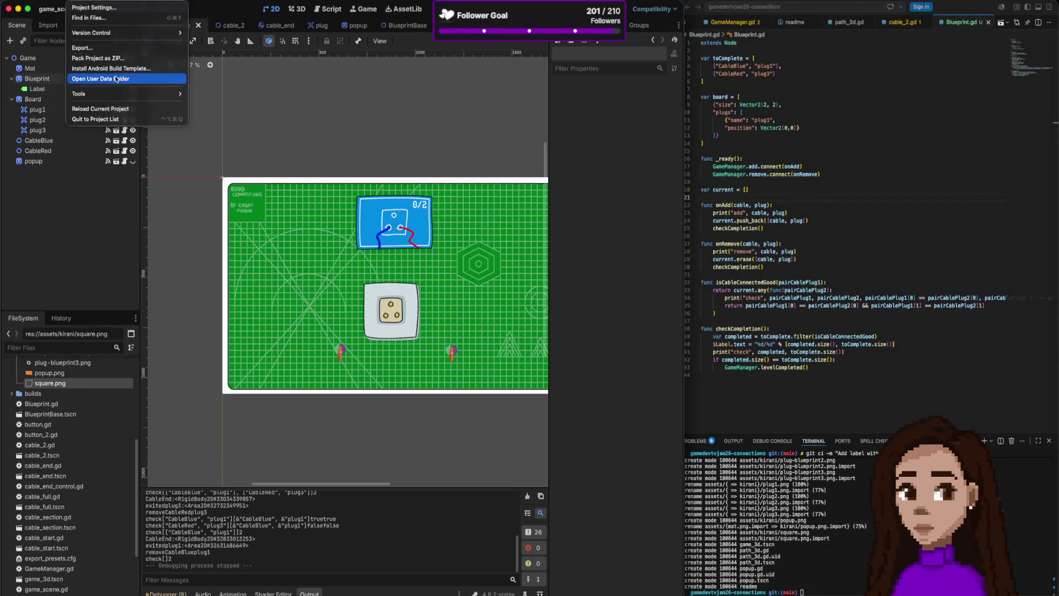
left_click(165, 48)
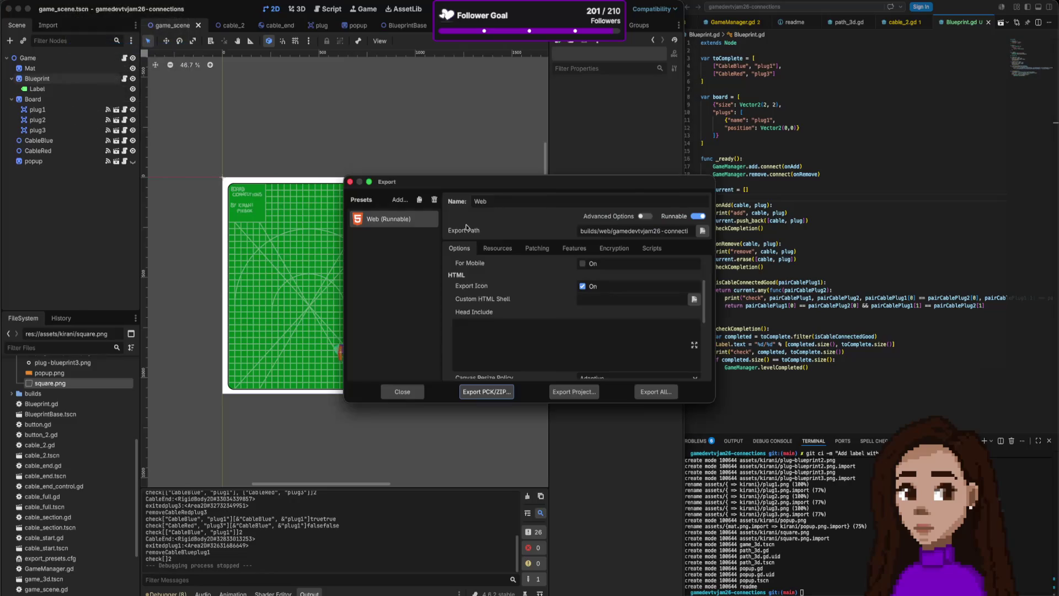
left_click(563, 394)
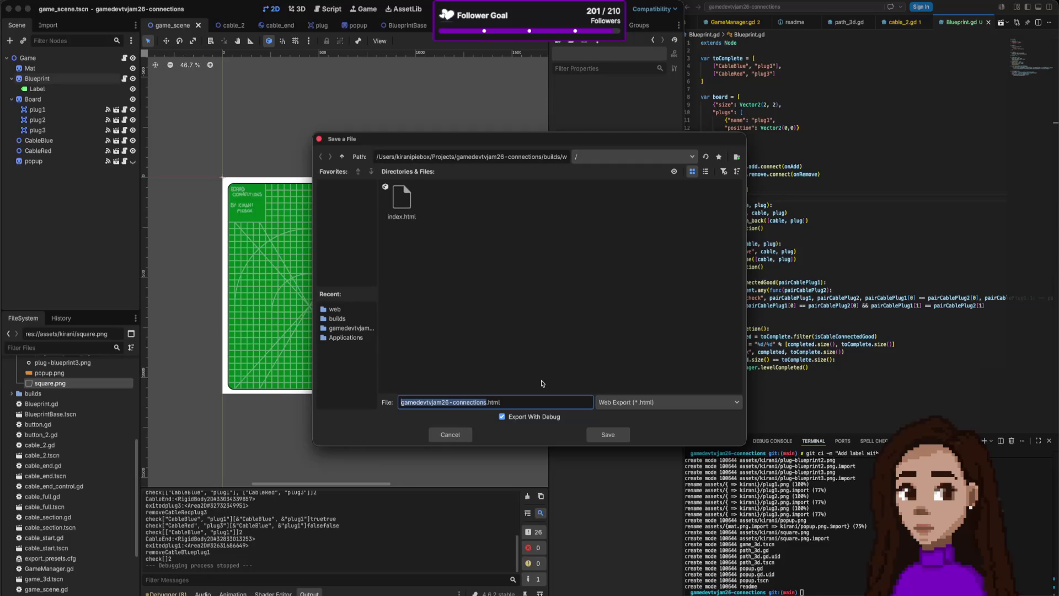
type("index")
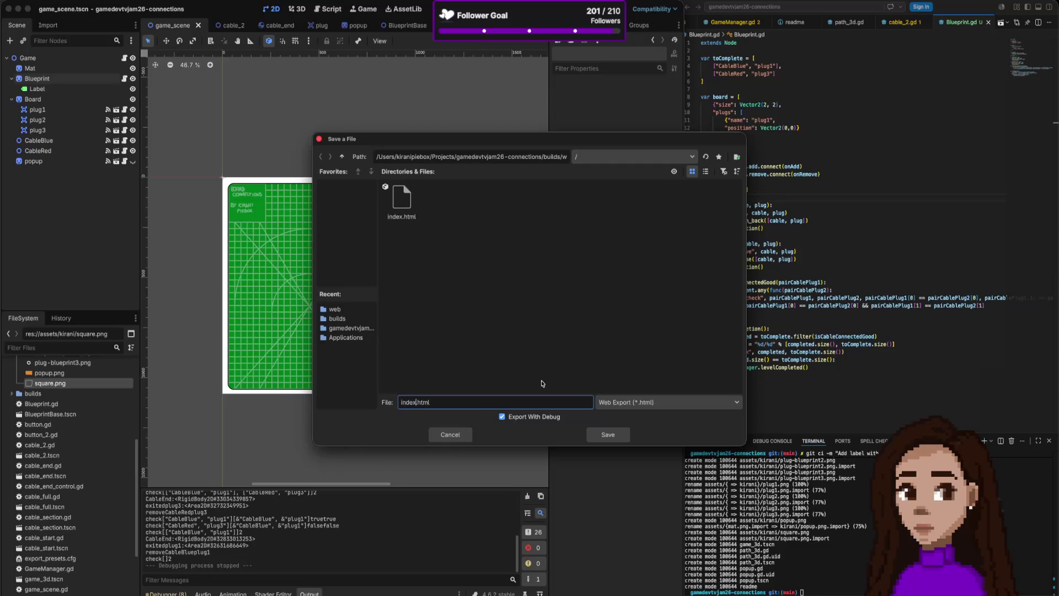
left_click(609, 436)
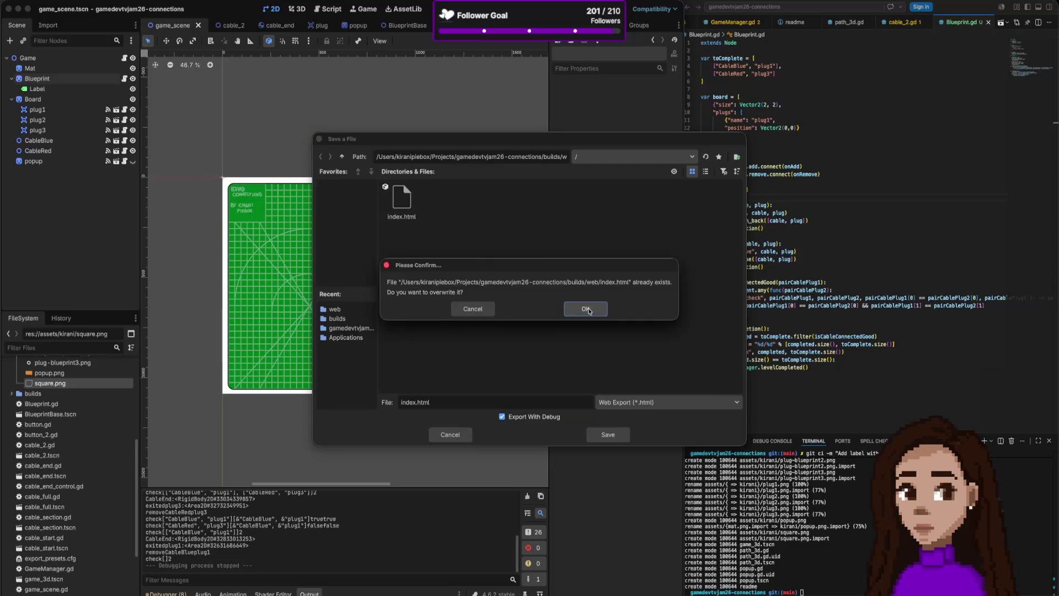
left_click(586, 309)
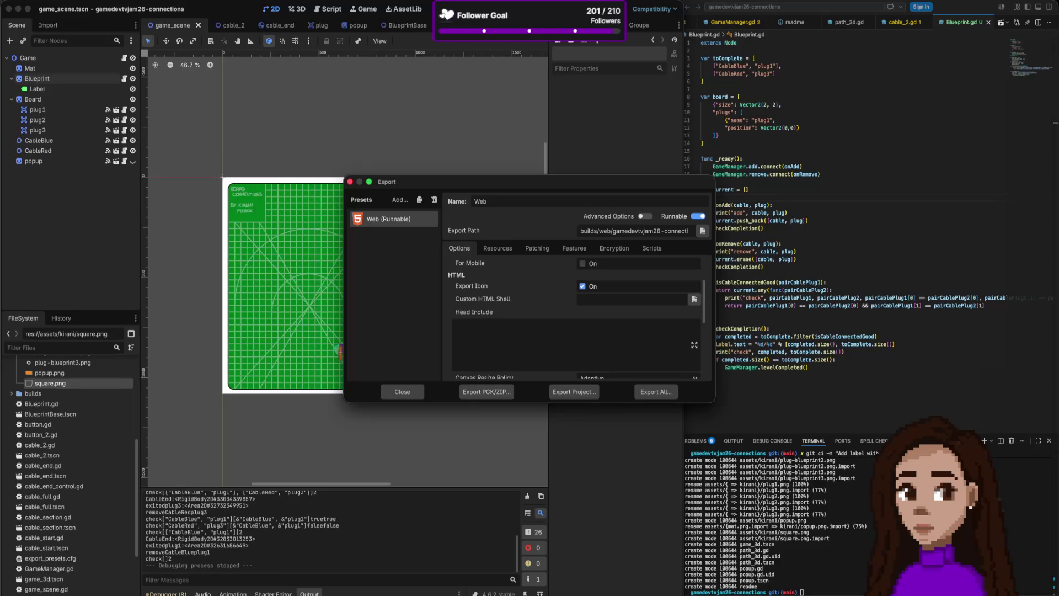
- Bring up the Board Connections edit page on itch.io, then switch to Finder
key("super+Tab")
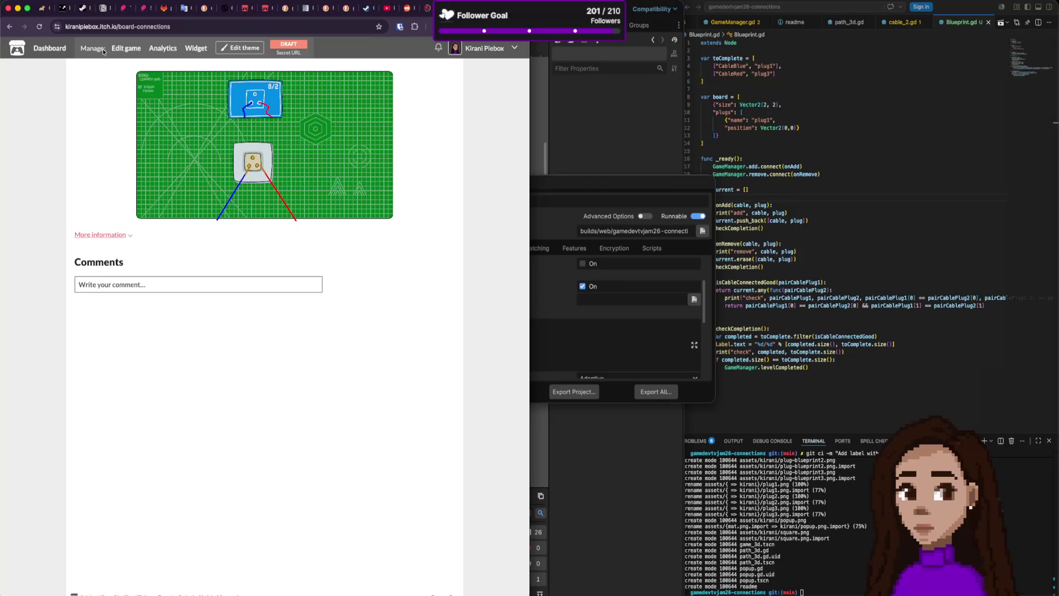
left_click(126, 48)
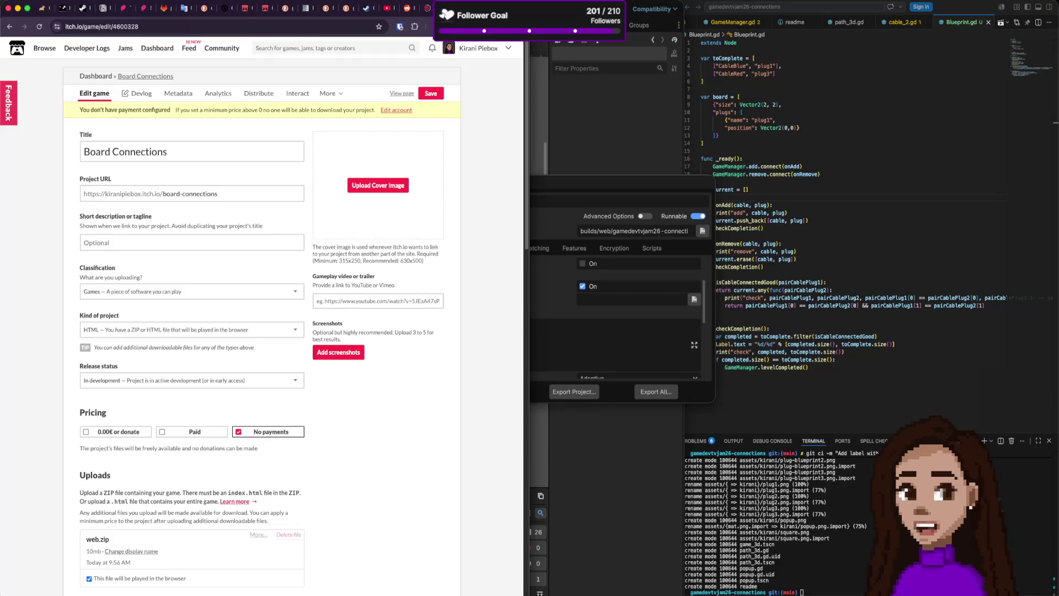
key("super+Tab")
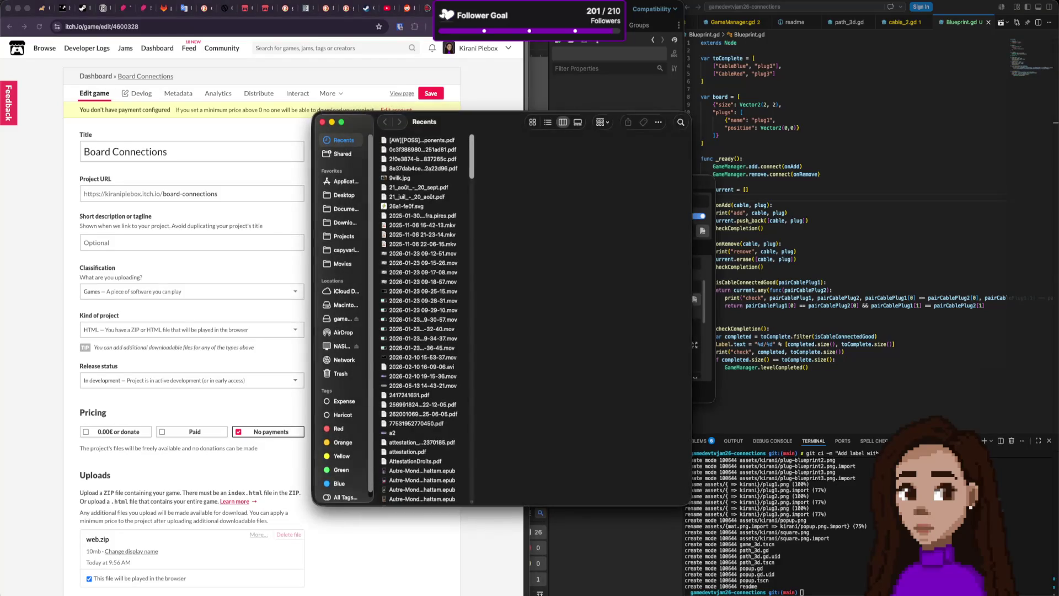
- Go to gamedevtvjam26-connections/builds and delete the old web folder and web.zip
left_click(345, 239)
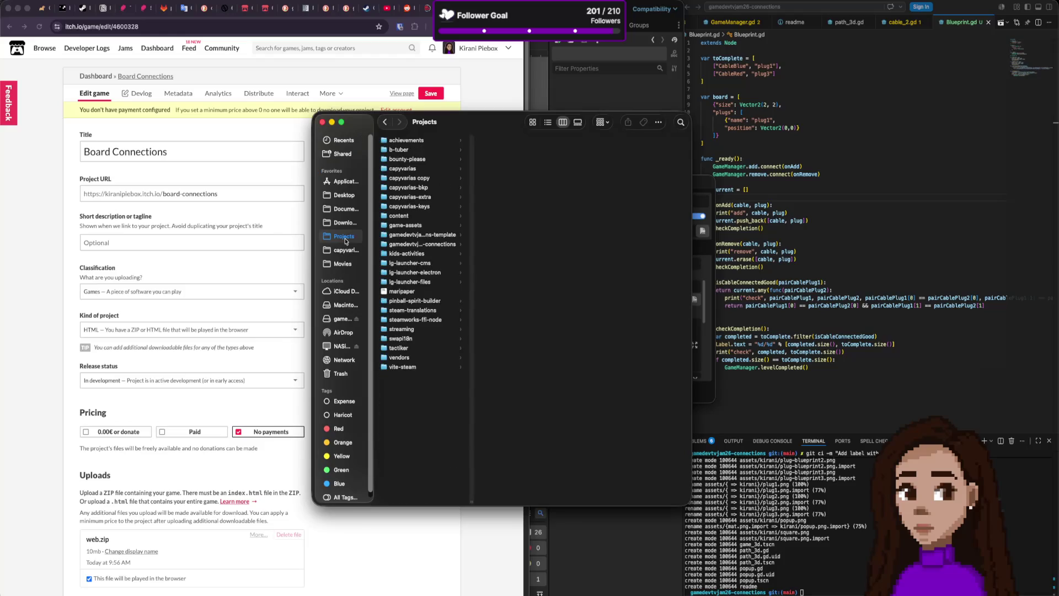
left_click(440, 242)
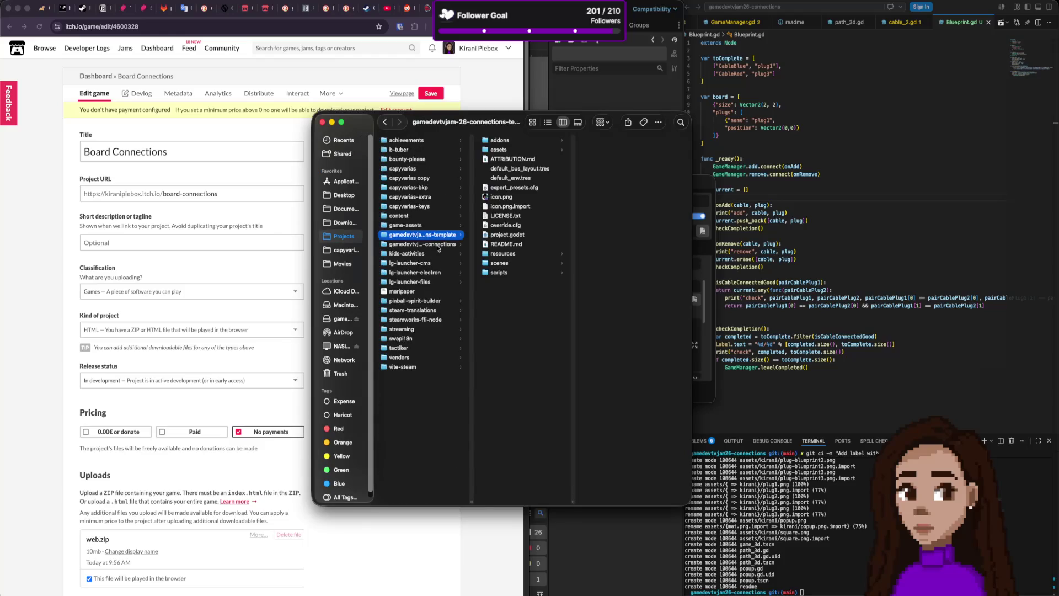
left_click(515, 177)
left_click(620, 160)
left_click(554, 170)
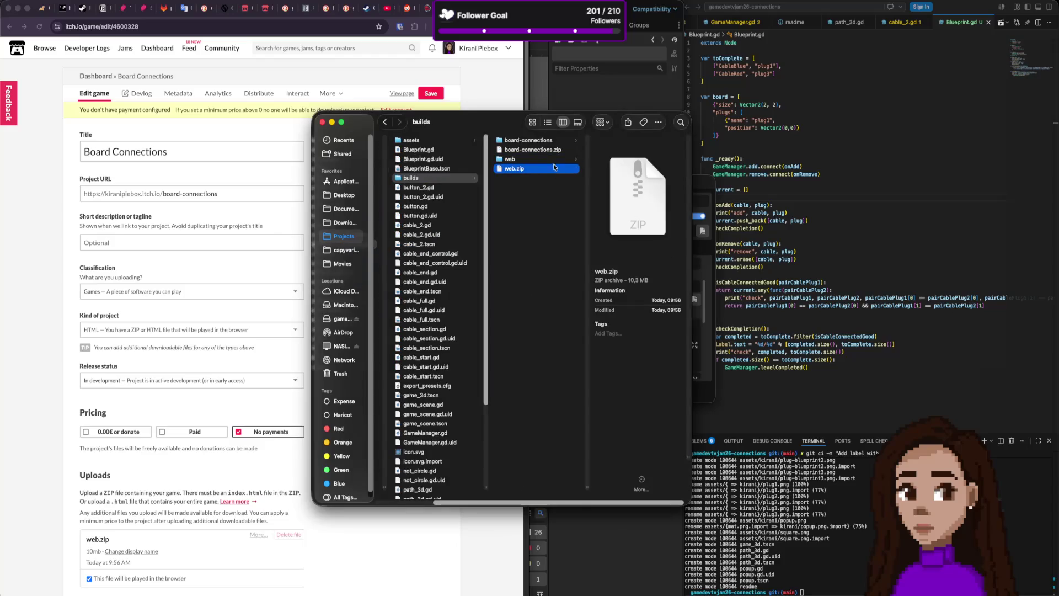
left_click(556, 164)
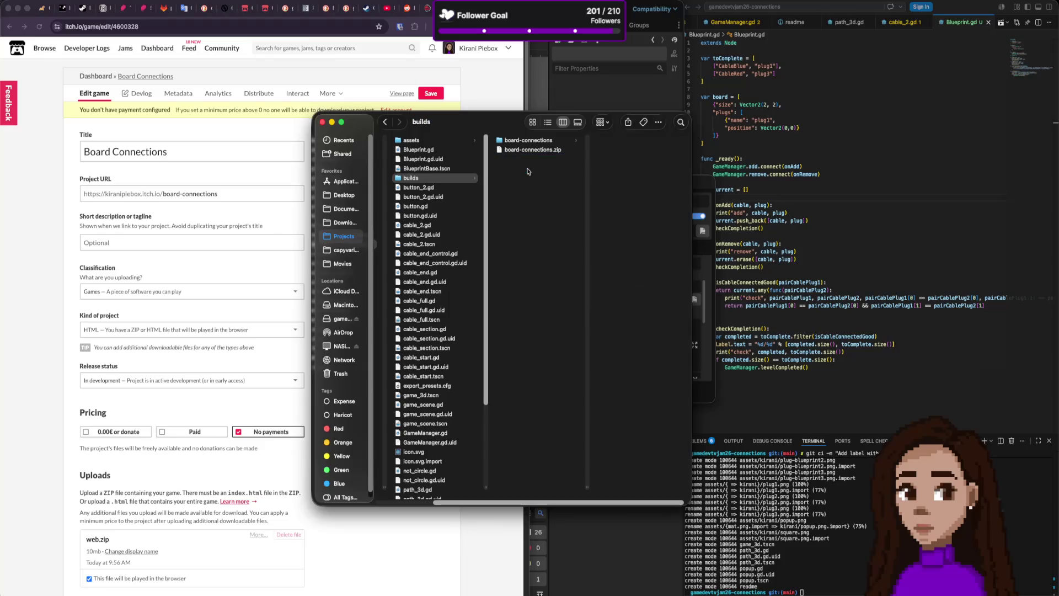
right_click(527, 171)
left_click(548, 173)
left_click(521, 159)
left_click(518, 141, "shift")
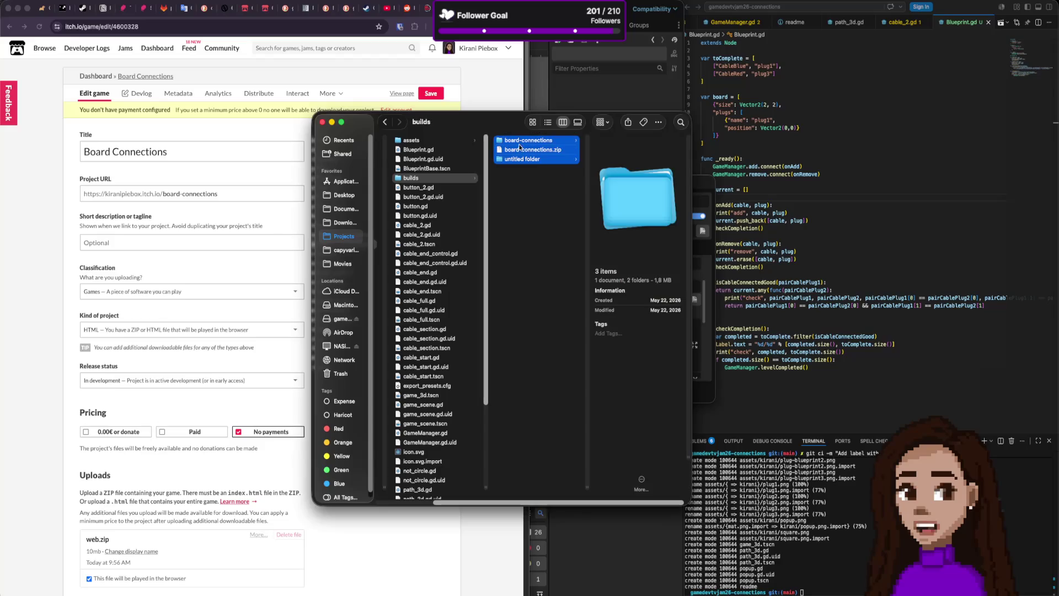
key("super+BackSpace")
- Create a new empty folder named web in builds and return to Godot
right_click(530, 158)
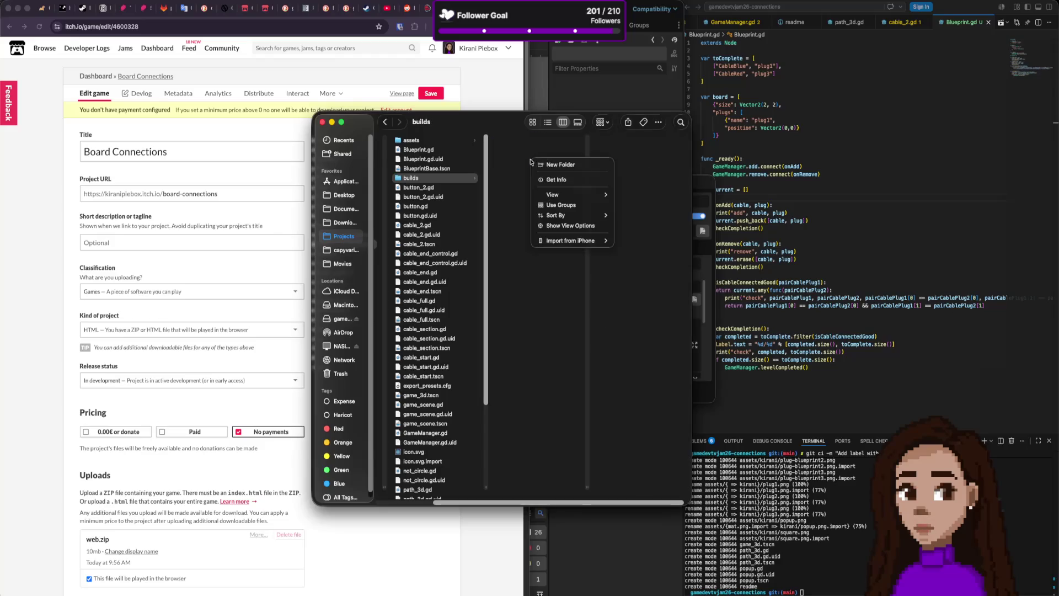
left_click(560, 165)
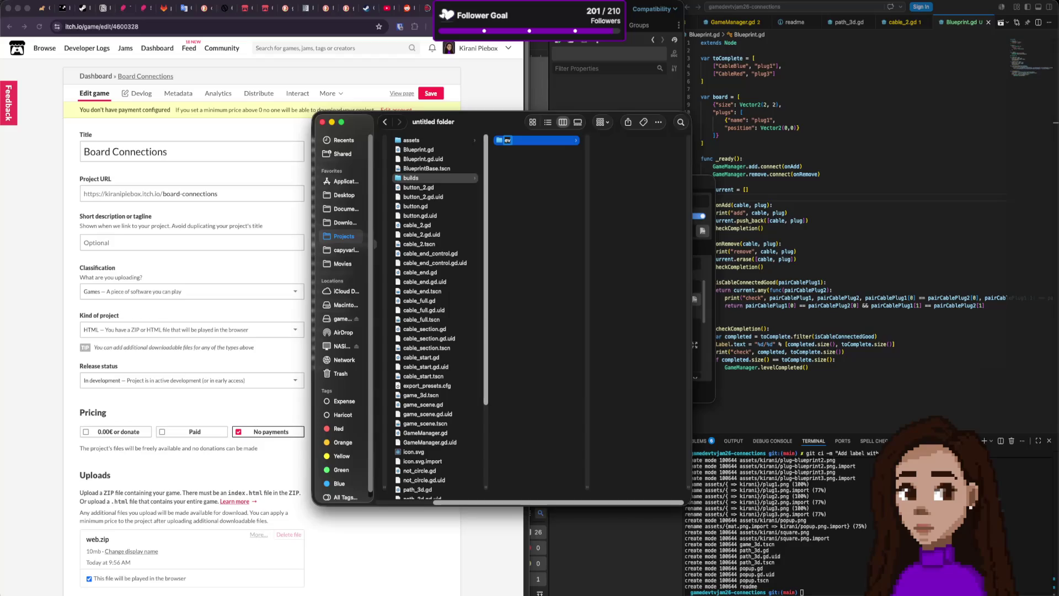
key("BackSpace")
key("BackSpace")
type("we")
key("Return")
key("super+Tab")
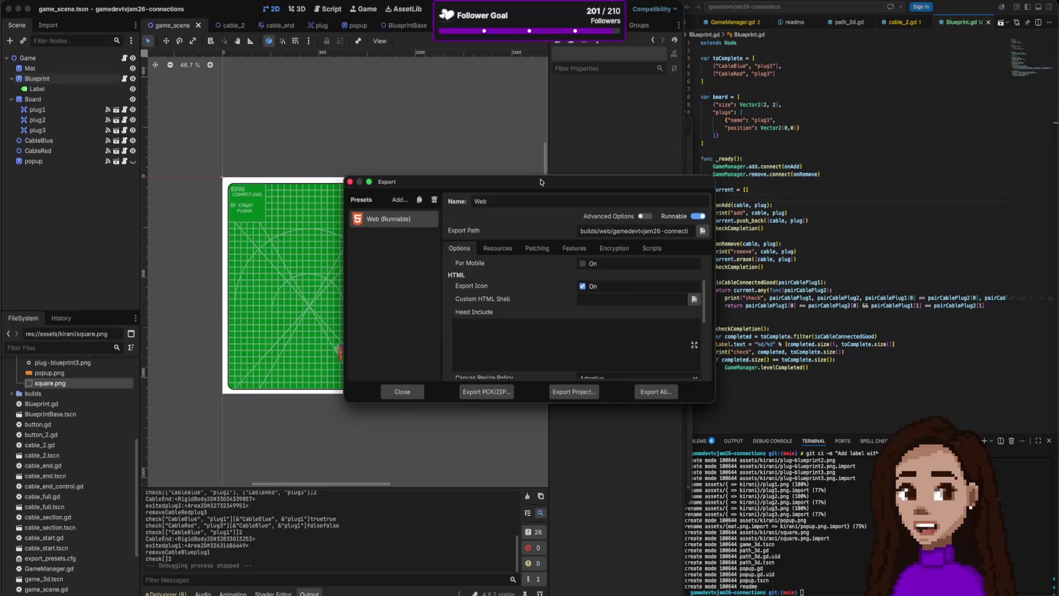
- Export the Web build into the new builds/web folder with the file name index.html
left_click(583, 393)
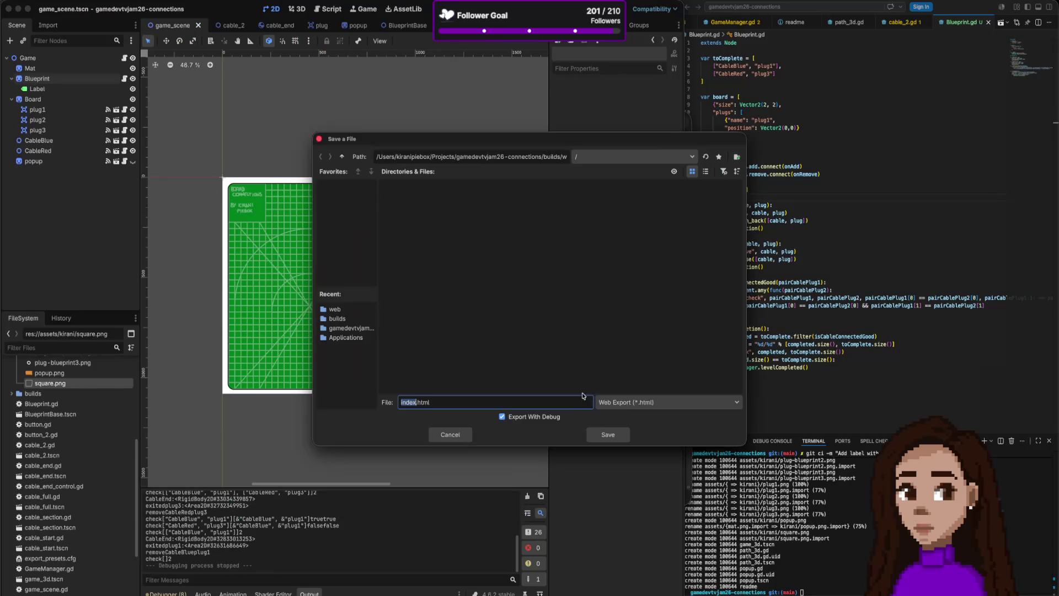
left_click(616, 159)
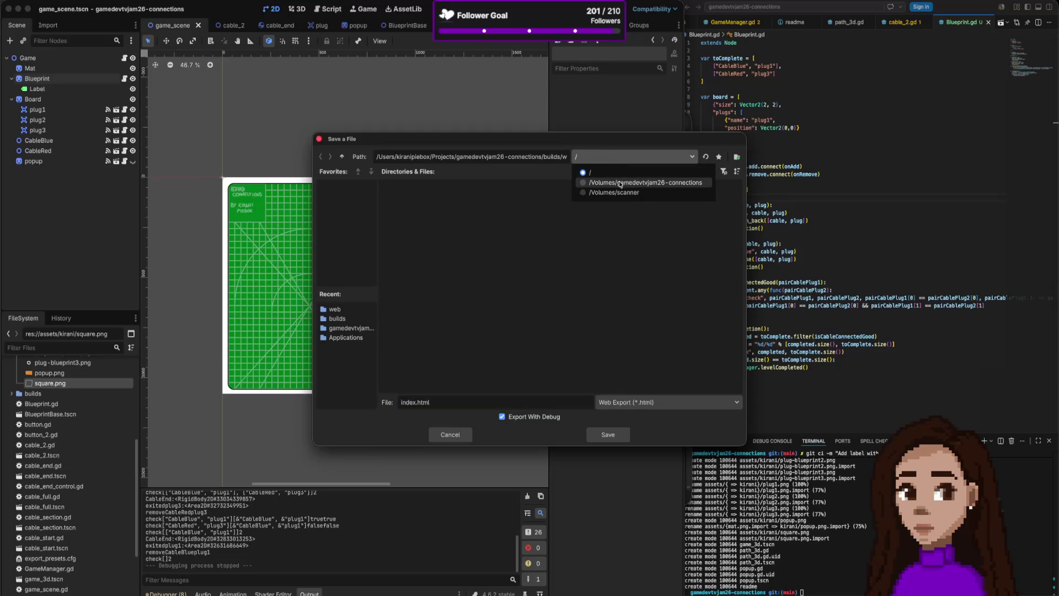
left_click(616, 183)
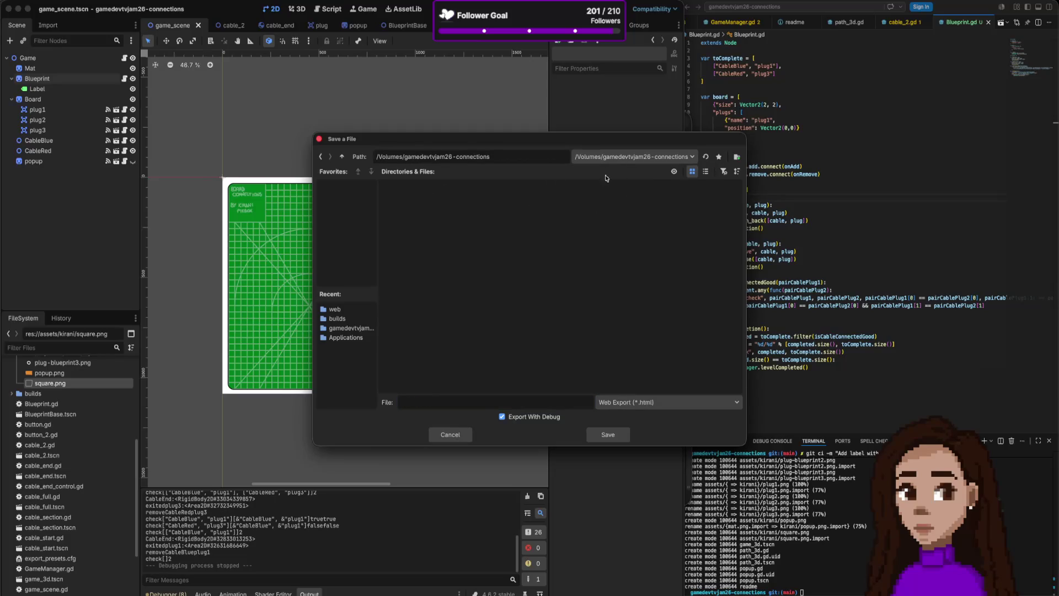
left_click(352, 328)
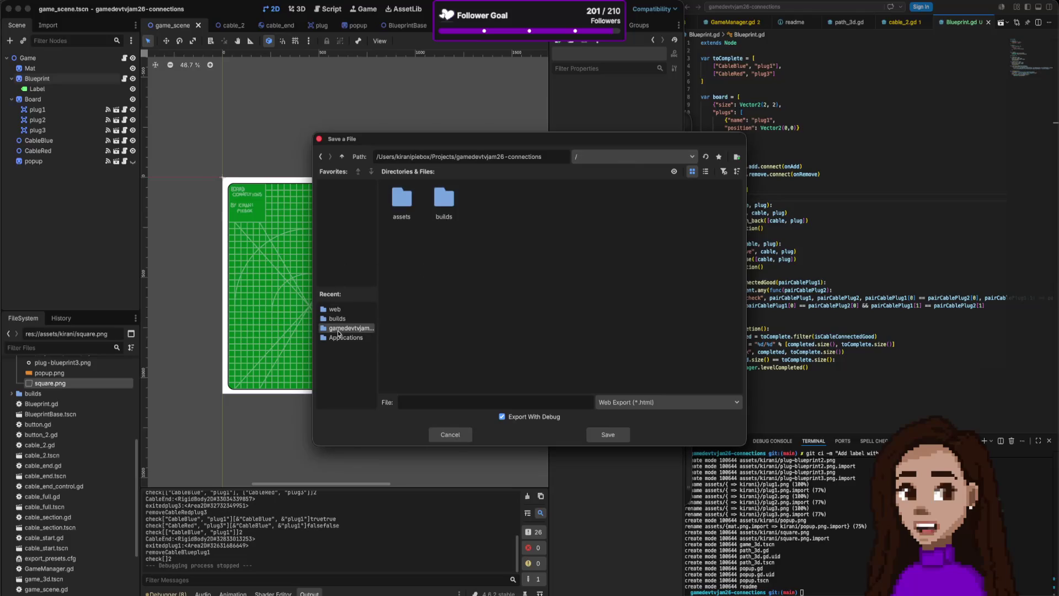
double_click(444, 199)
double_click(402, 200)
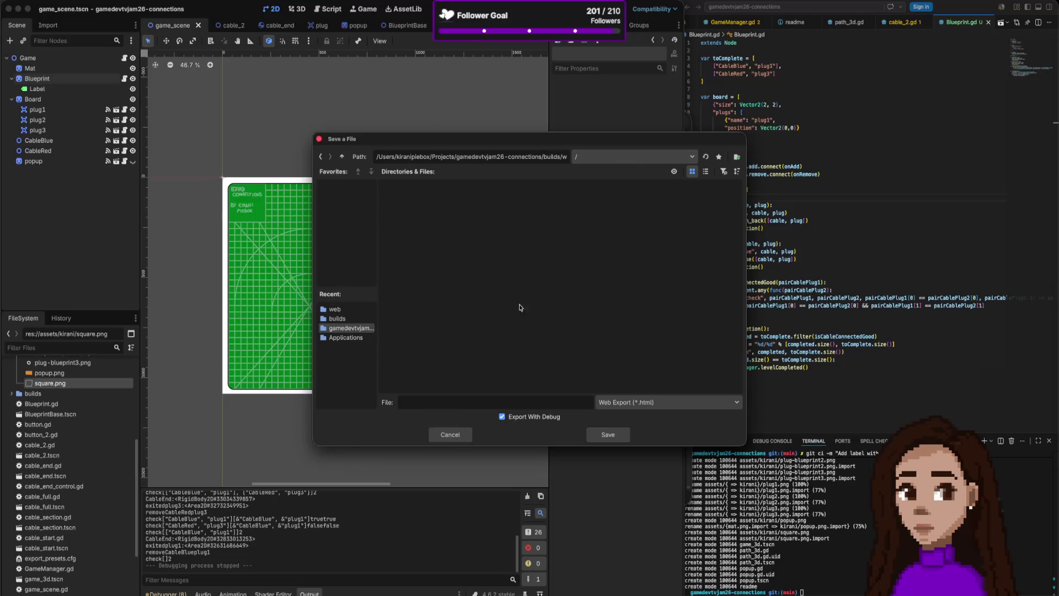
left_click(607, 436)
left_click(529, 308)
left_click(458, 402)
key("super+a")
type("index.html")
key("Return")
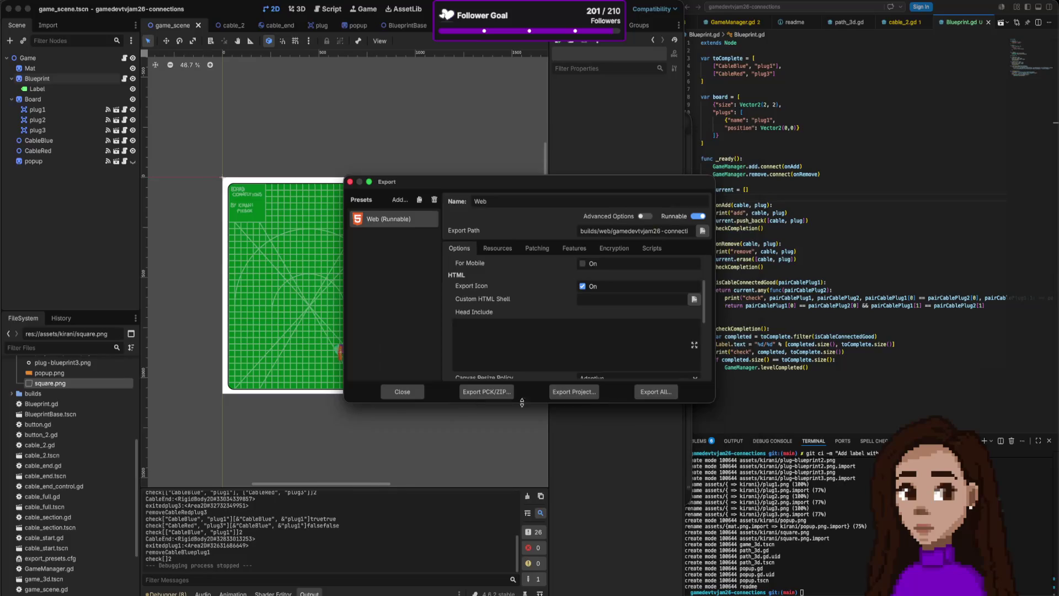
- Compress the exported builds/web folder into web.zip
key("super+Tab")
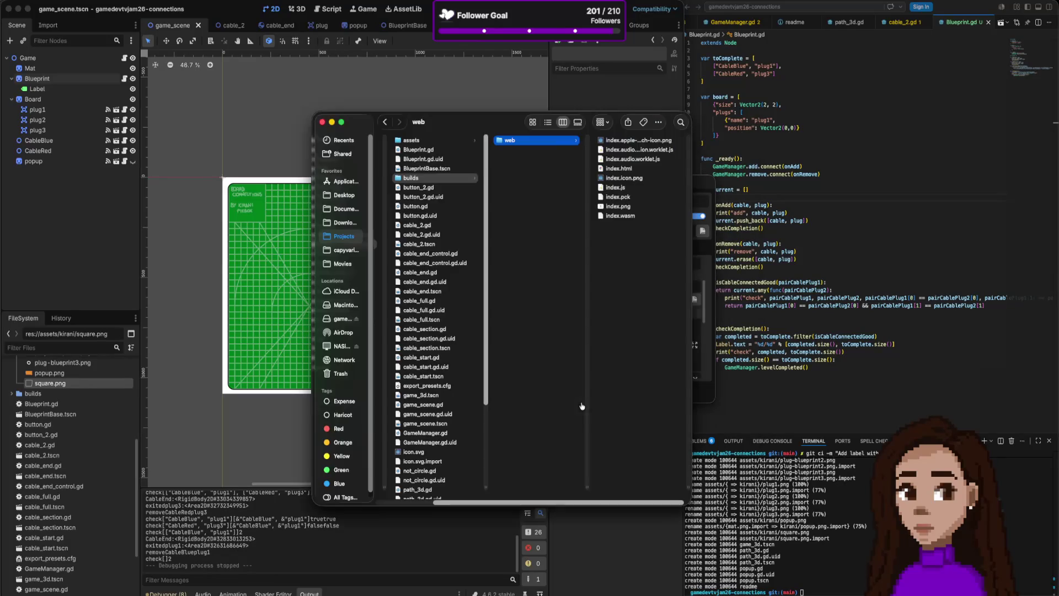
right_click(544, 143)
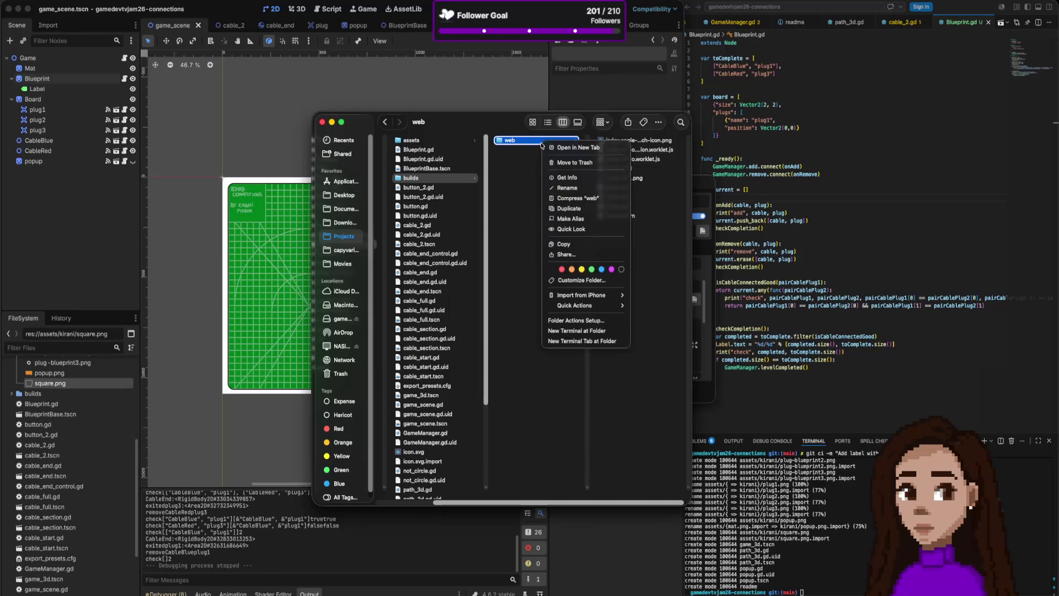
left_click(577, 198)
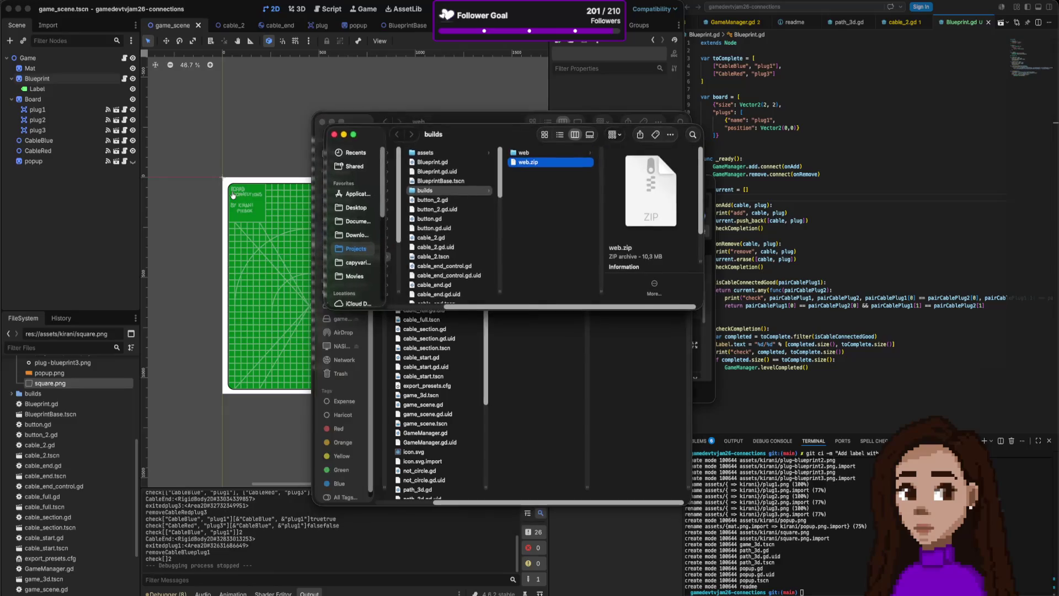
key("super+Tab")
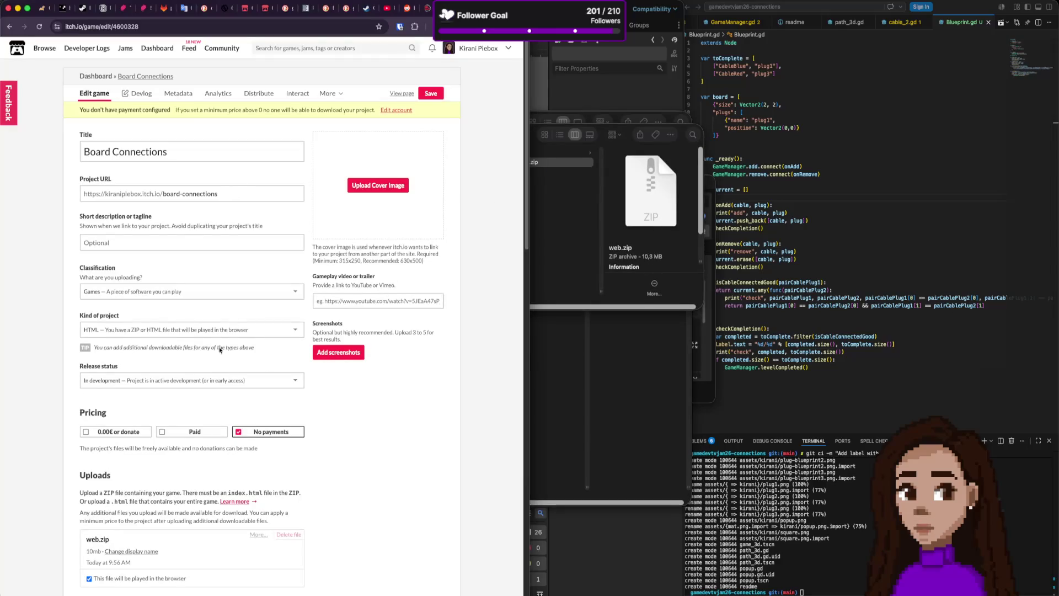
- Upload web.zip as a new game file and mark it playable in the browser
scroll(105, 458, "down", 3)
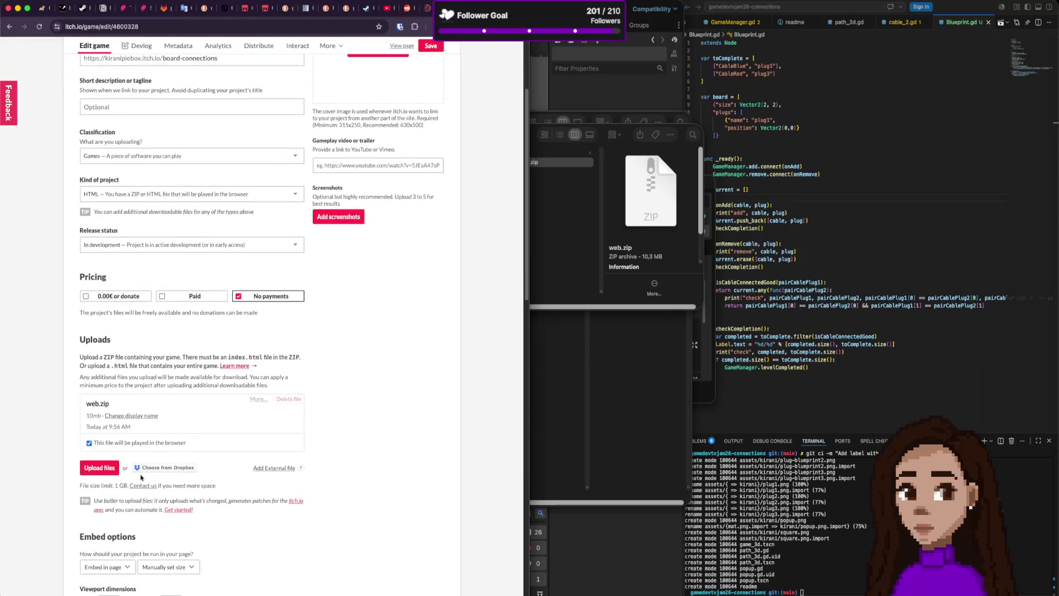
left_click(102, 469)
double_click(180, 253)
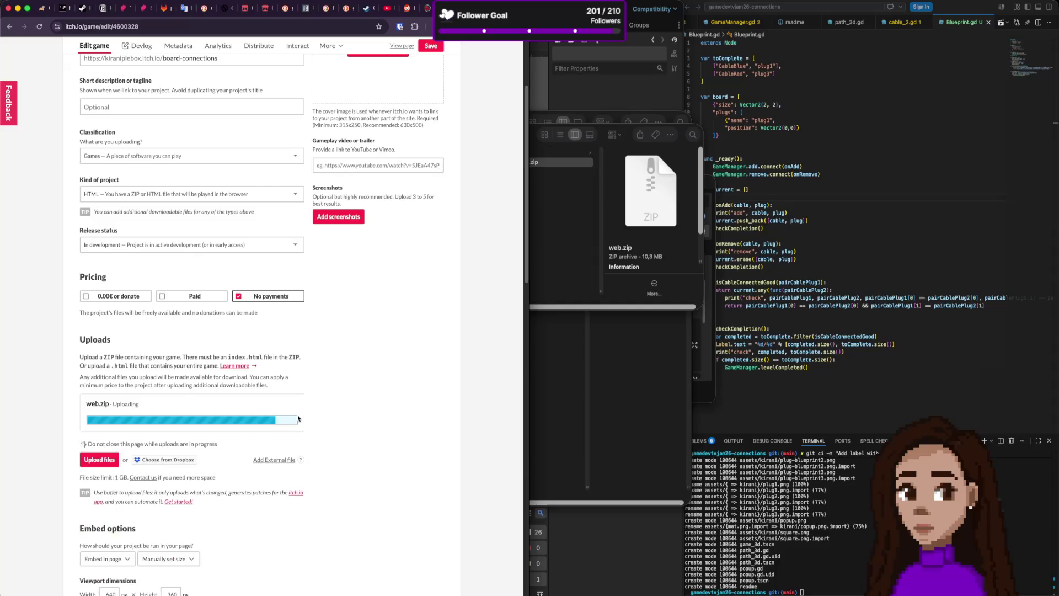
left_click(148, 463)
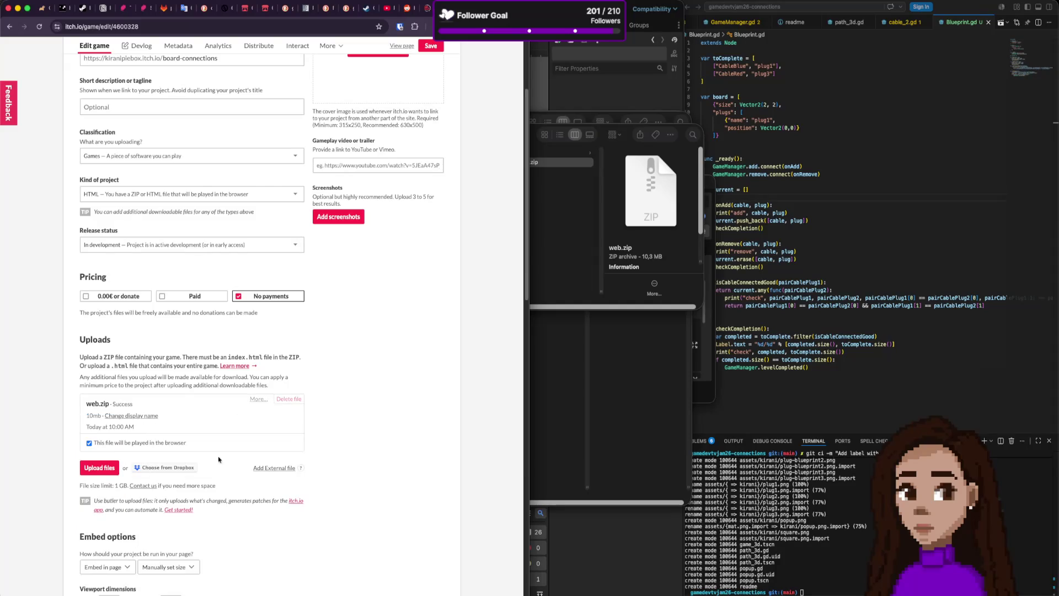
- Set the upload's display name to board-connections and open the game's page
scroll(359, 441, "down", 5)
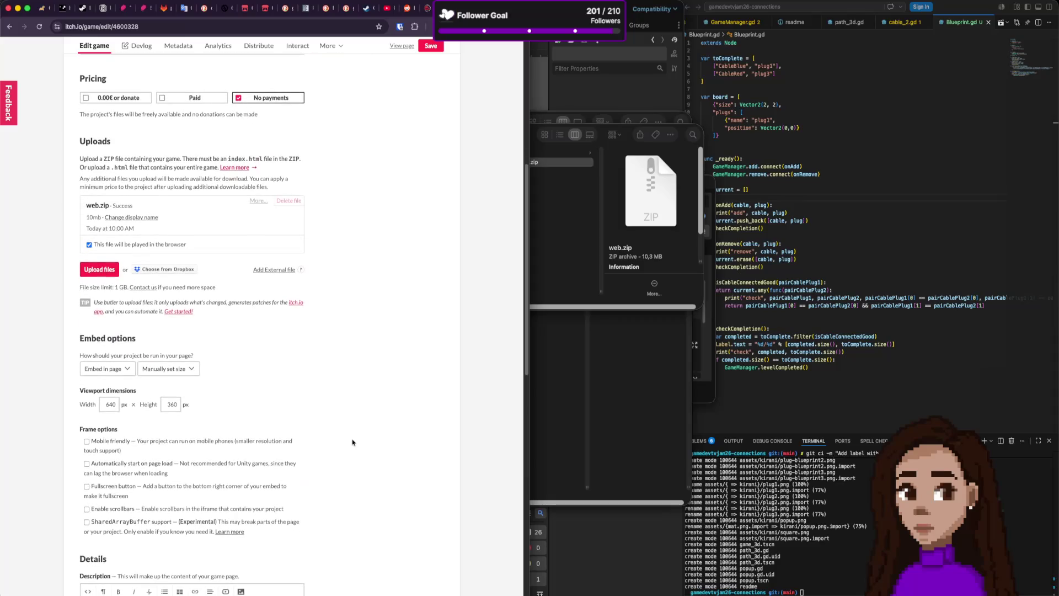
left_click(139, 217)
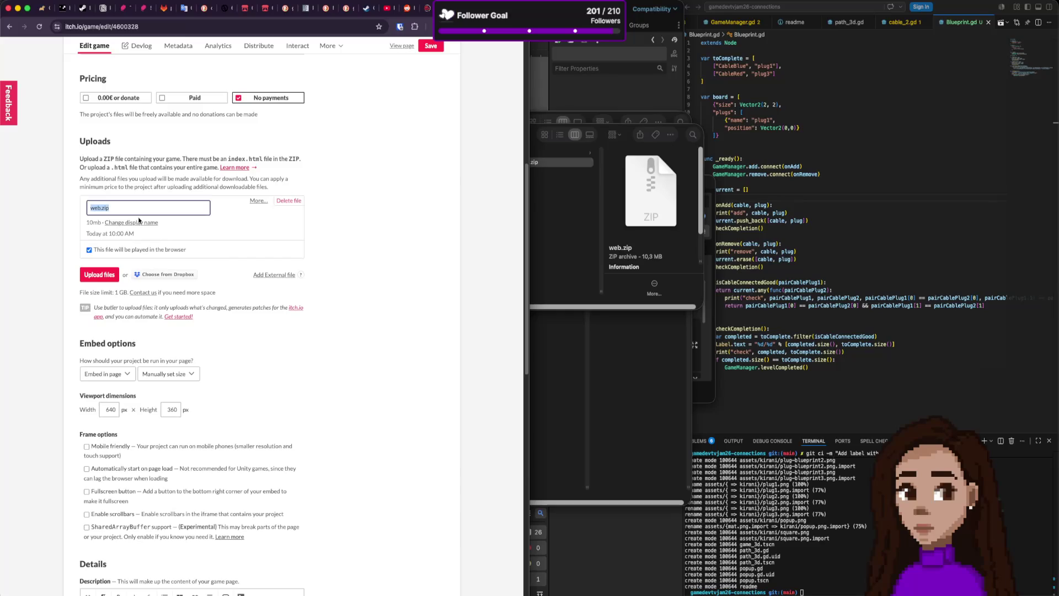
type("board-connecti")
type("ons")
key("Return")
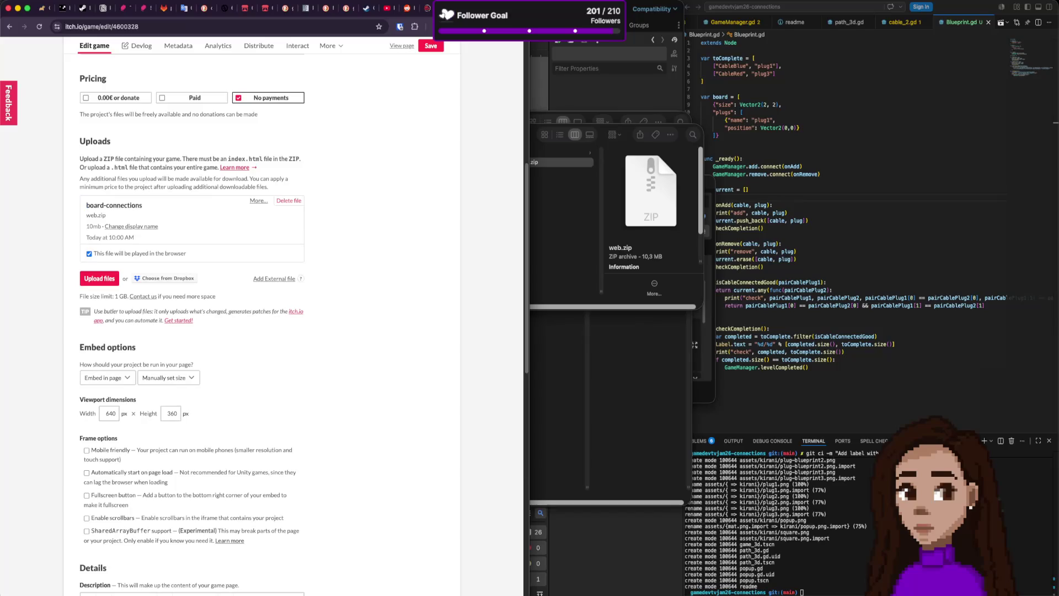
scroll(174, 330, "down", 10)
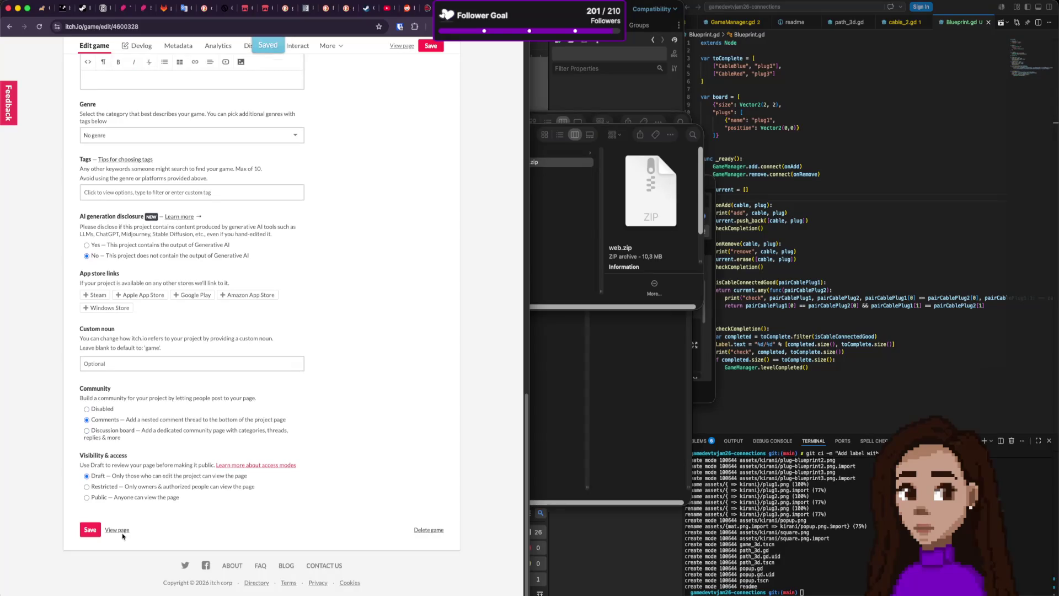
left_click(126, 530)
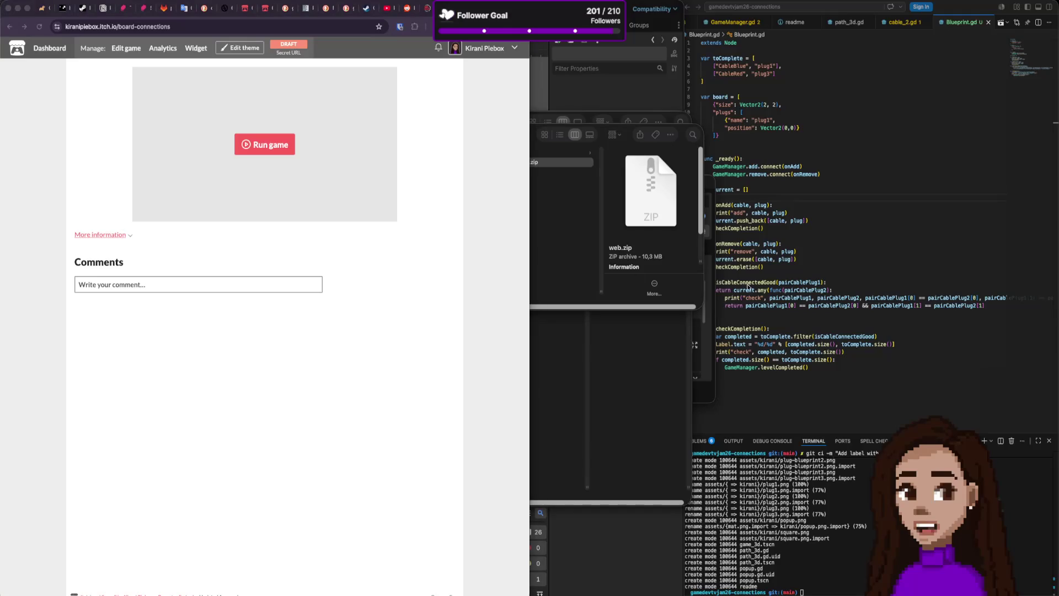
- Run the embedded game, plug blue and red cables into the centre socket, then play again
left_click(272, 148)
left_click(272, 148)
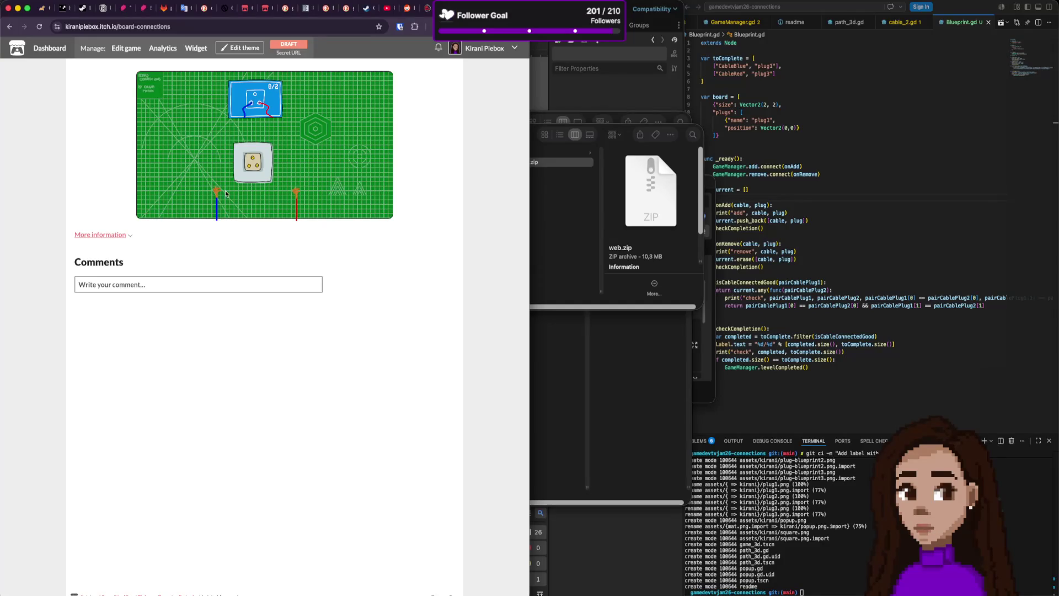
left_click_drag(219, 191, 249, 165)
left_click_drag(295, 191, 262, 169)
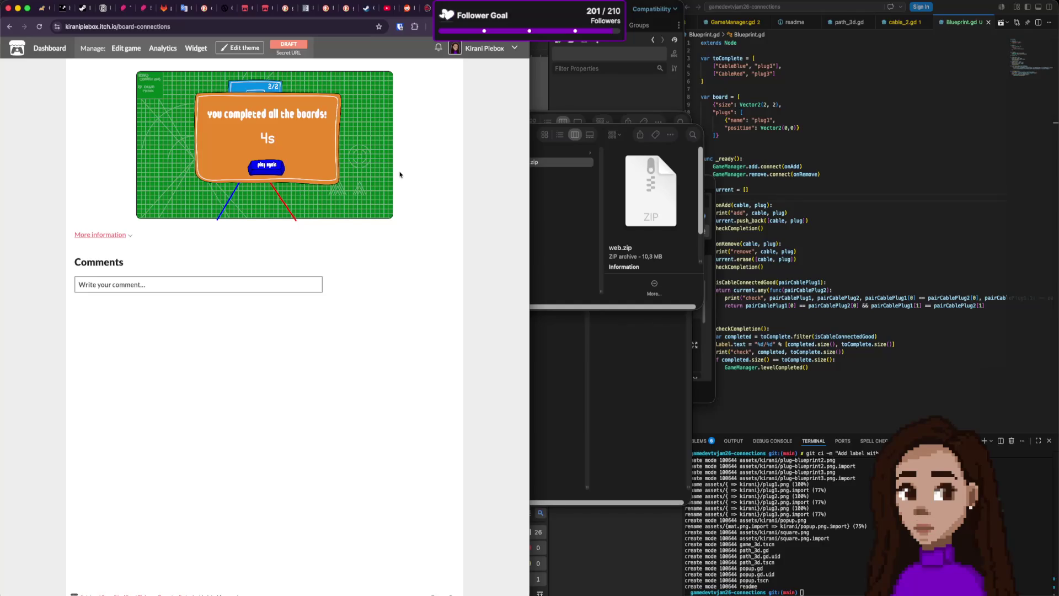
left_click(281, 169)
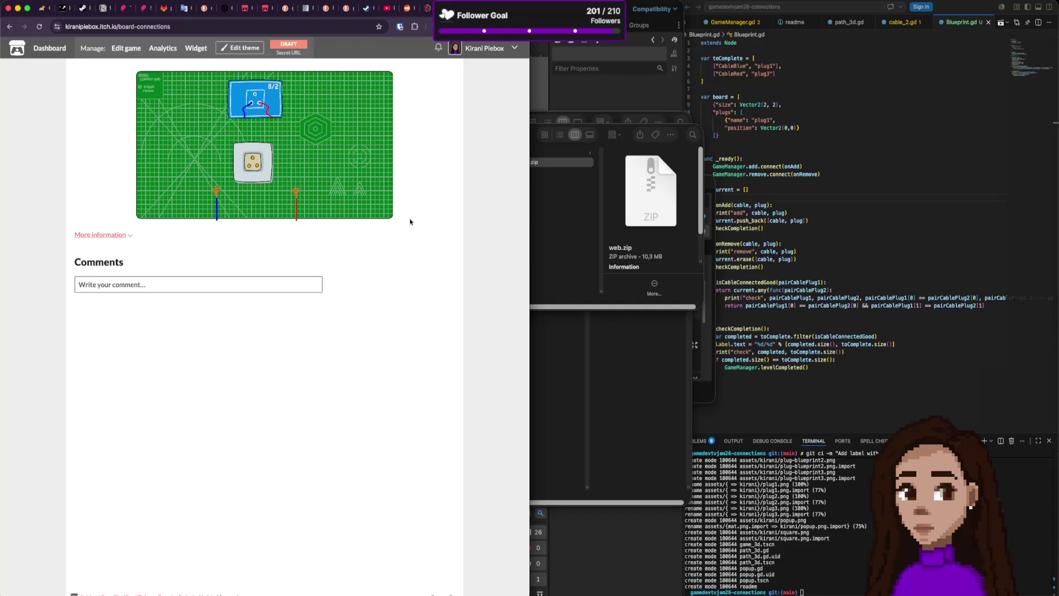
- Inspect the game page in developer tools, close the What's new panel, and return to Godot
right_click(418, 184)
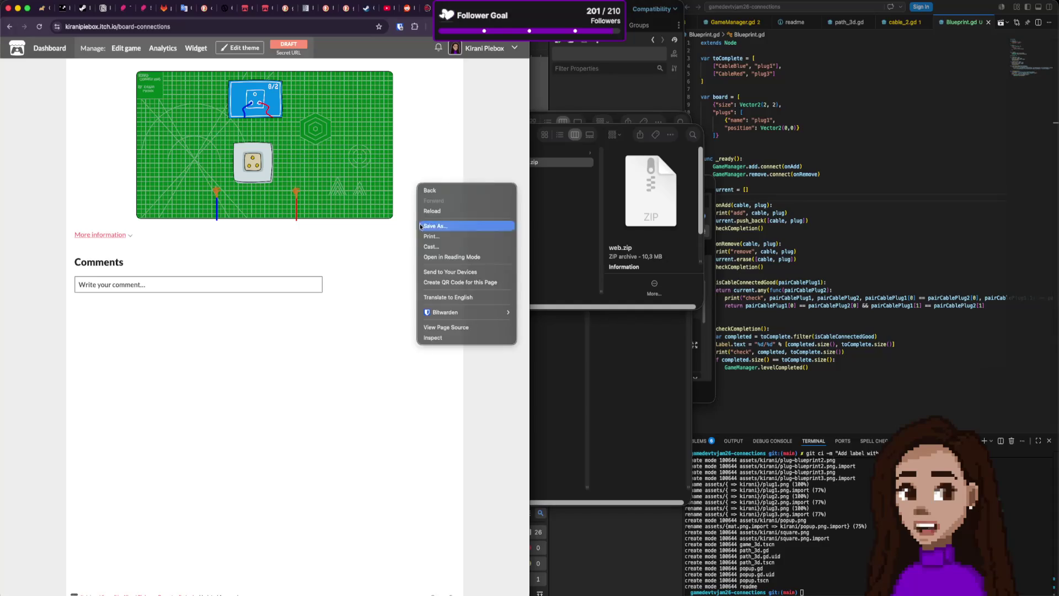
left_click(453, 338)
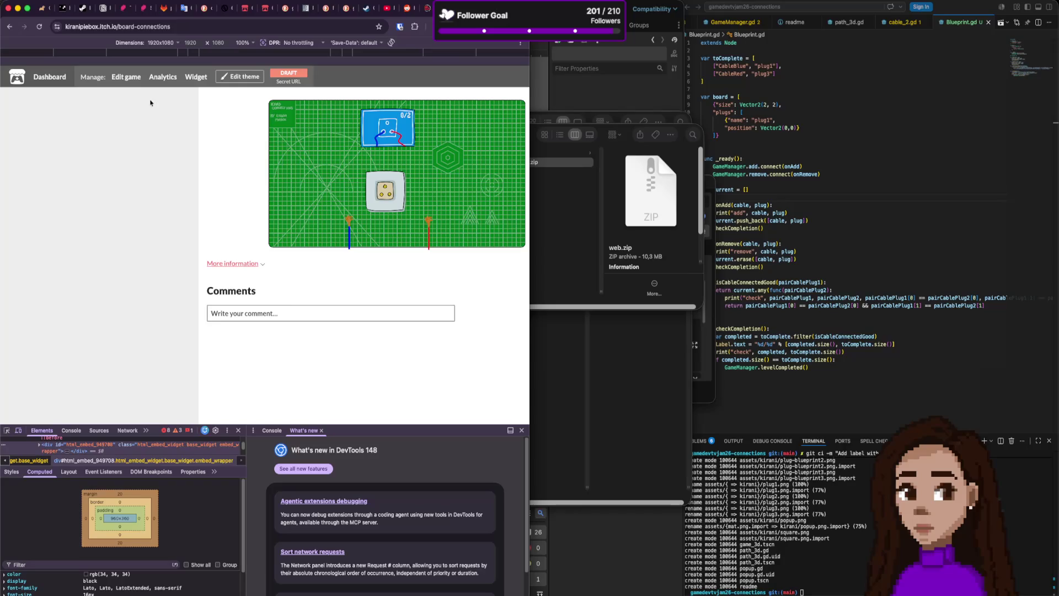
left_click(521, 430)
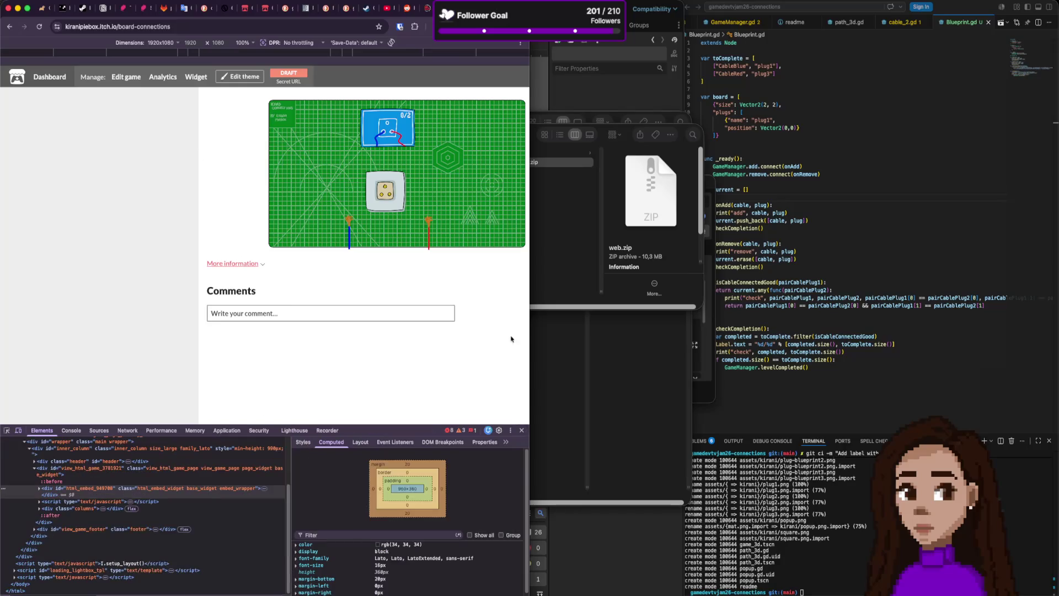
left_click(646, 361)
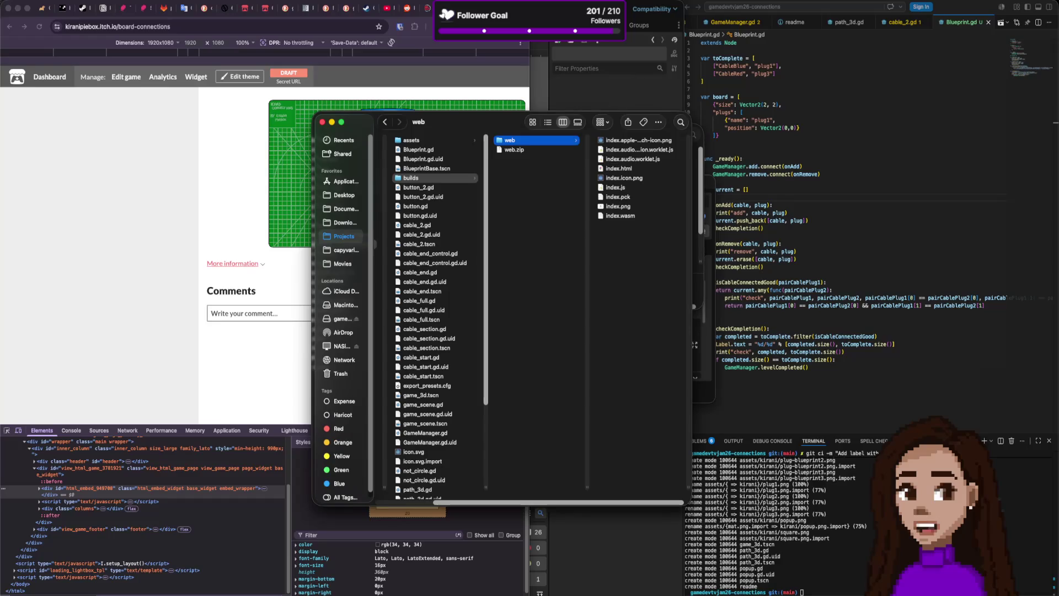
key("super+Tab")
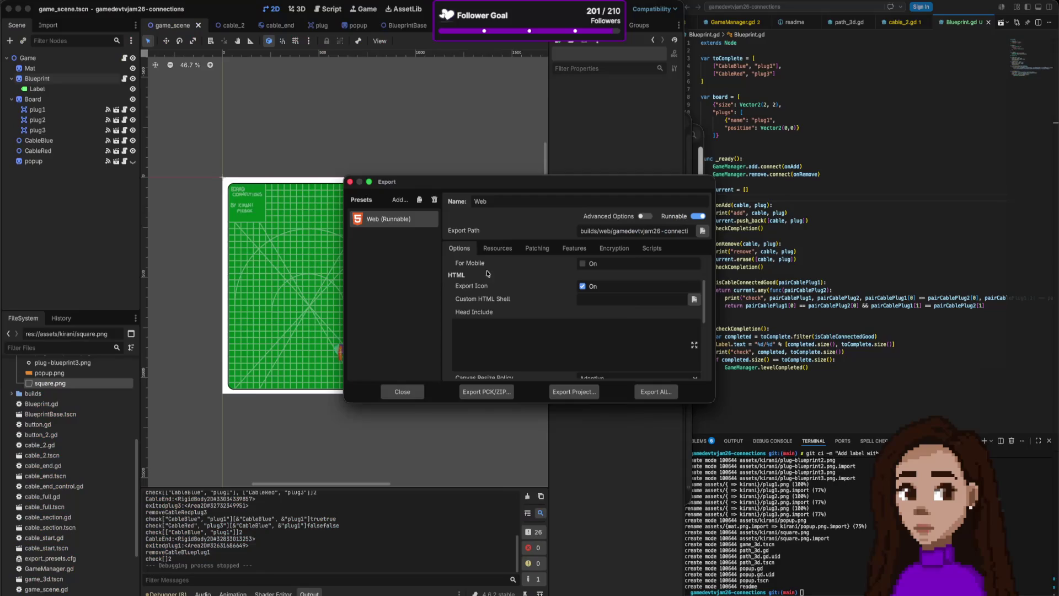
- Close the export settings and test-run the game in a resized, non-fullscreen window, then close it
left_click(349, 181)
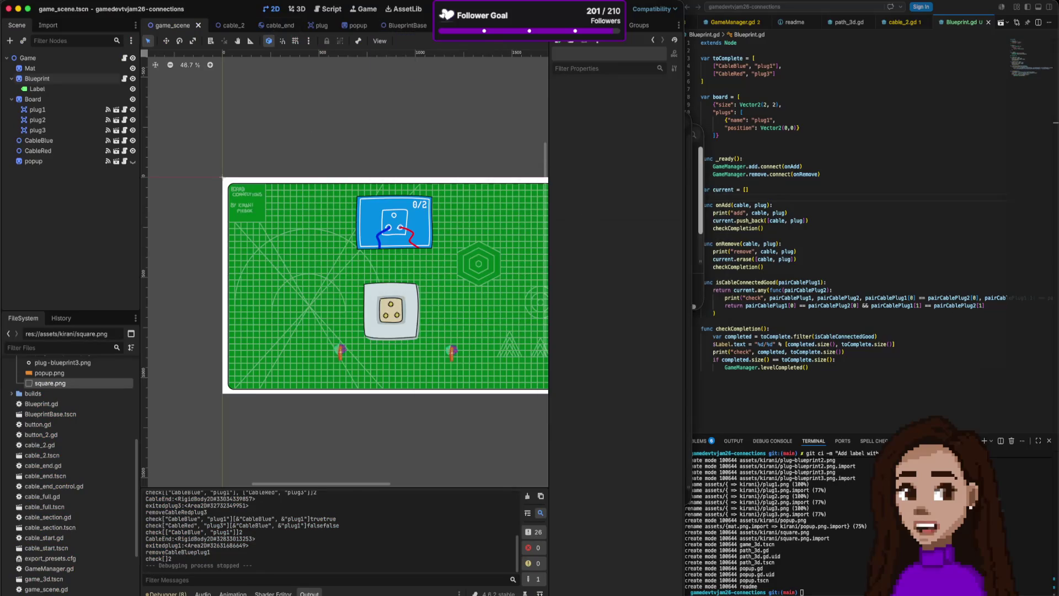
key("super+b")
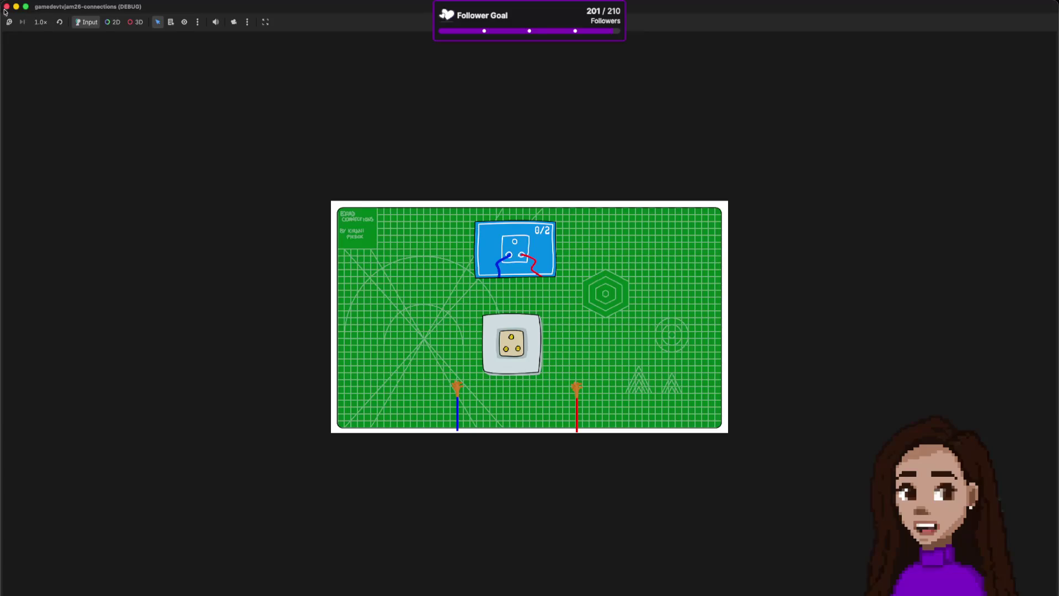
key("ctrl+super+f")
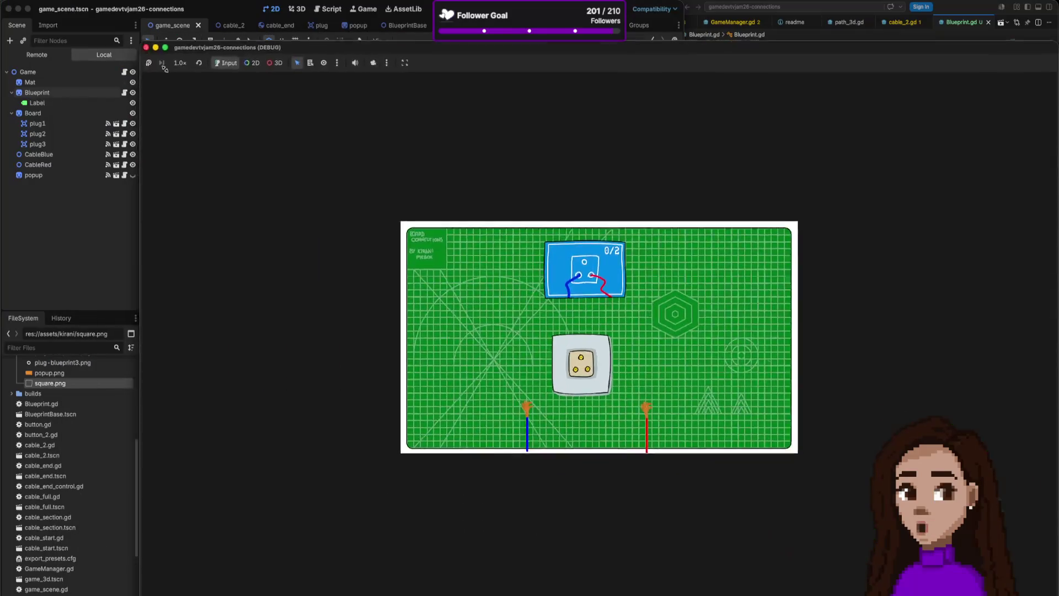
left_click_drag(570, 296, 293, 163)
left_click(287, 156)
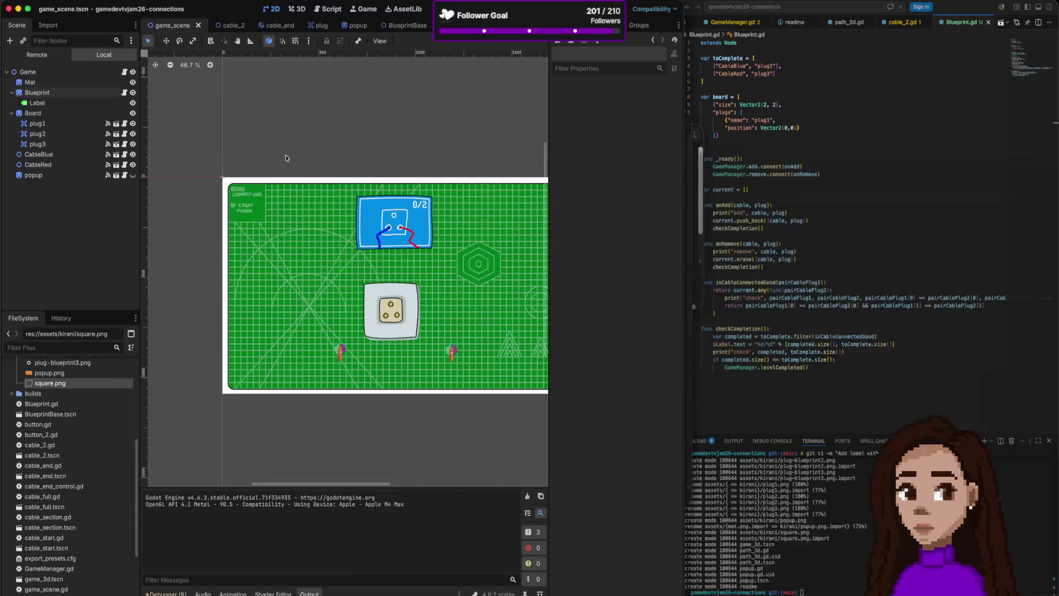
- Review Project Settings Display > Window, keeping stretch mode at viewport, then return to the browser
left_click(82, 1)
left_click(94, 8)
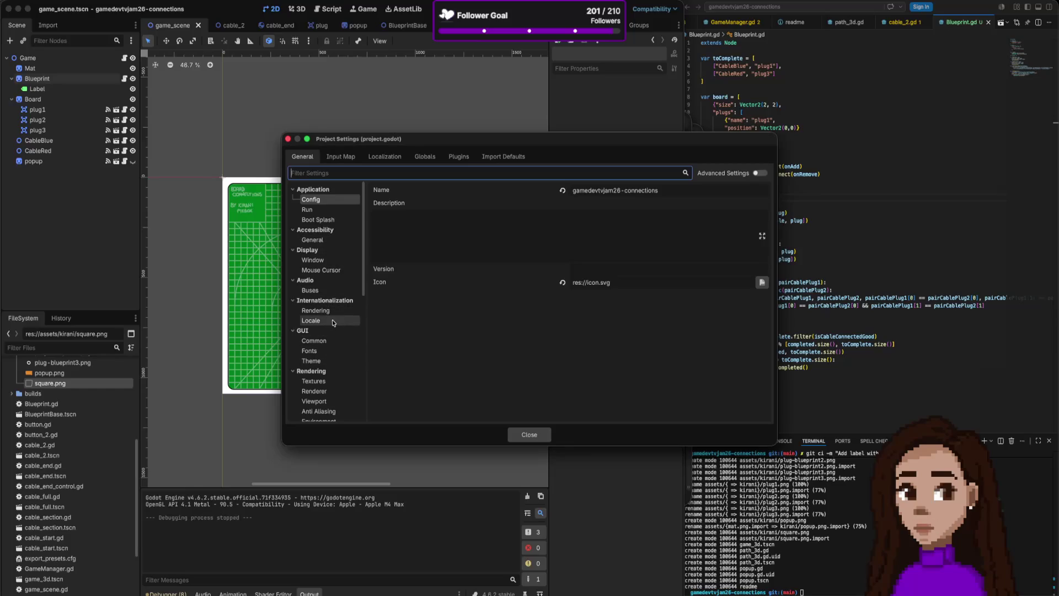
left_click(333, 260)
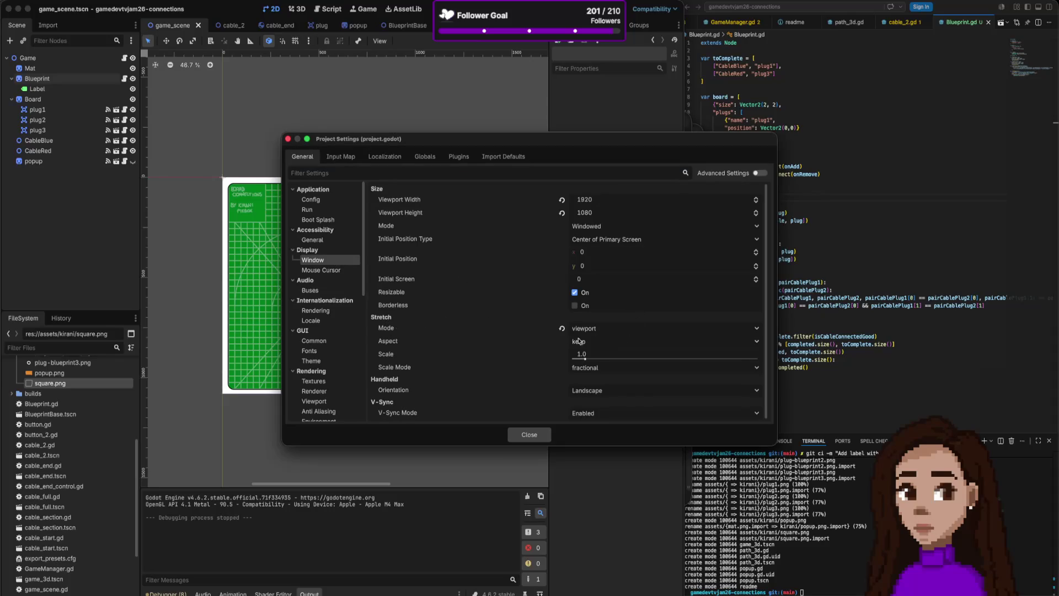
left_click(603, 330)
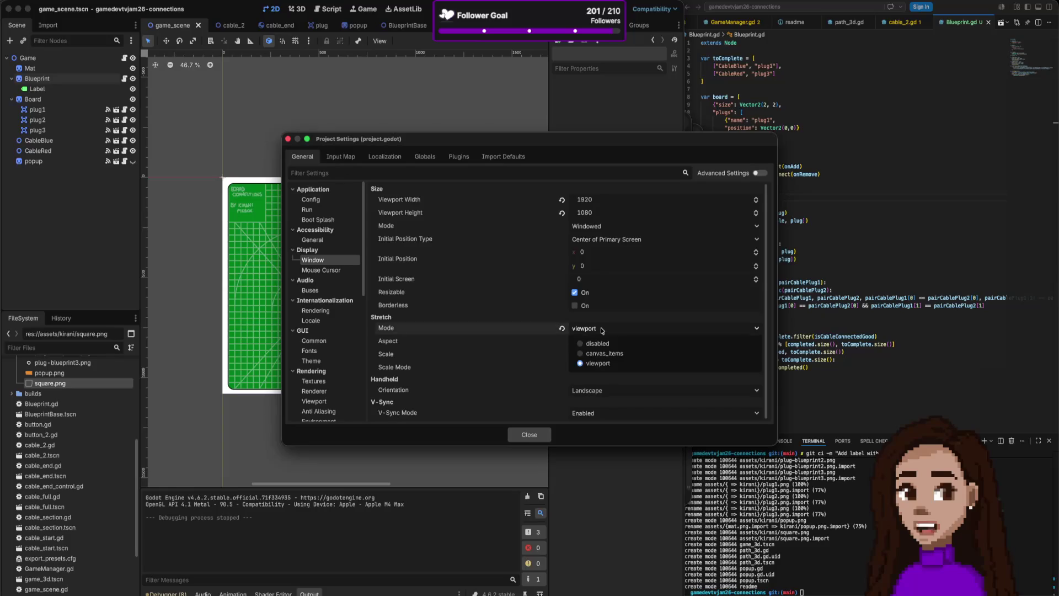
left_click(606, 332)
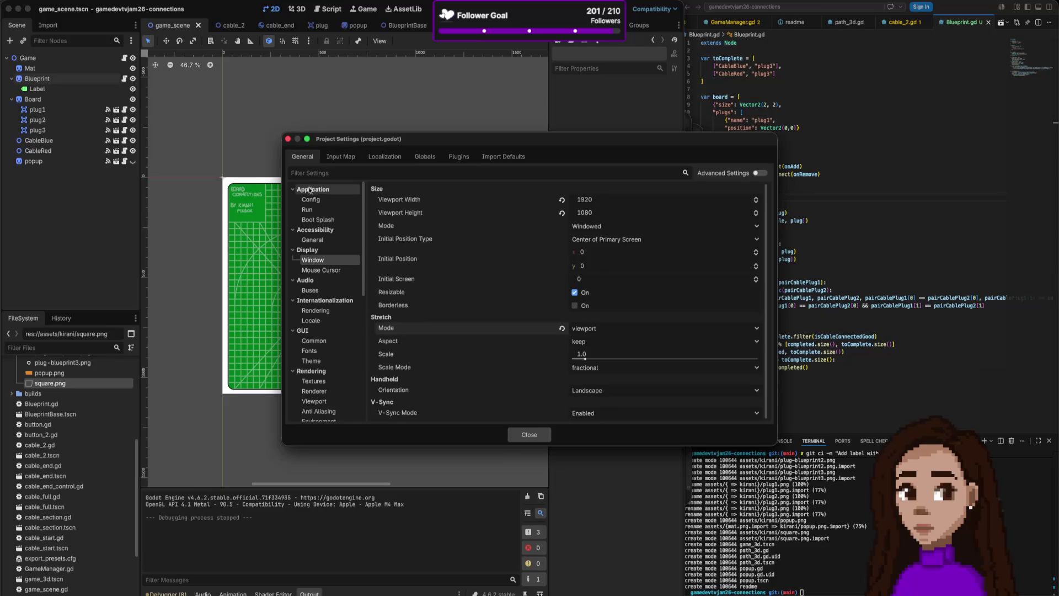
left_click(288, 139)
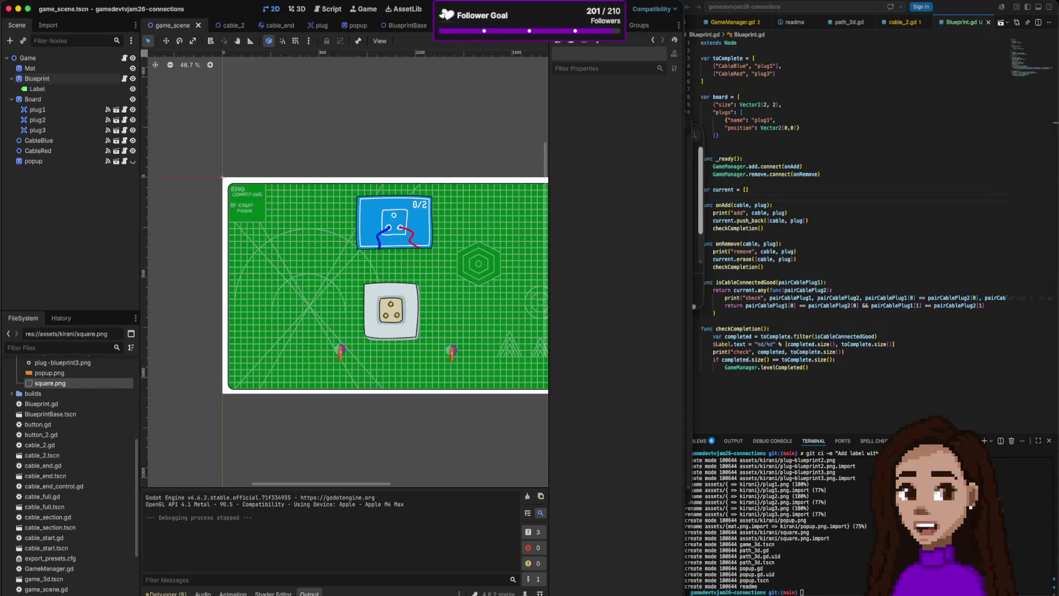
key("super+Tab")
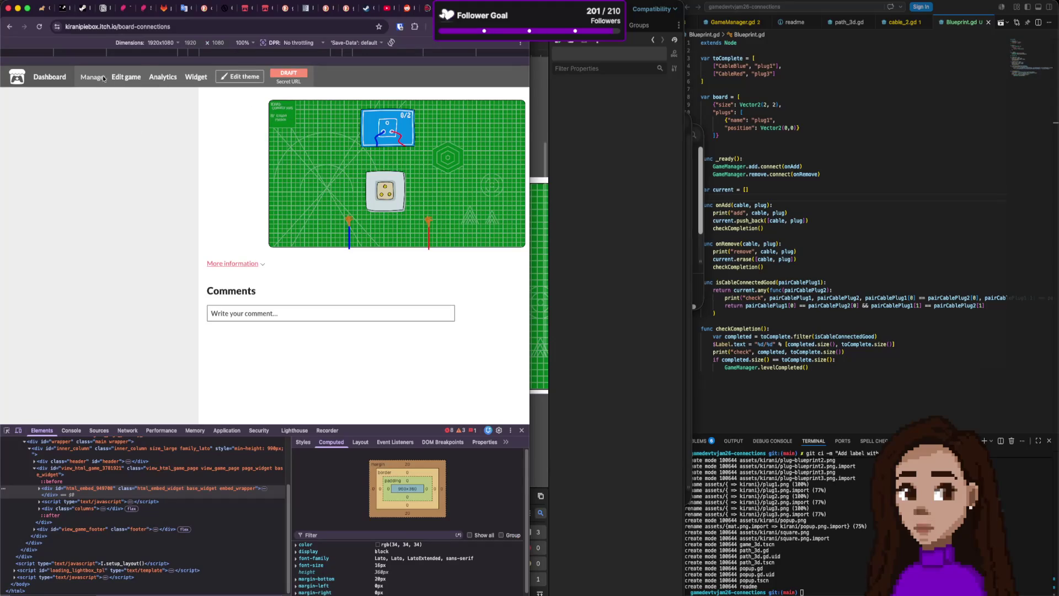
- Review the embed options, leaving viewport sizing at Manually set size
scroll(342, 293, "down", 5)
scroll(342, 293, "down", 4)
scroll(342, 293, "up", 1)
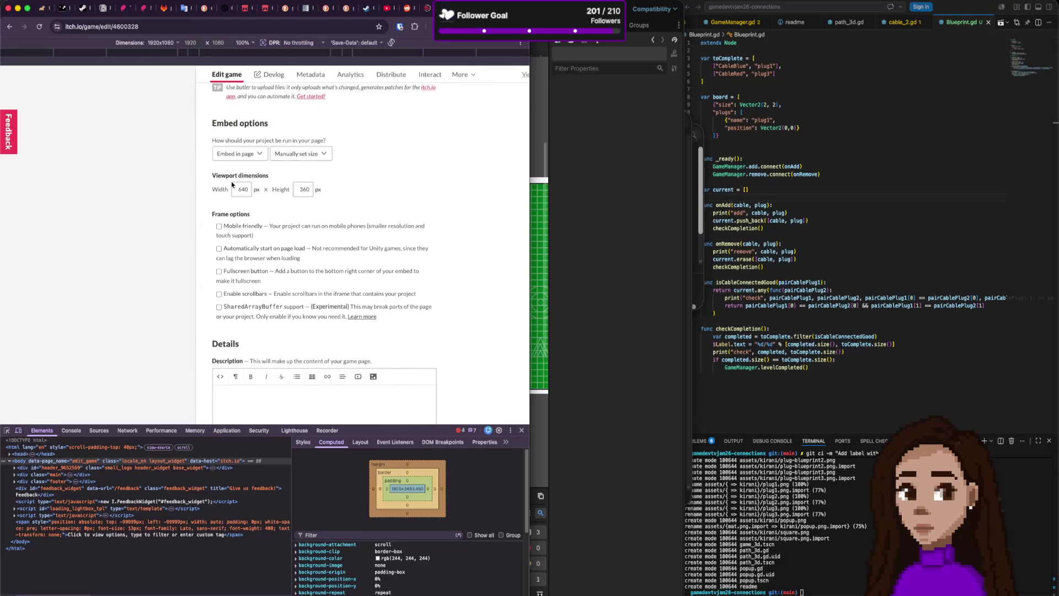
left_click(255, 152)
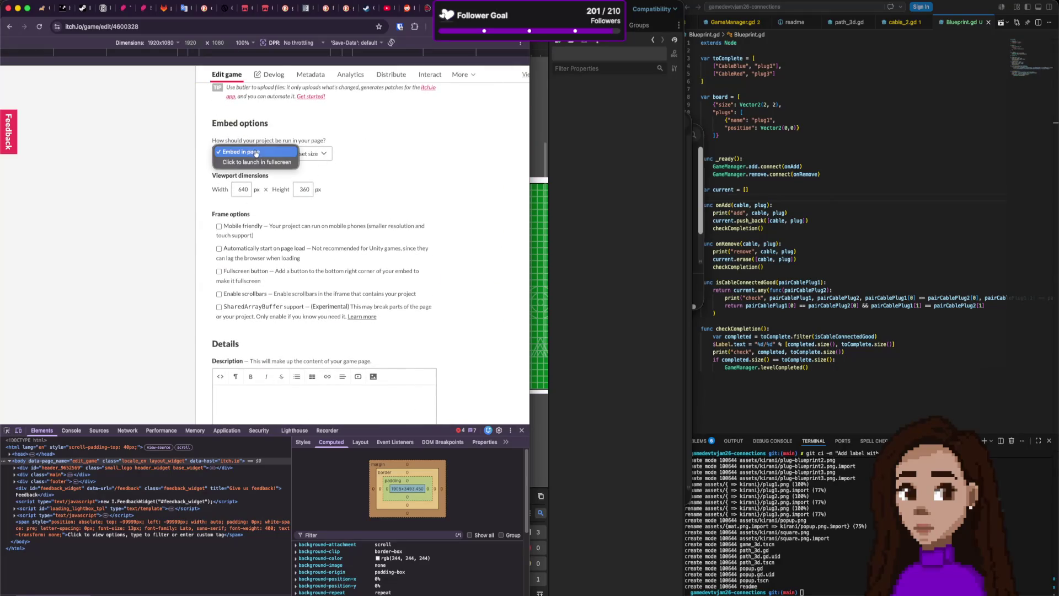
left_click(331, 154)
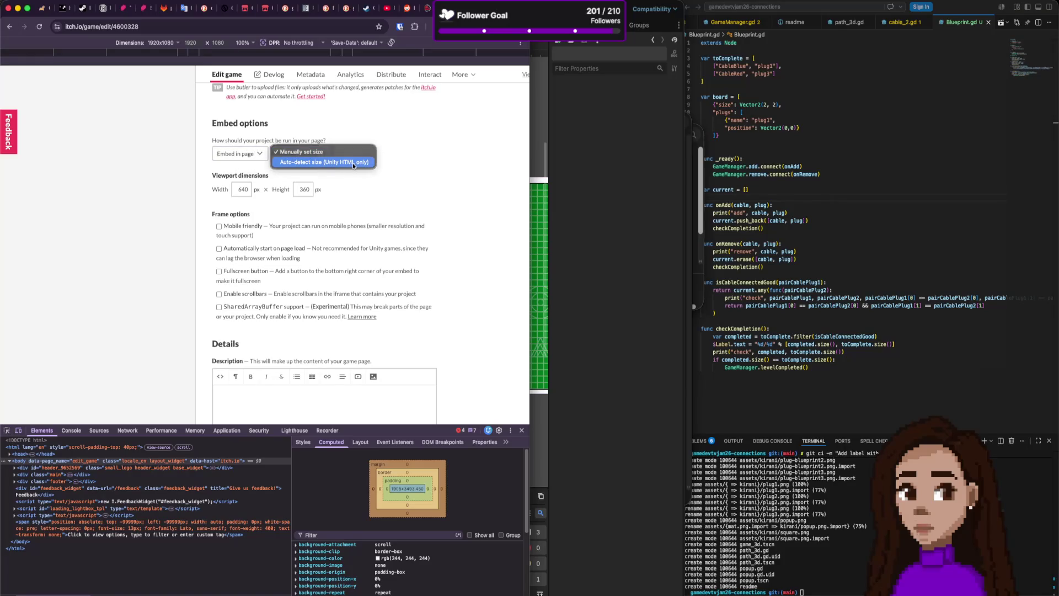
left_click(371, 166)
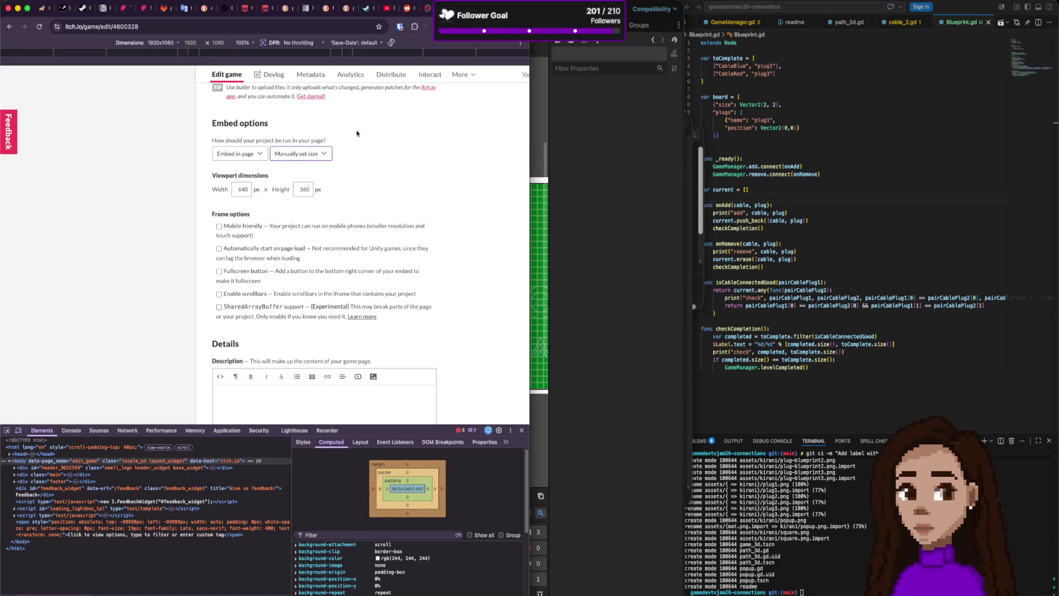
- Close developer tools and open the game's public page in its own browser window
scroll(386, 154, "up", 6)
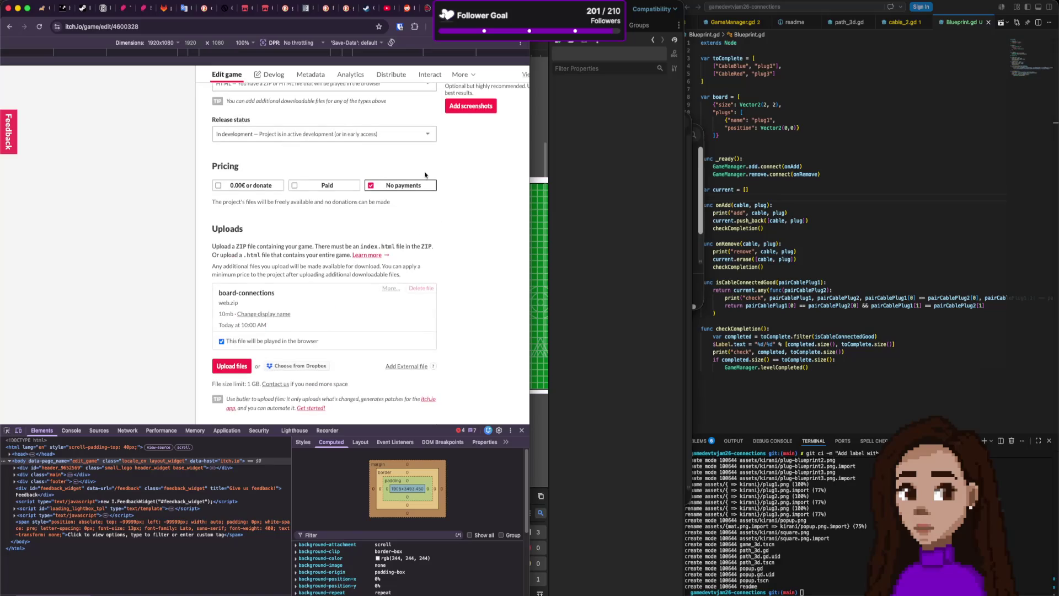
scroll(331, 160, "down", 6)
scroll(287, 221, "down", 4)
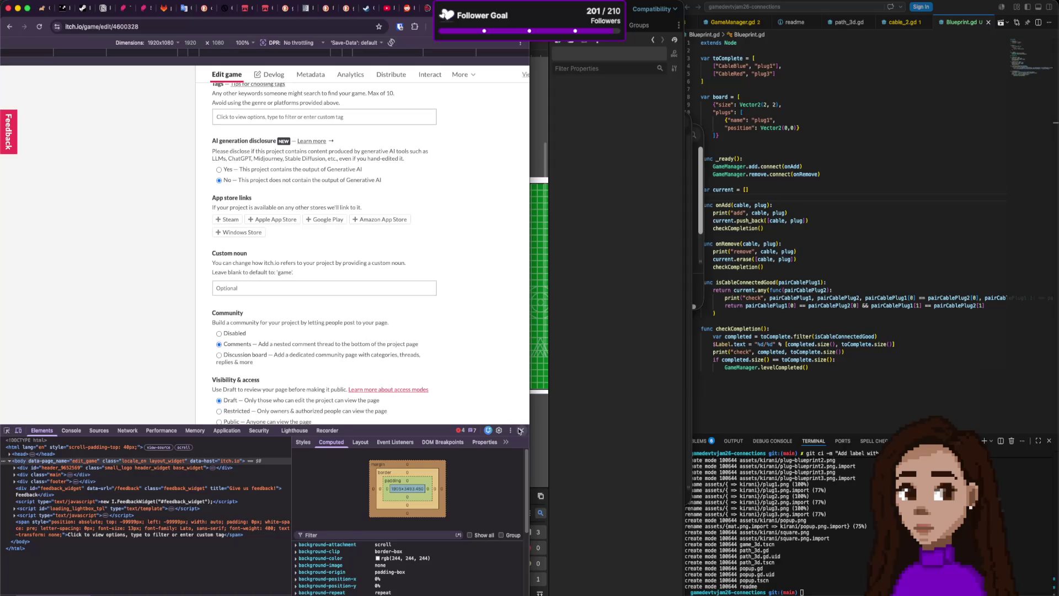
left_click(522, 430)
left_click(117, 531, "super")
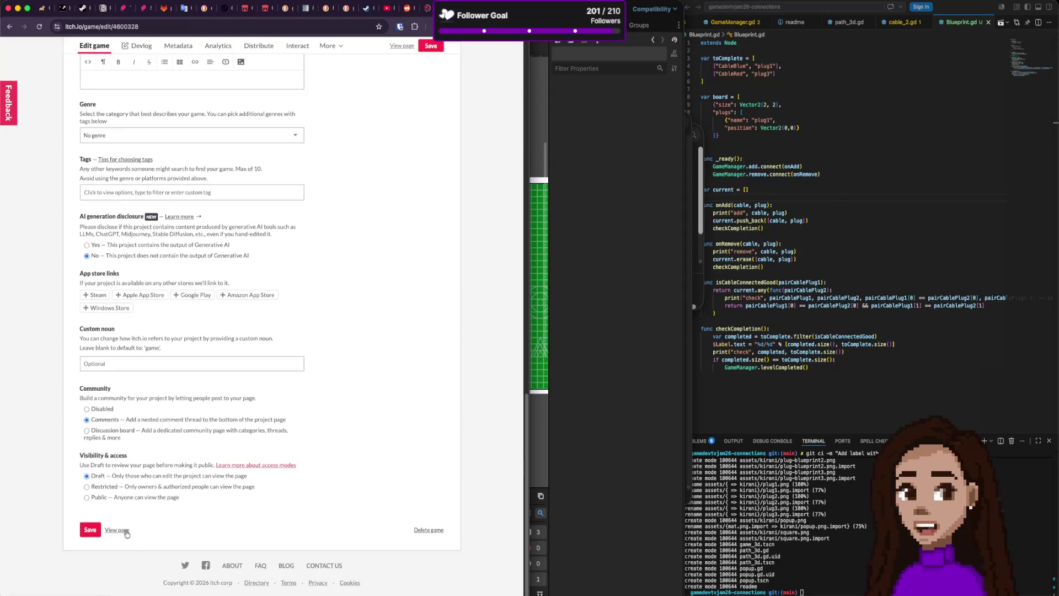
mouse_move(431, 8)
left_mouse_down()
mouse_move(132, 99)
mouse_move(207, 57)
left_mouse_up()
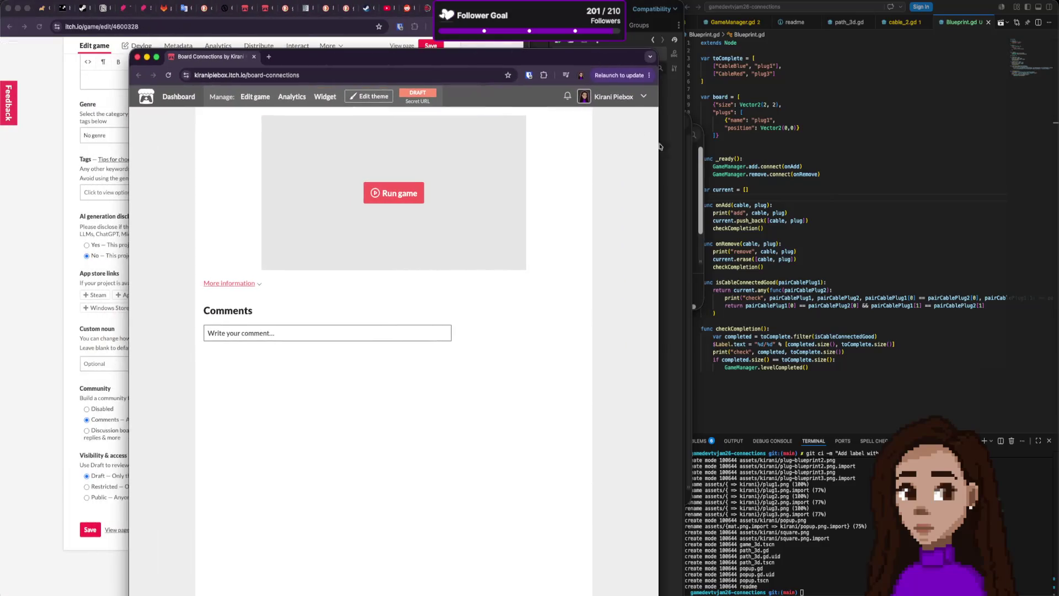
- Narrow the game page window and open developer tools via Inspect
mouse_move(659, 146)
left_mouse_down()
mouse_move(880, 145)
mouse_move(951, 158)
mouse_move(484, 142)
mouse_move(795, 143)
mouse_move(742, 144)
left_mouse_up()
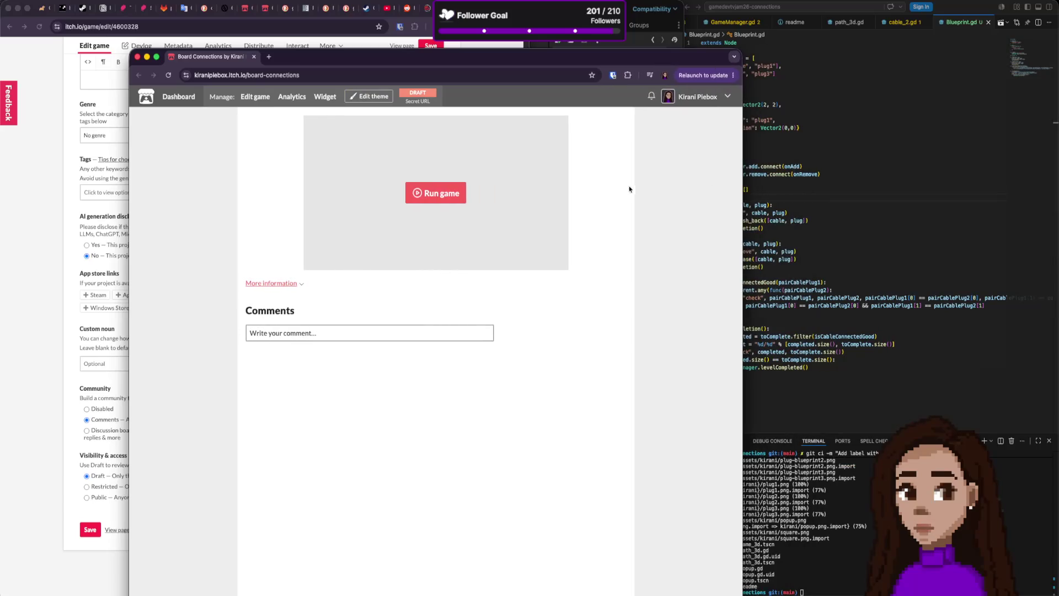
right_click(622, 189)
left_click(637, 342)
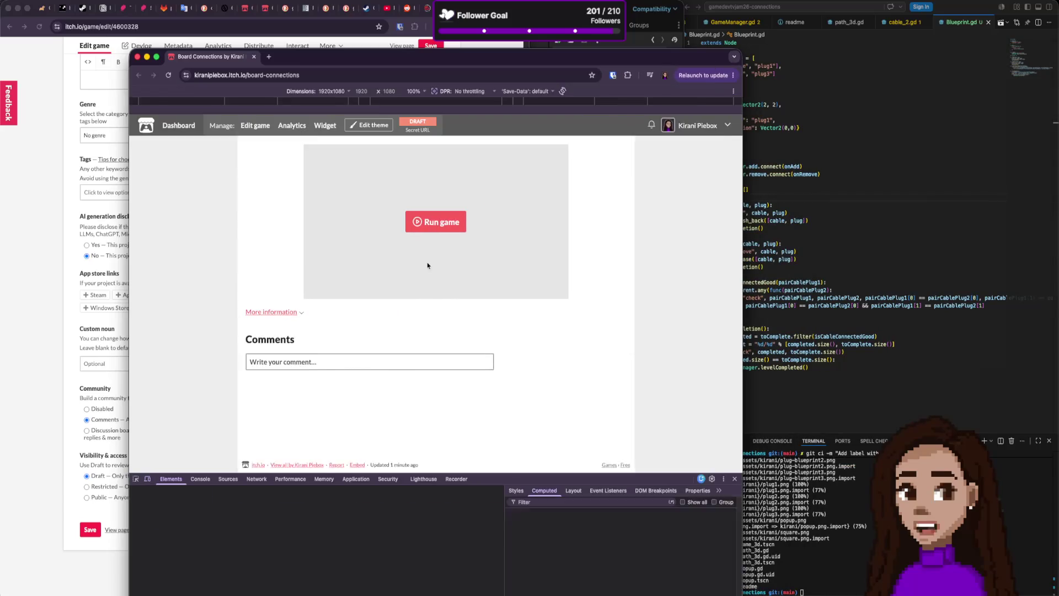
- Screenshot the game embed area, then calculate 920*1080/1920 in Spotlight
key("super+shift+4")
mouse_move(333, 144)
left_mouse_down()
mouse_move(728, 295)
mouse_move(714, 301)
left_mouse_up()
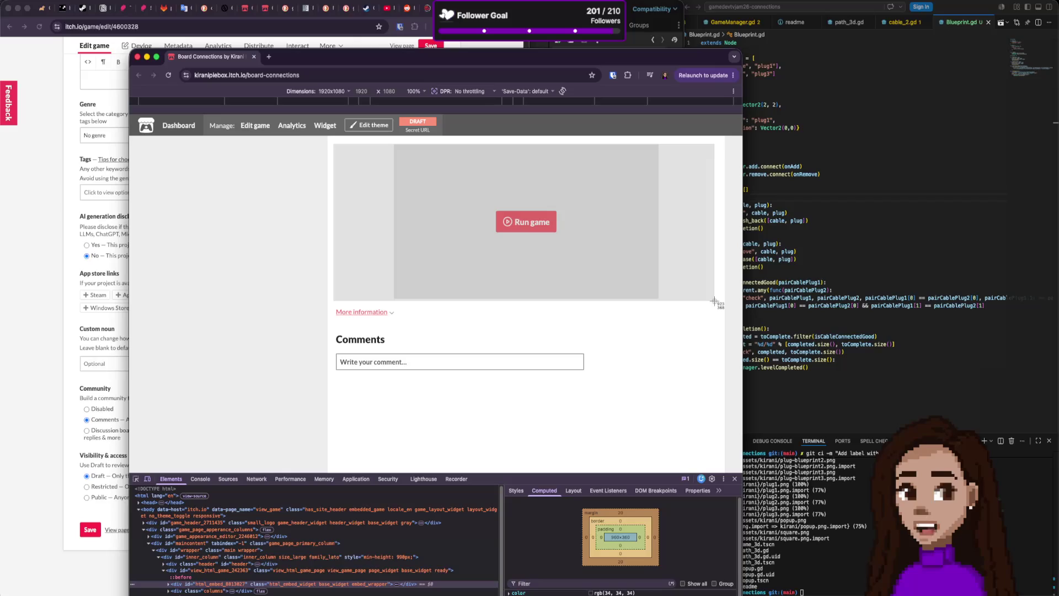
left_click_drag(715, 302, 714, 302)
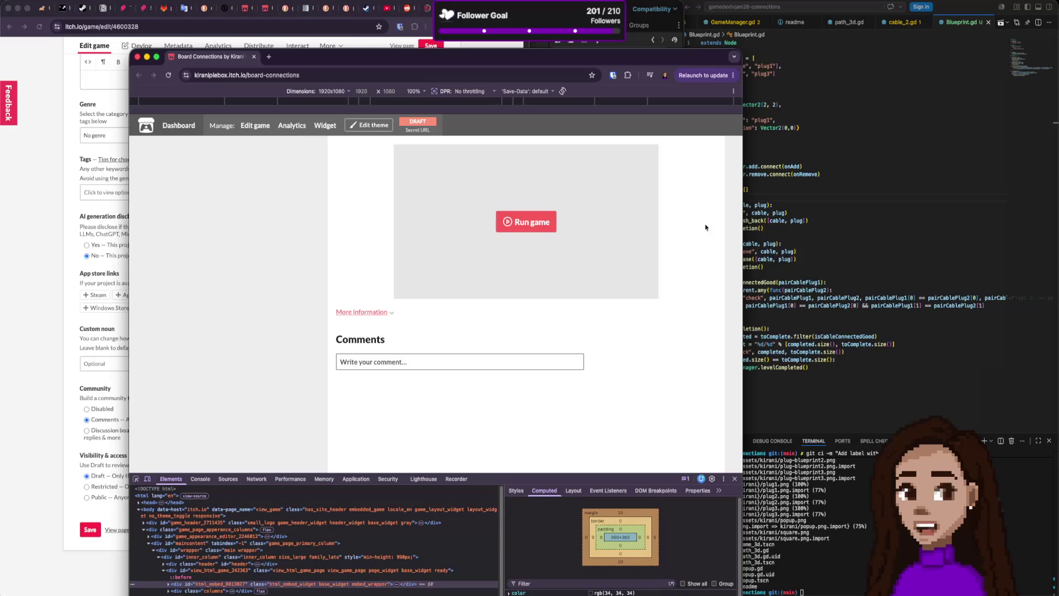
key("super+space")
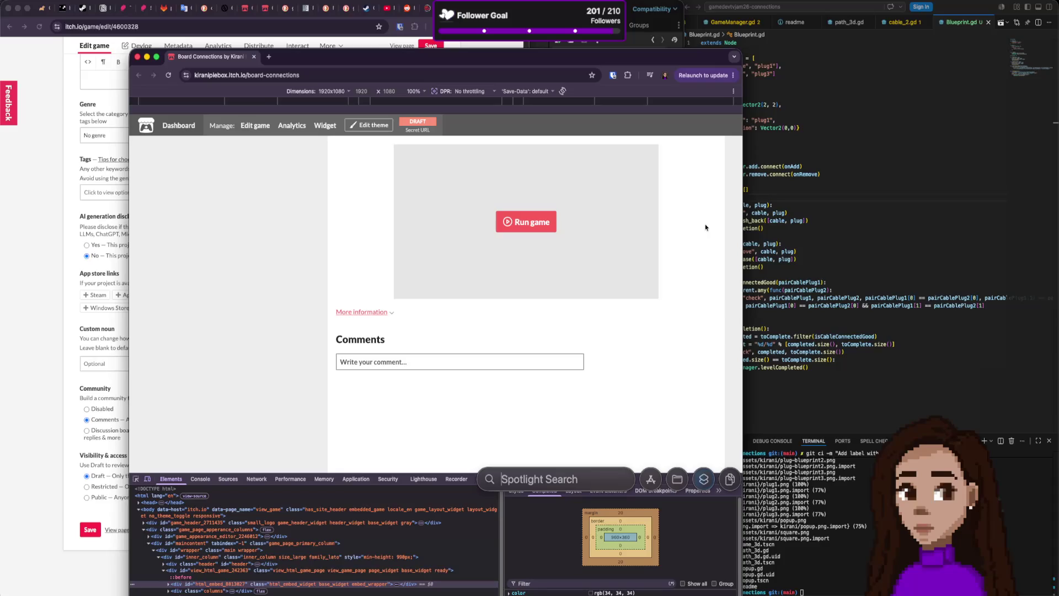
type("920f80be628b0250e7c8e1013bacfb10")
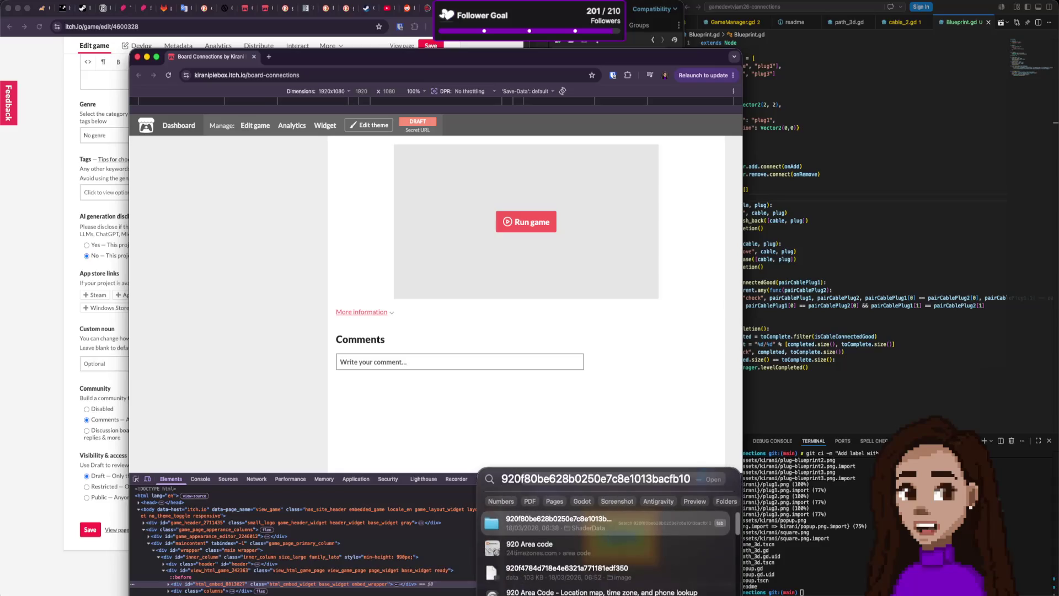
type("*1")
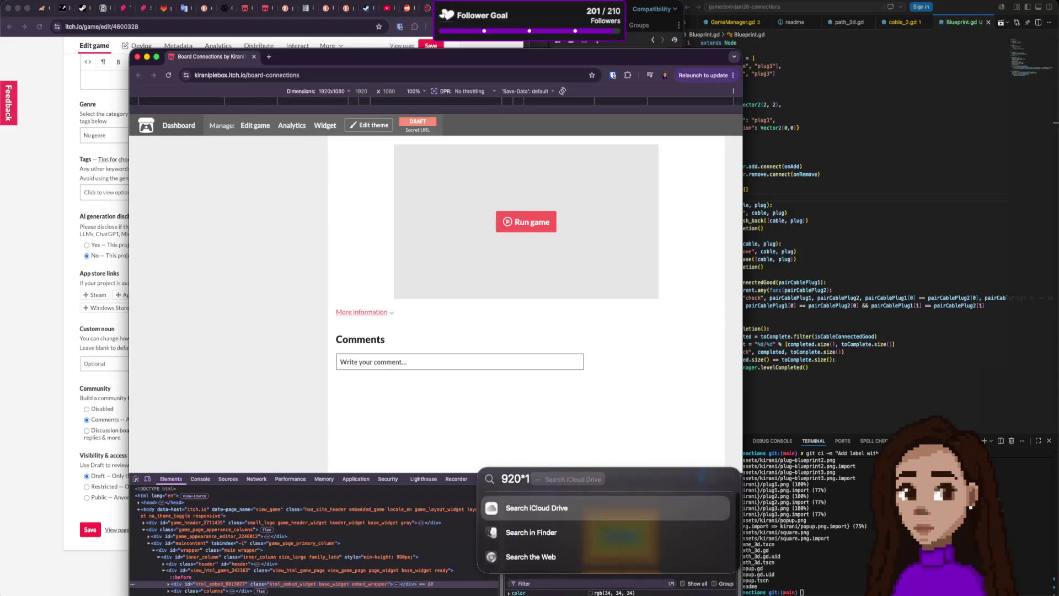
type("080/1920")
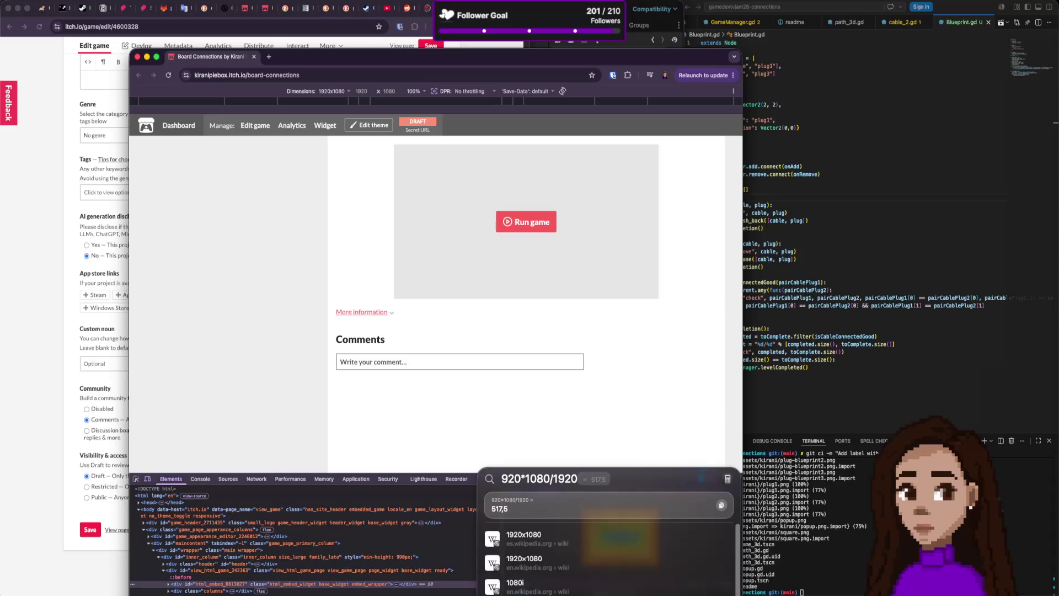
- On the Edit game page, set the embed viewport width to 920 and height to 520
key("Escape")
key("Escape")
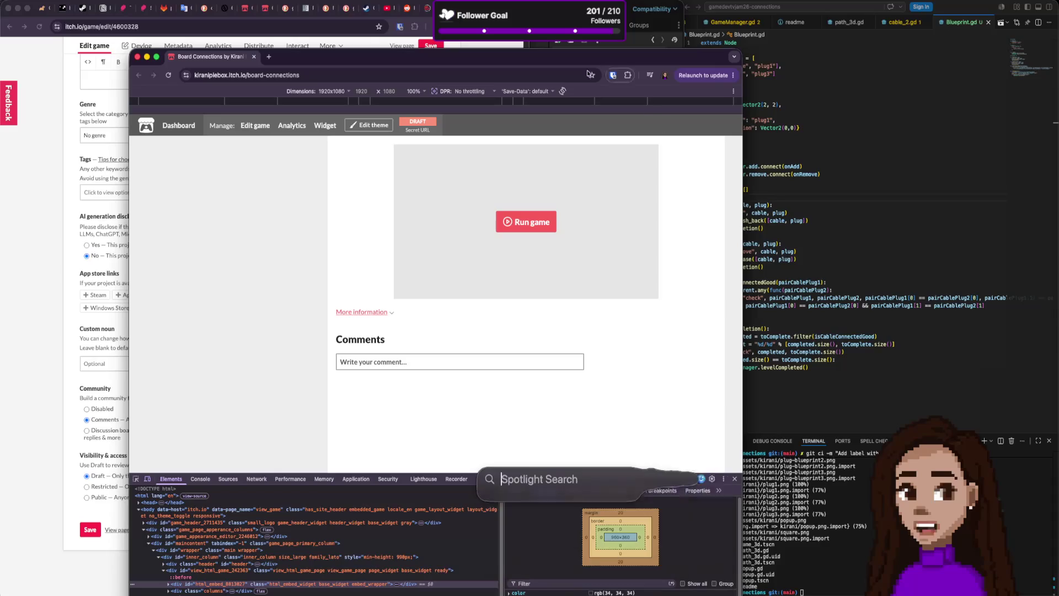
left_click(243, 132)
scroll(244, 354, "down", 10)
scroll(380, 359, "down", 5)
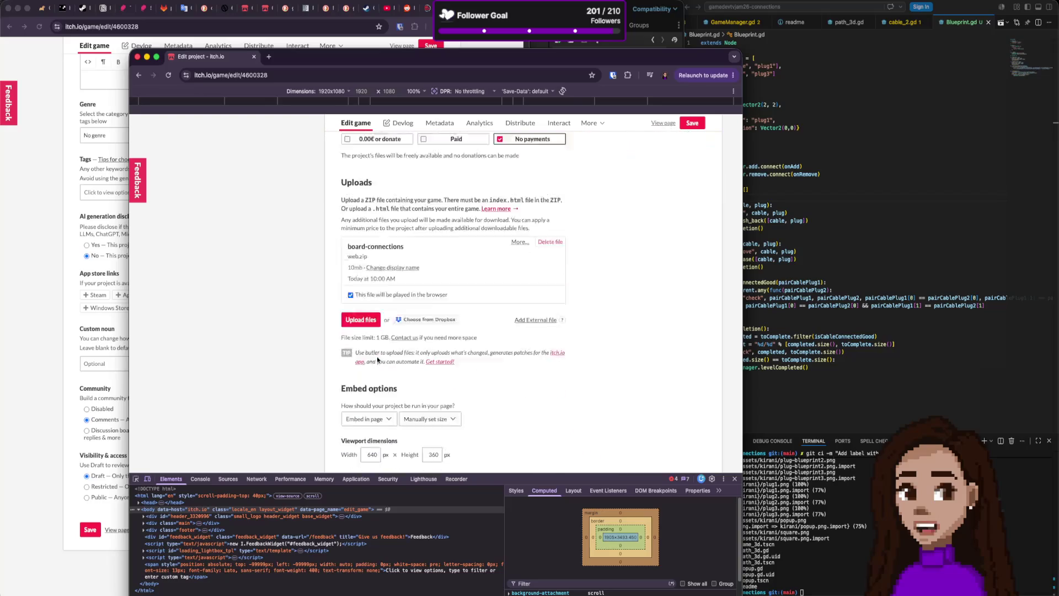
type("920")
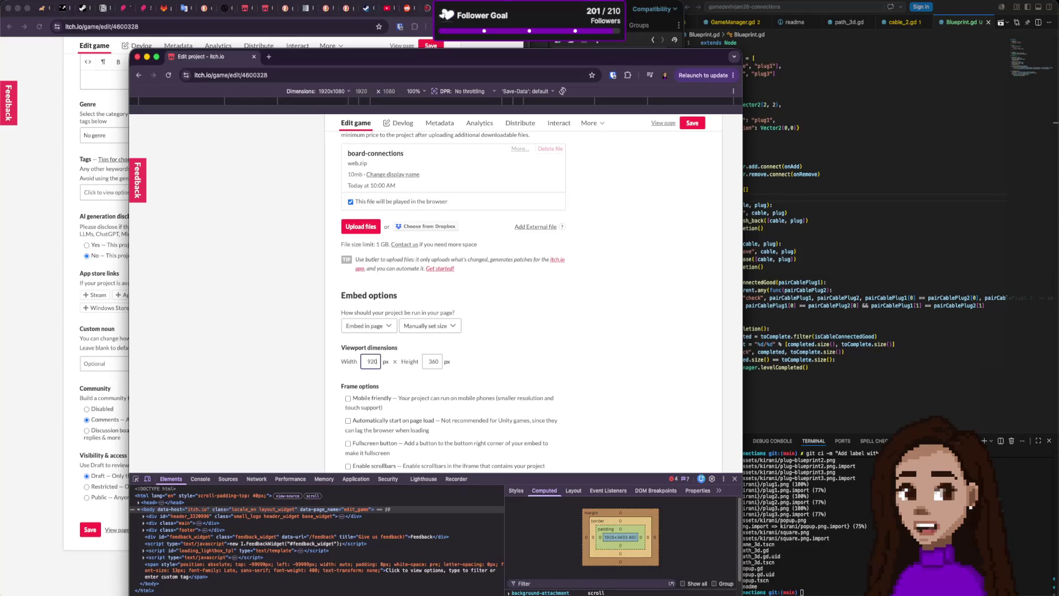
key("Tab")
type("20")
- Close the developer tools panel and show the game's public page
scroll(435, 353, "down", 15)
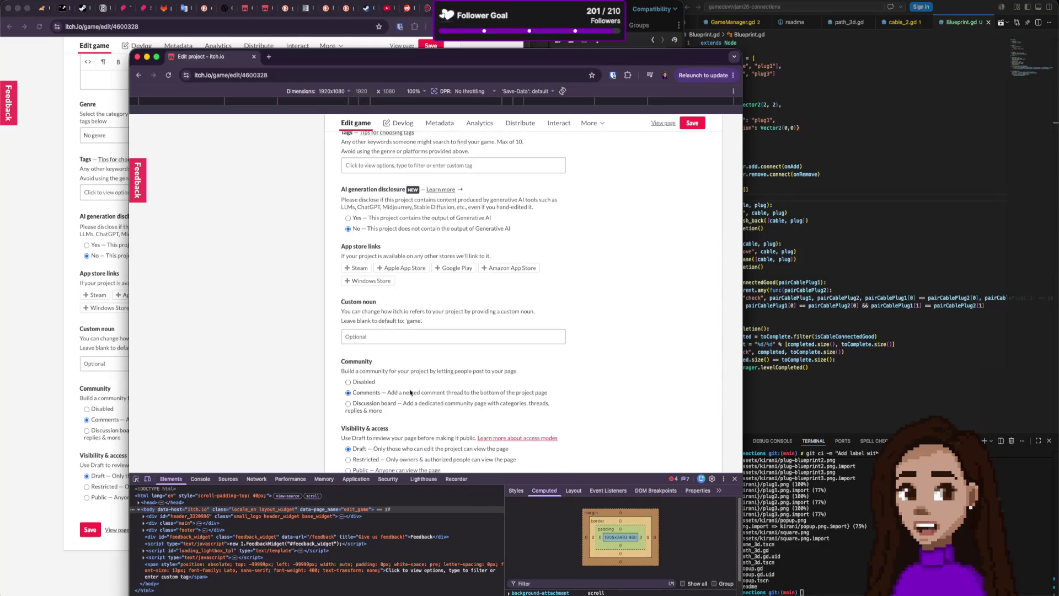
left_click(734, 478)
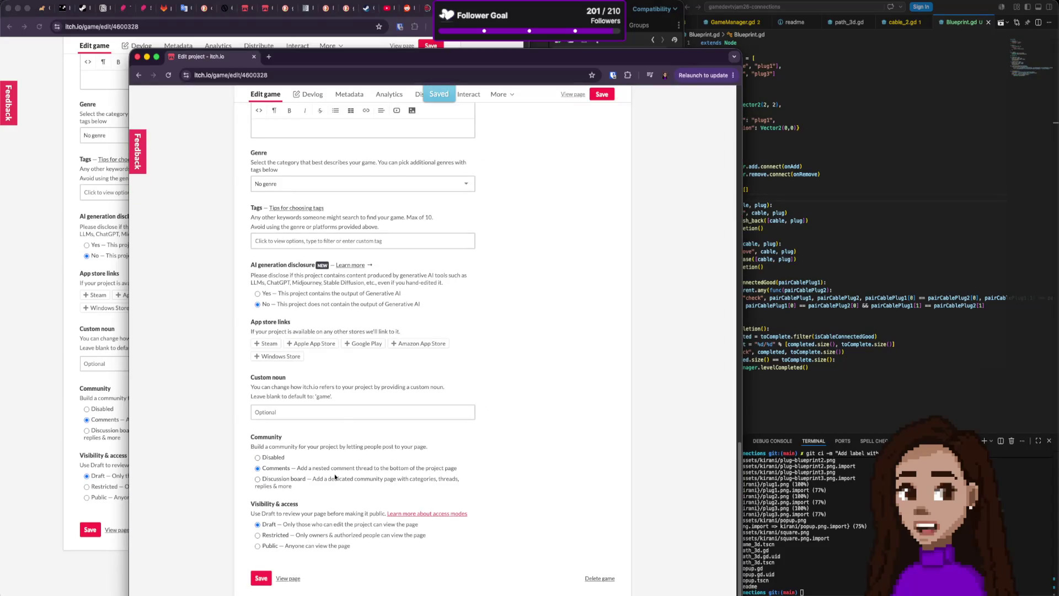
left_click(288, 578)
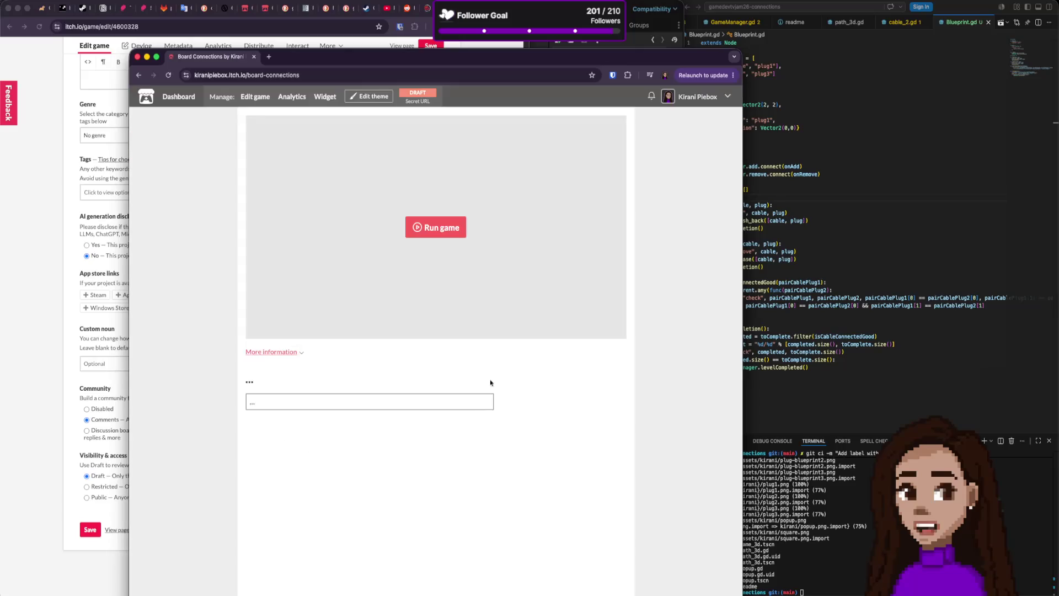
- Run the embedded game, plug the blue and red cables into the socket, and restart it
left_click(453, 237)
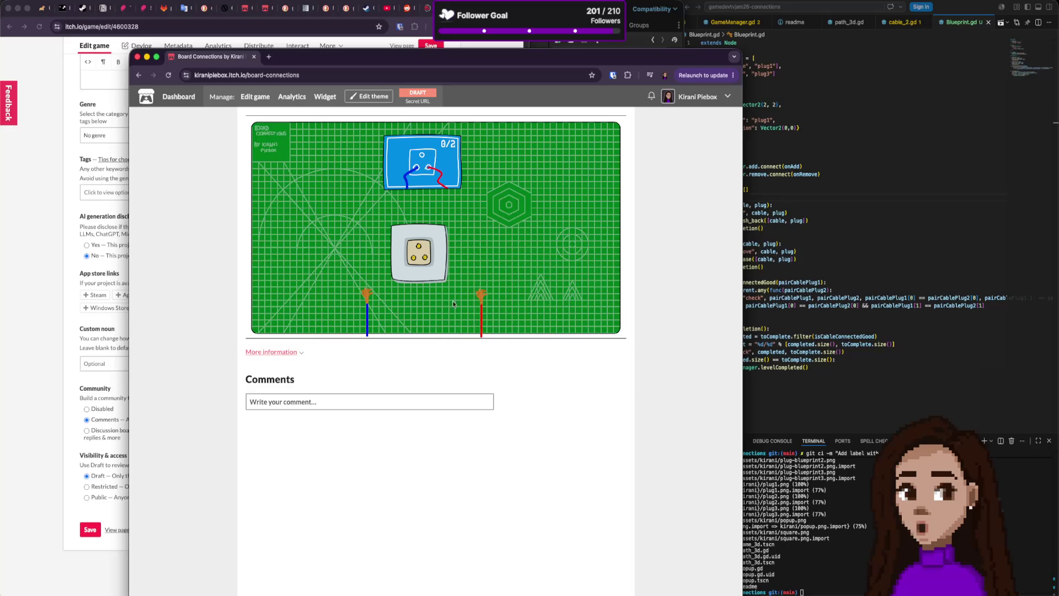
left_click_drag(372, 299, 413, 258)
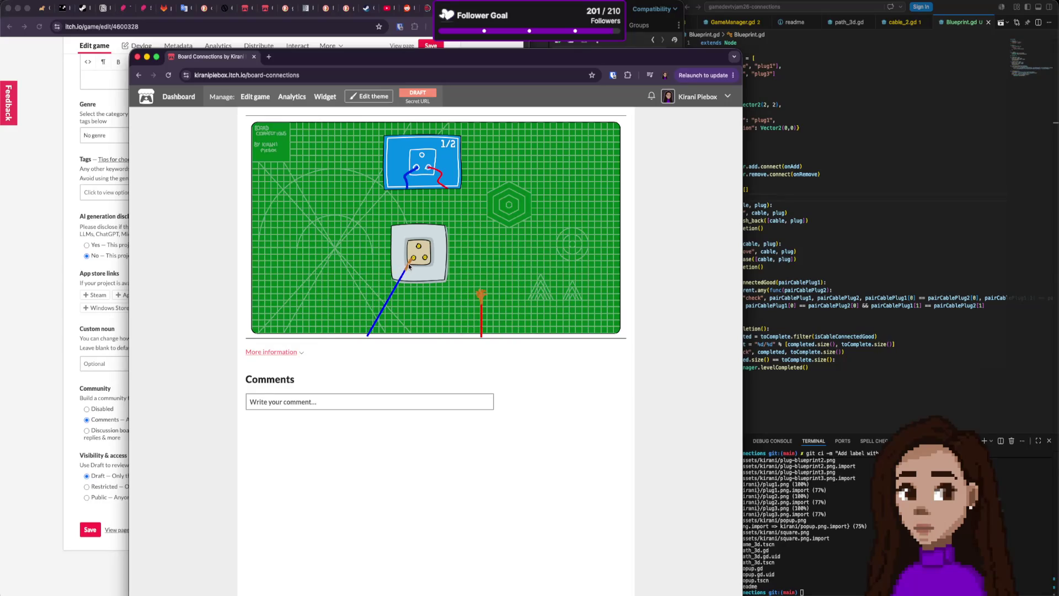
left_click_drag(478, 293, 425, 258)
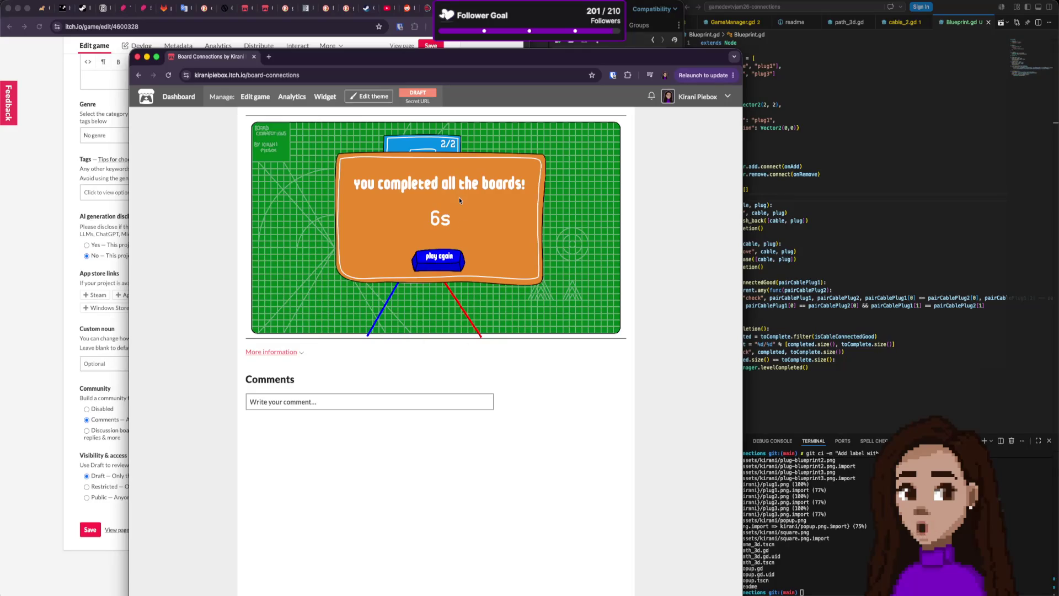
left_click(446, 260)
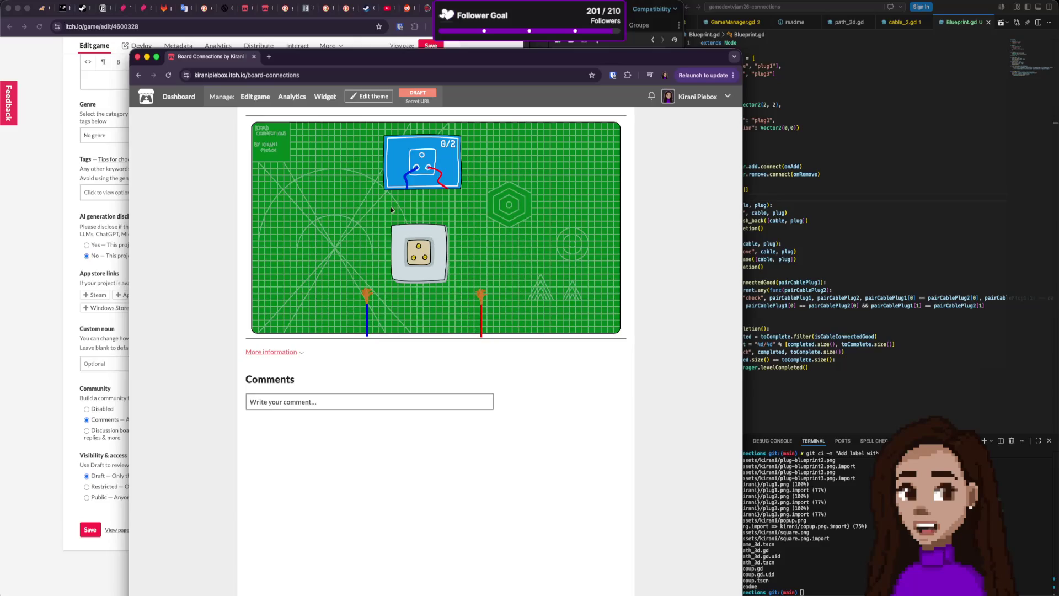
- Go back to the project's Edit game page
left_click(253, 97)
scroll(360, 398, "down", 10)
scroll(363, 398, "up", 5)
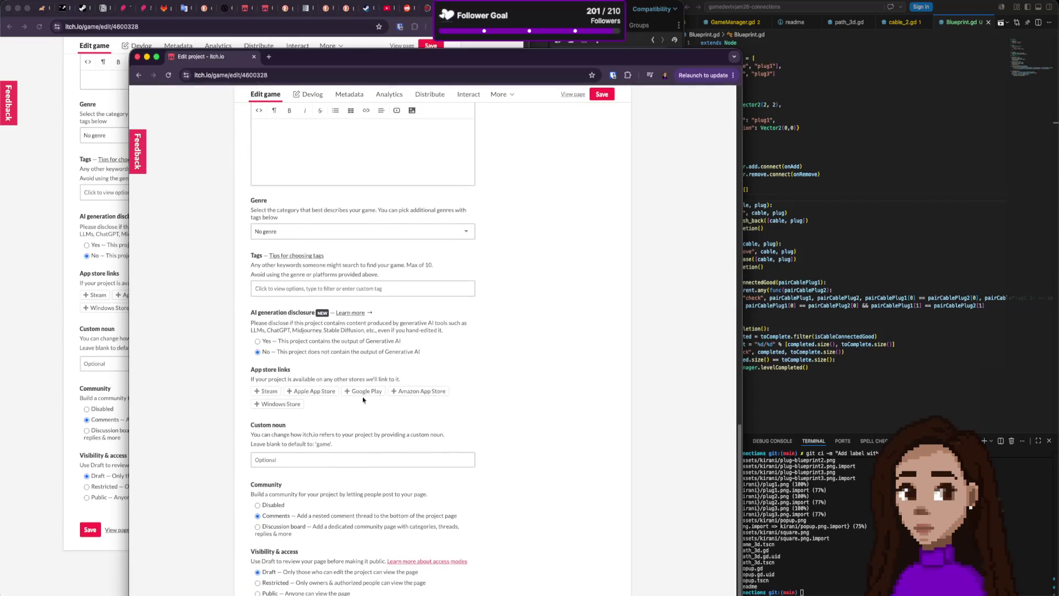
- Edit the viewport height value, save, and run the game on the public page
scroll(362, 397, "up", 5)
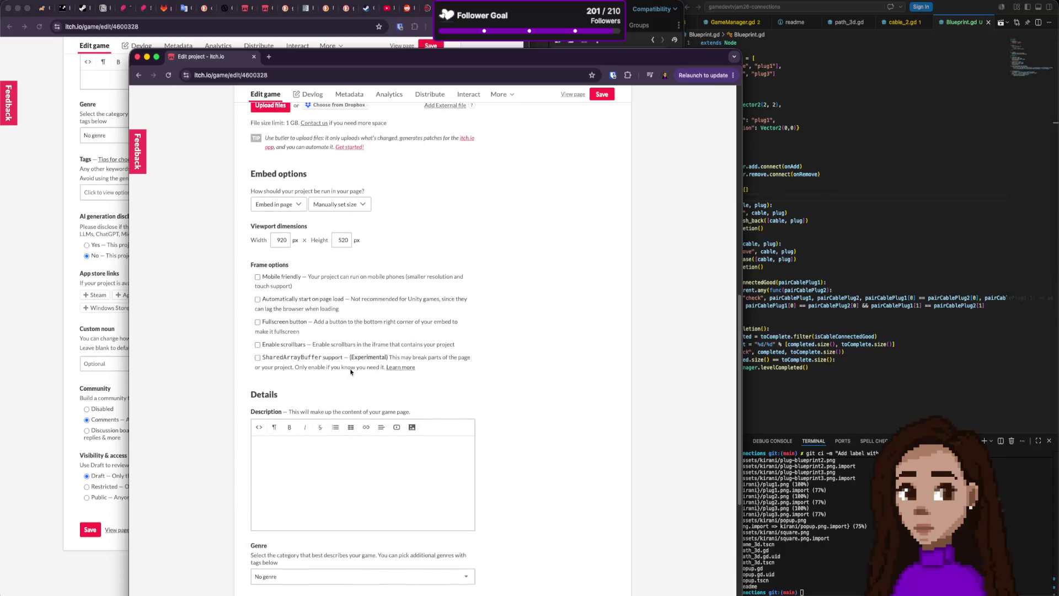
double_click(353, 243)
type("515")
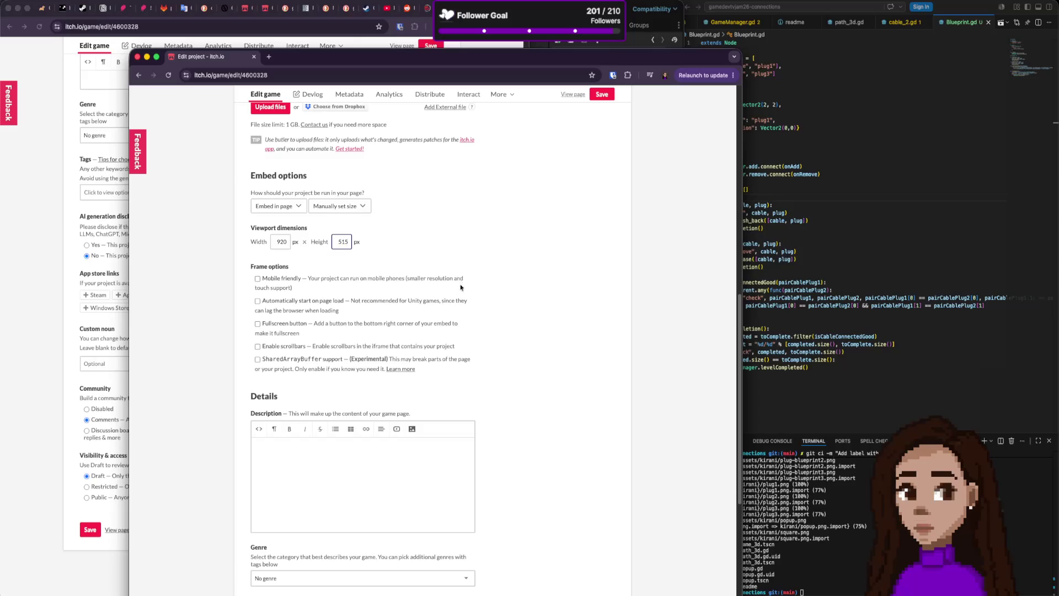
scroll(460, 287, "down", 7)
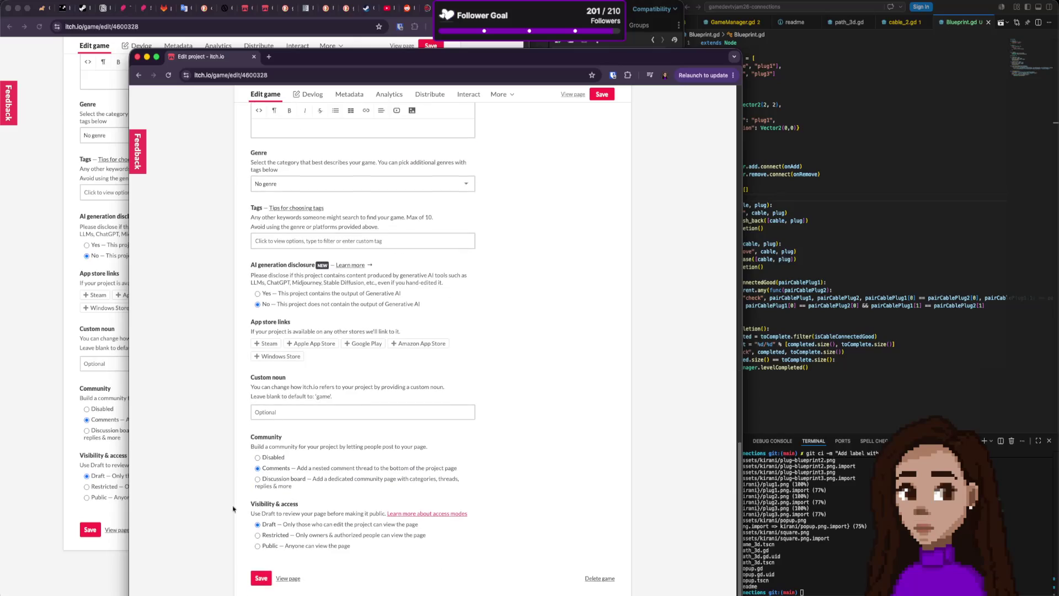
left_click(261, 577)
left_click(295, 579)
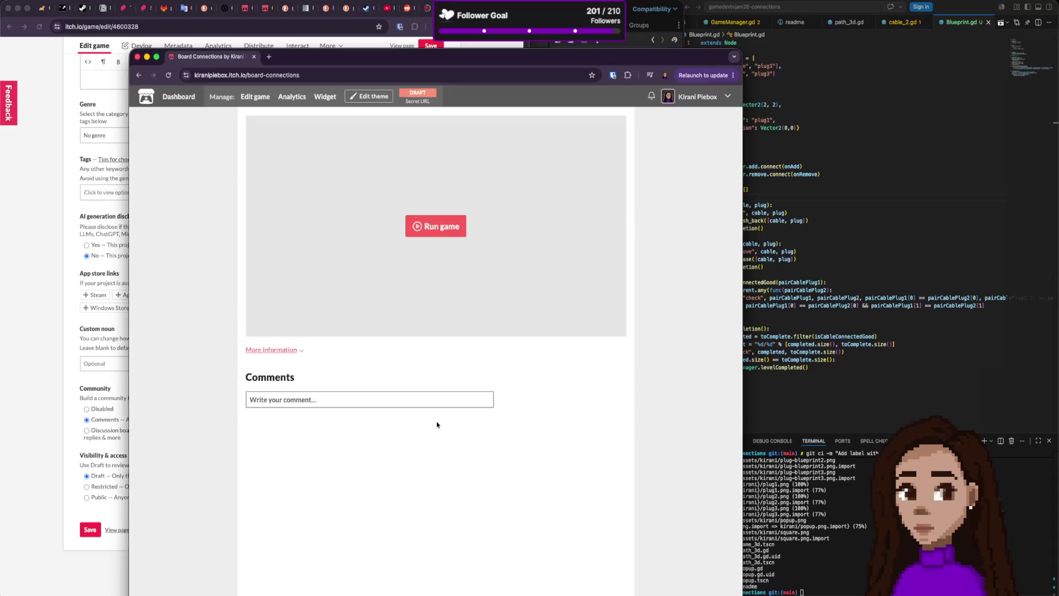
left_click(436, 225)
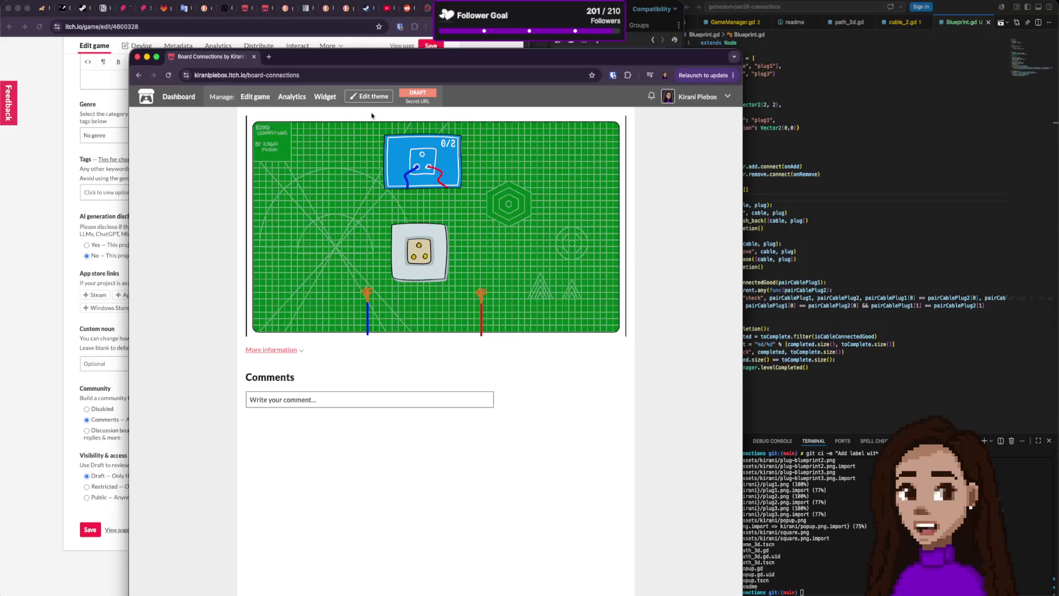
- Reopen the edit page, re-save the embed settings, and view the public page again
left_click(245, 98)
scroll(419, 441, "down", 6)
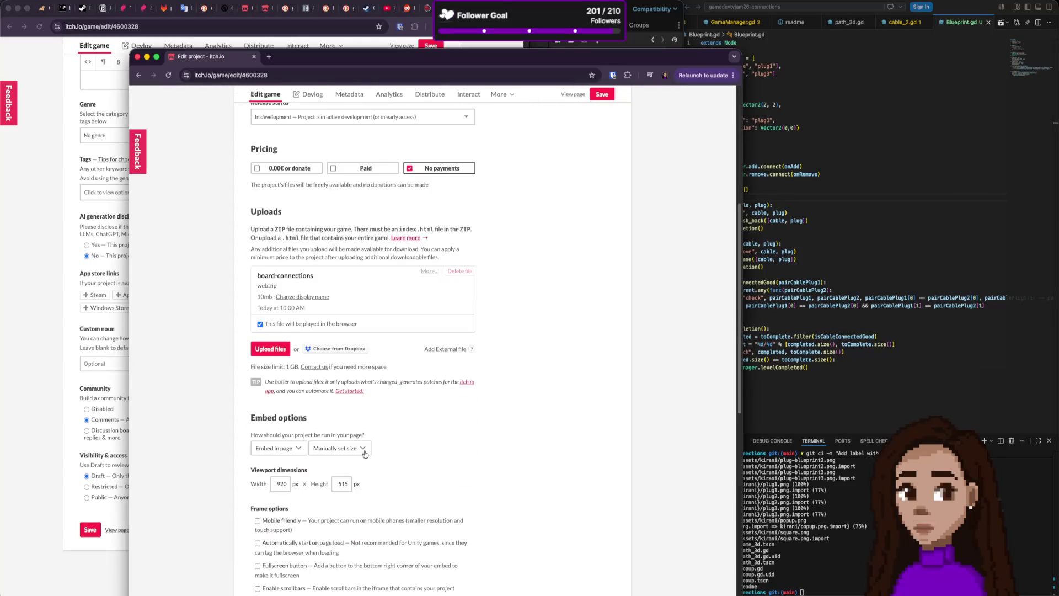
left_click(346, 485)
scroll(356, 489, "down", 10)
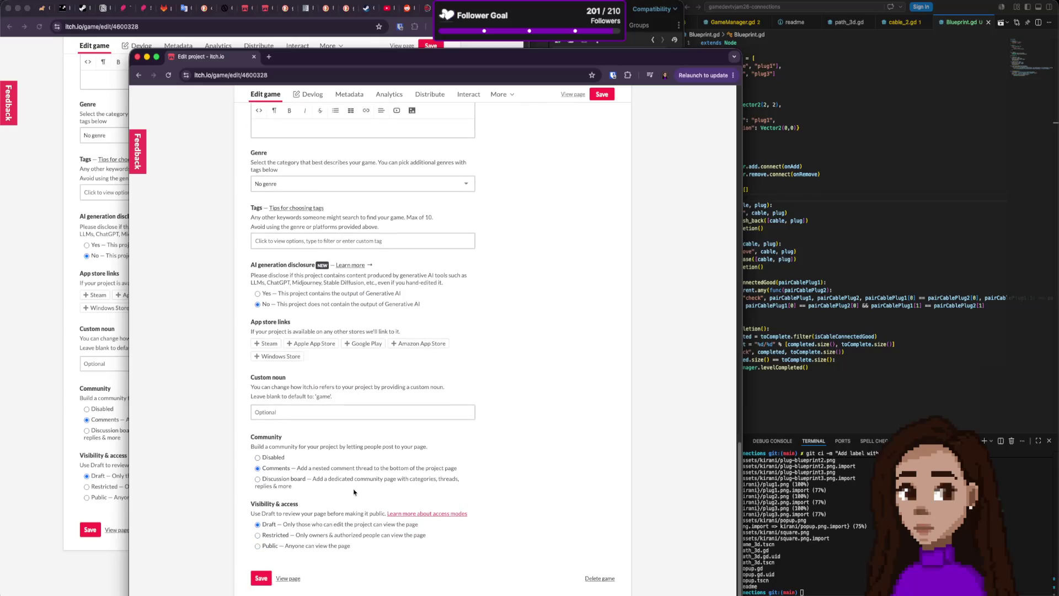
left_click(261, 578)
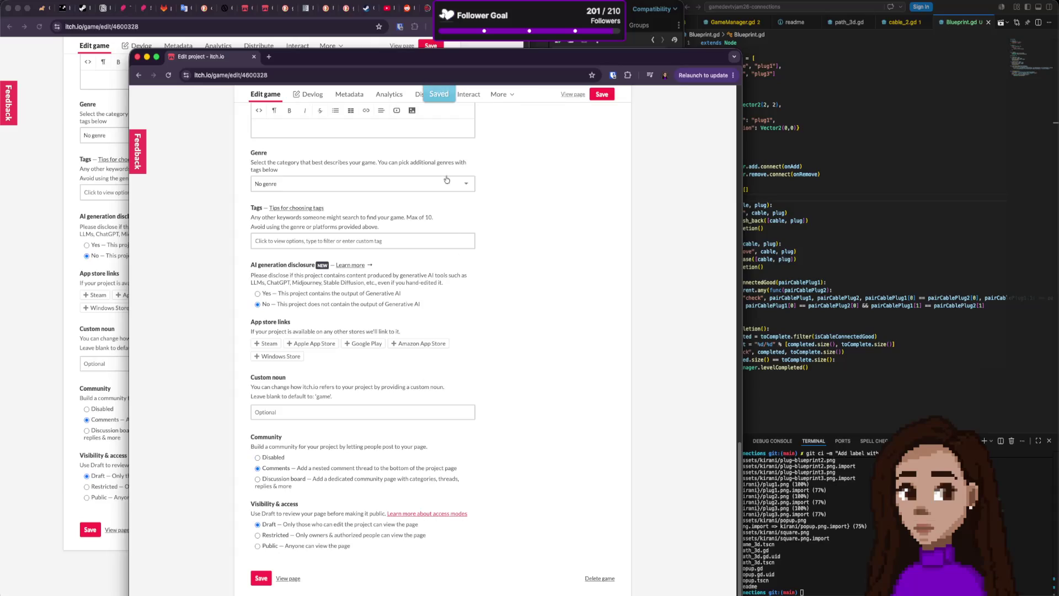
left_click(288, 578)
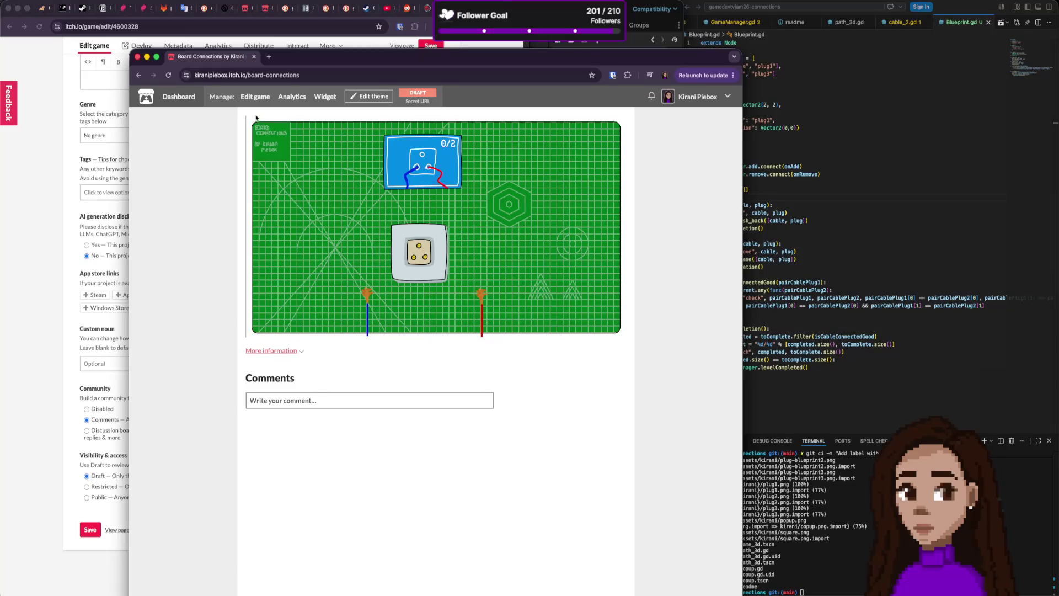
- Adjust the height's last digit, save, and start the web build on the public page
left_click(254, 97)
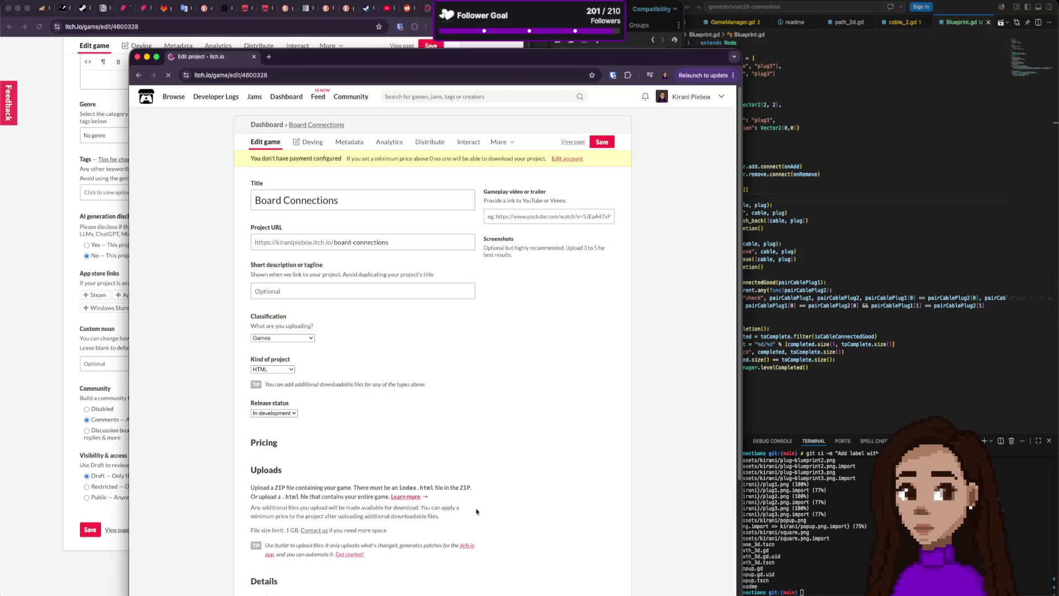
scroll(367, 496, "down", 10)
left_click_drag(345, 237, 354, 239)
scroll(367, 375, "down", 7)
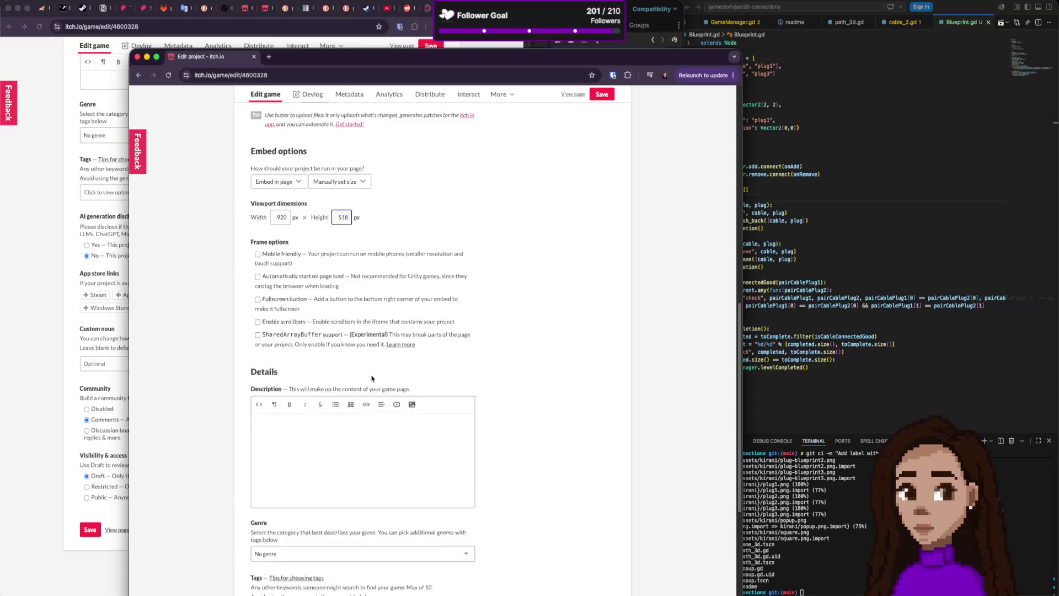
left_click(258, 577)
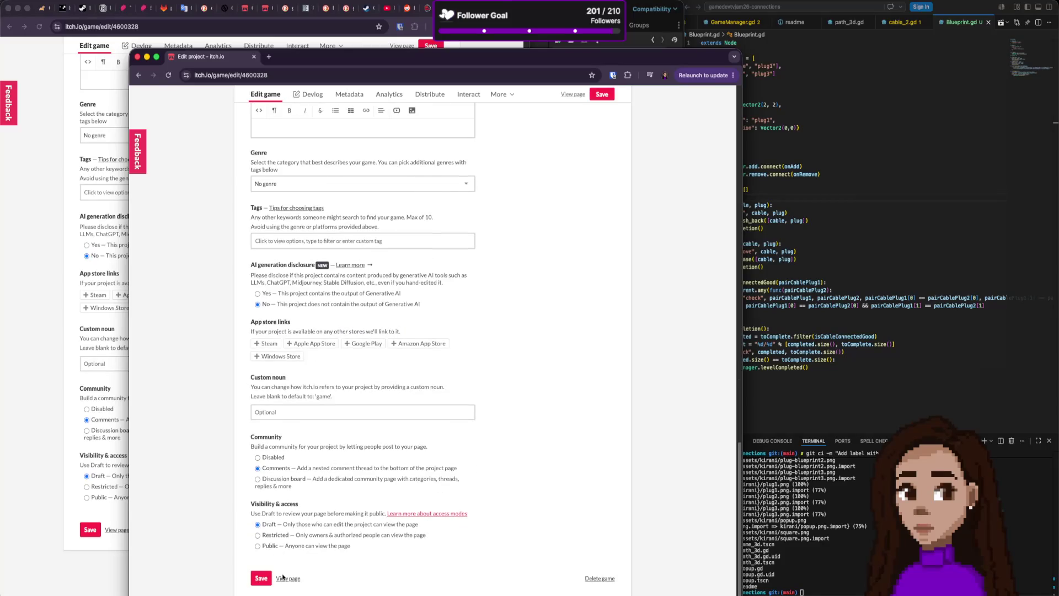
left_click(286, 577)
left_click(460, 218)
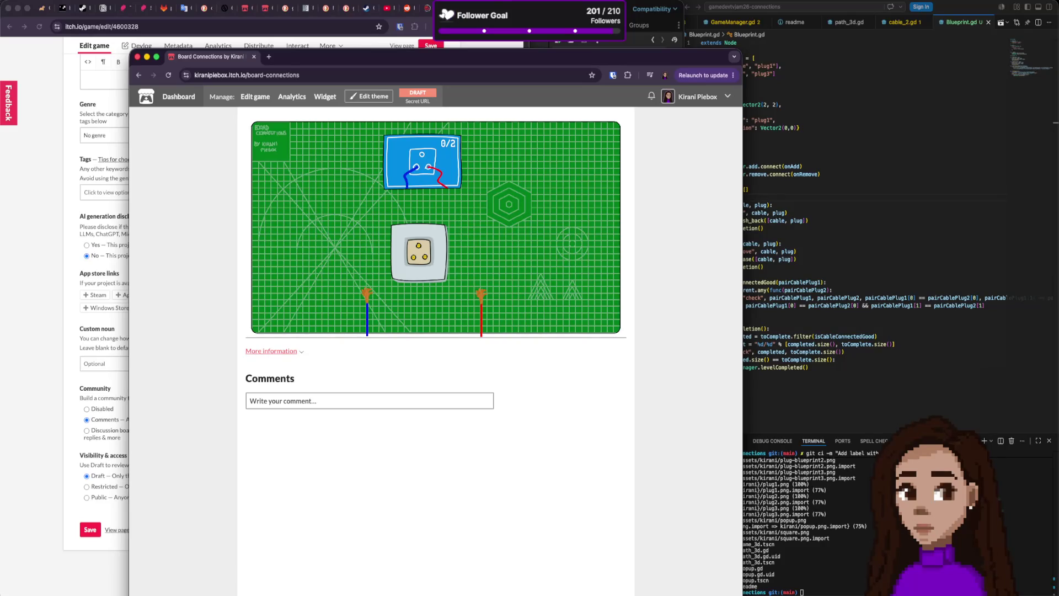
key("super+Tab")
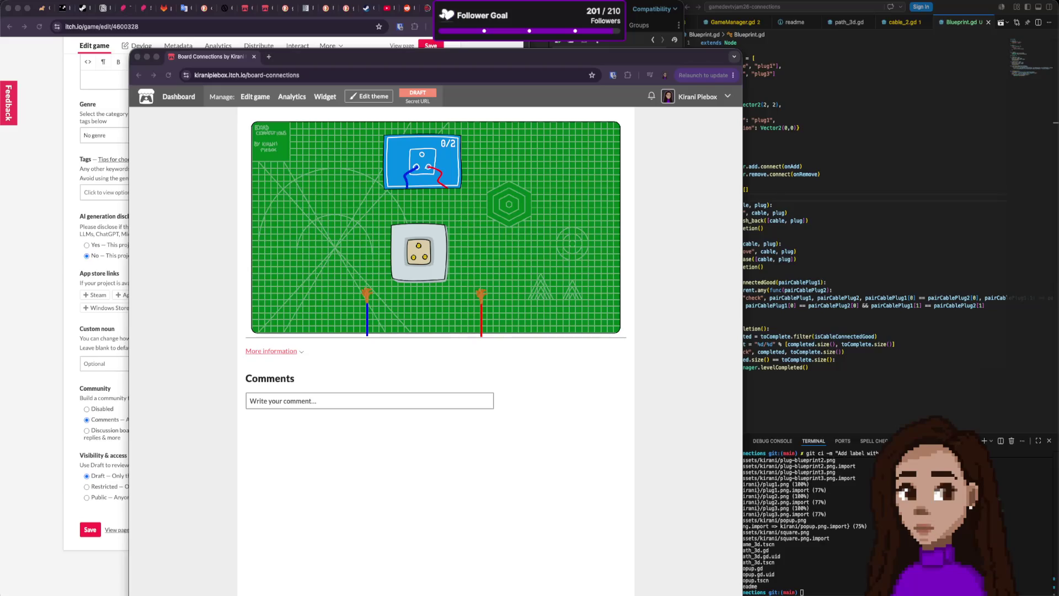
left_click(374, 304)
left_click_drag(366, 292, 414, 258)
left_click_drag(481, 292, 441, 263)
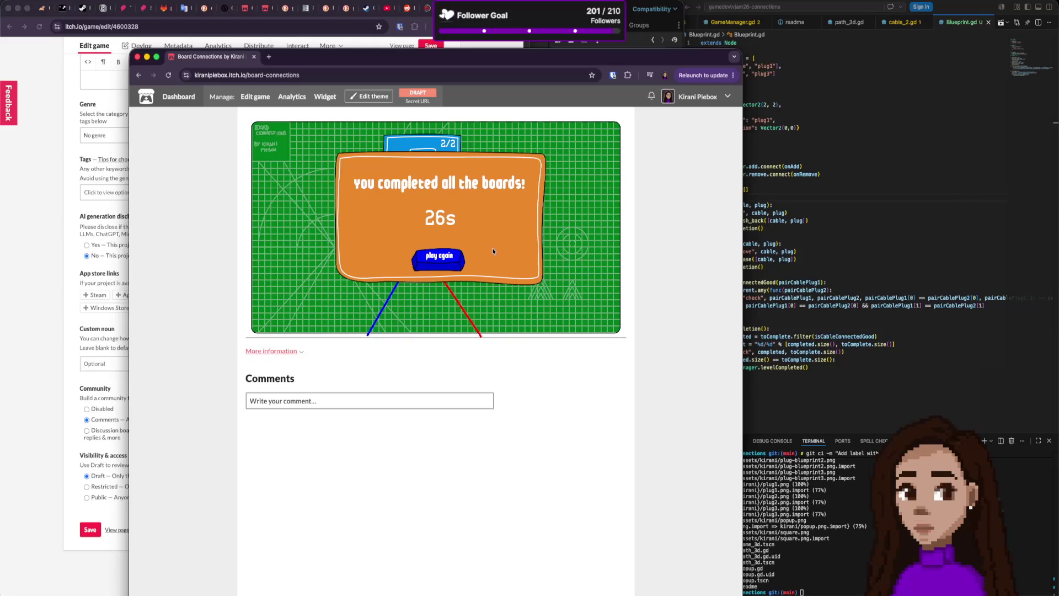
left_click(450, 259)
left_click_drag(367, 296, 413, 258)
left_click_drag(479, 293, 425, 257)
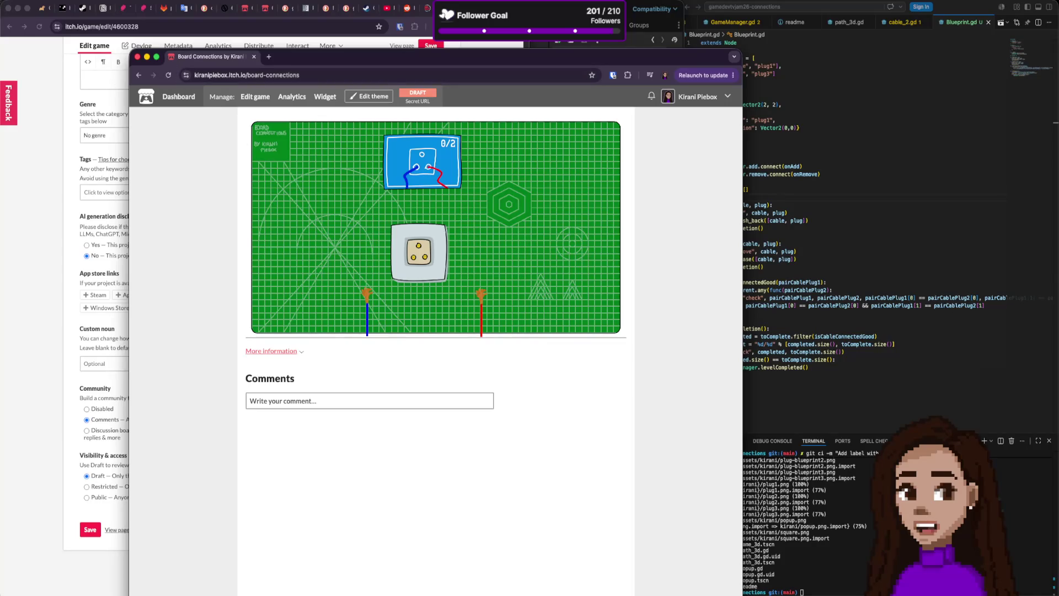
key("super+Tab")
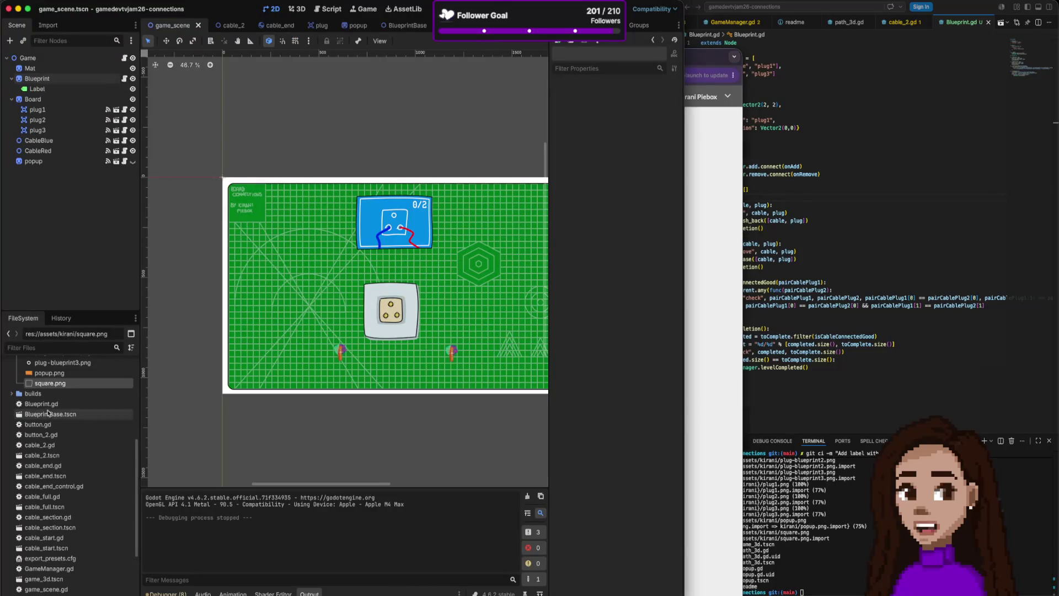
- Open game_3d.tscn from the FileSystem dock and select the Path3D cable
scroll(82, 450, "down", 1)
scroll(82, 451, "down", 5)
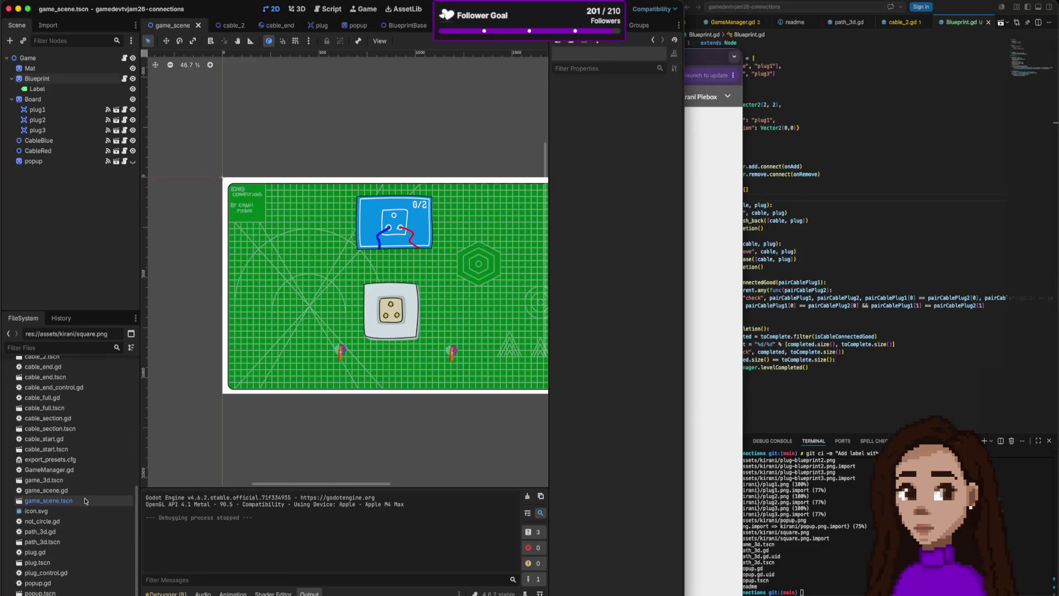
left_click(49, 481)
double_click(50, 480)
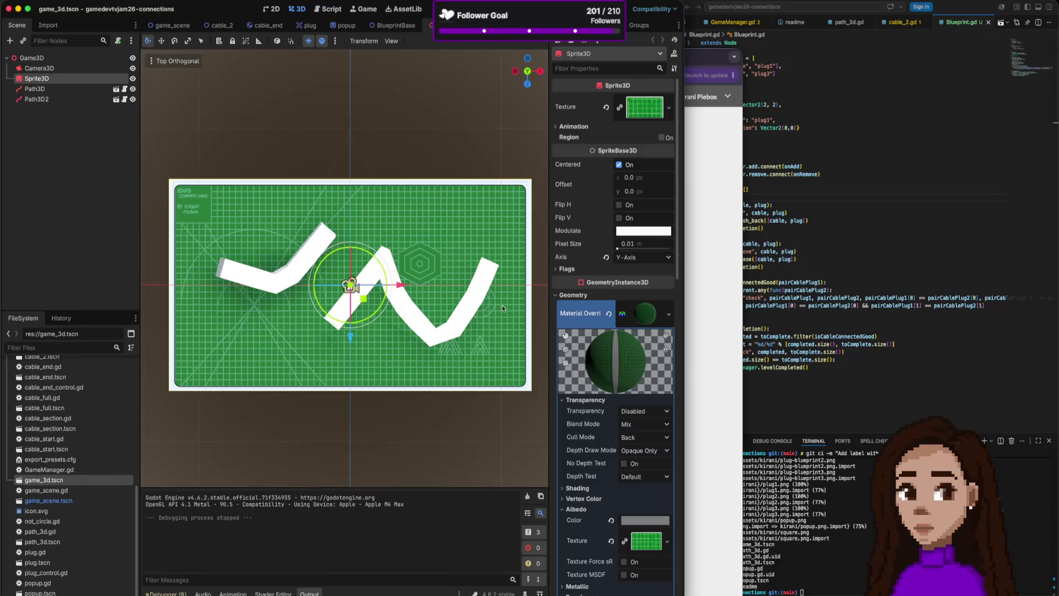
left_click(318, 252)
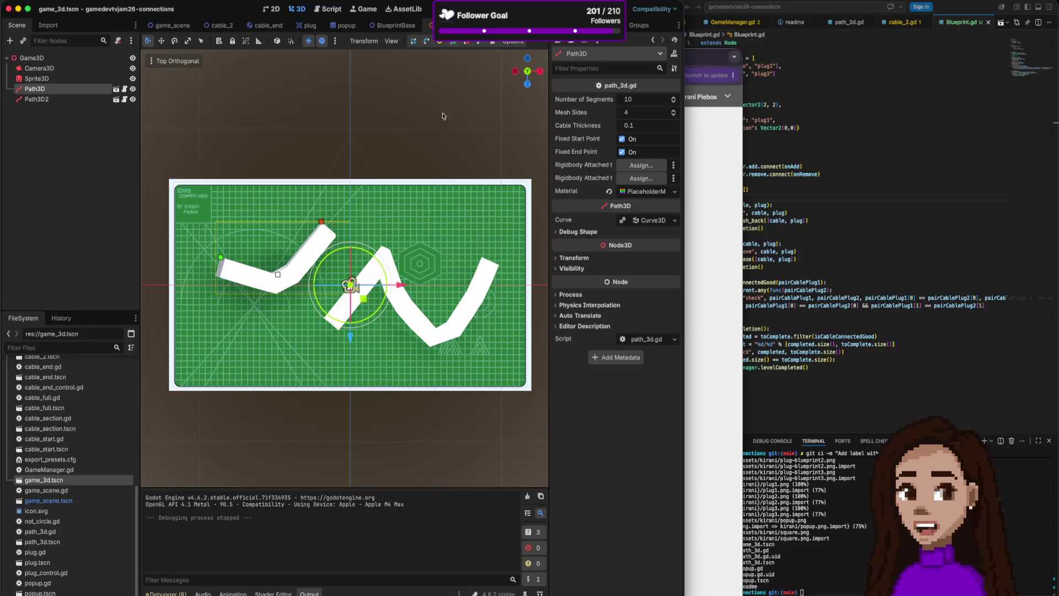
- Run and stop the project twice to test the 3D scene
key("super+b")
left_click(336, 162)
key("super+b")
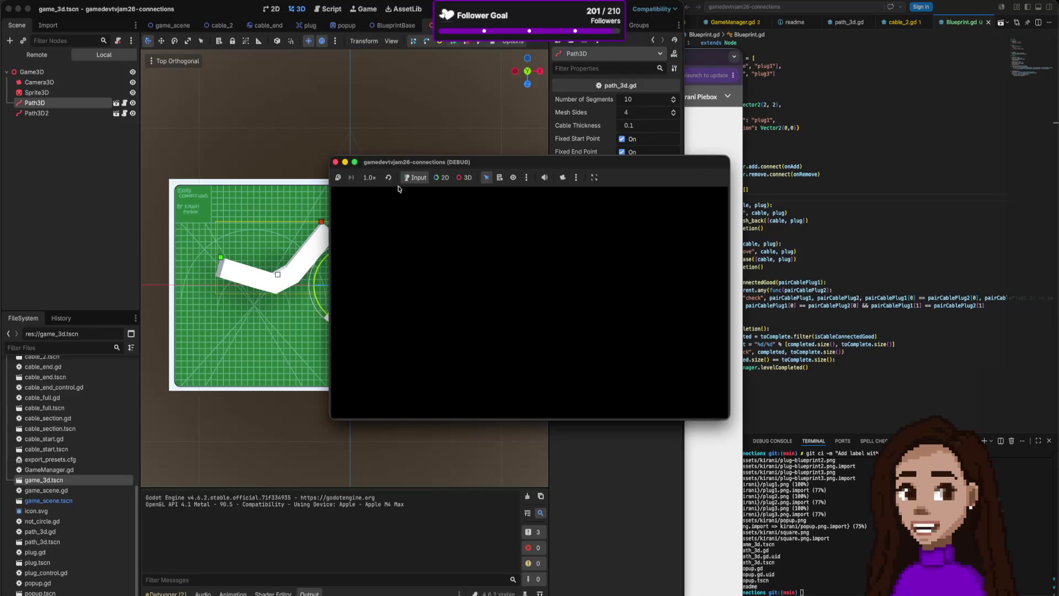
left_click(334, 162)
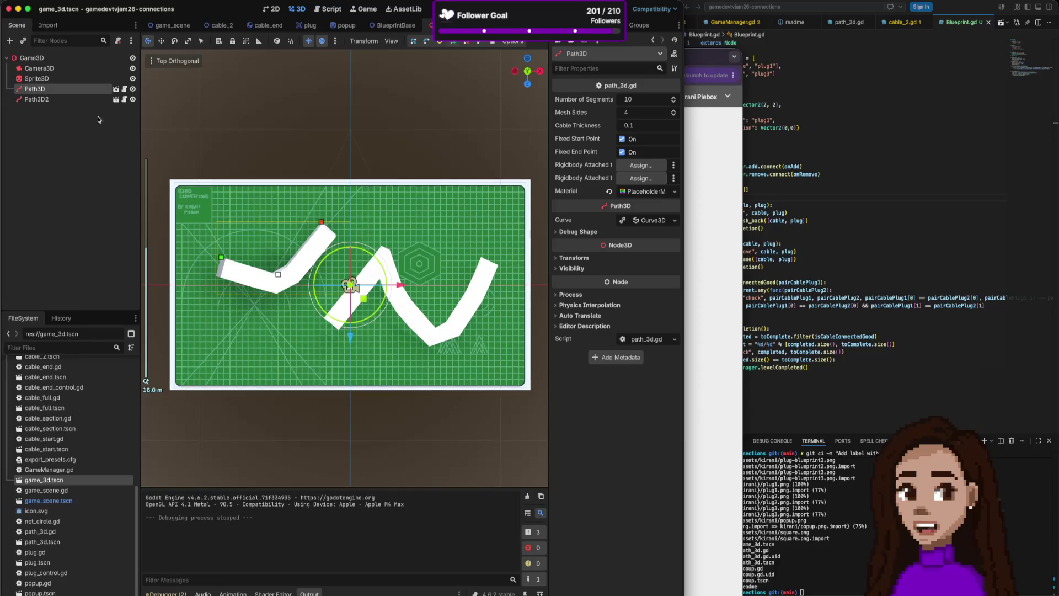
left_click(39, 68)
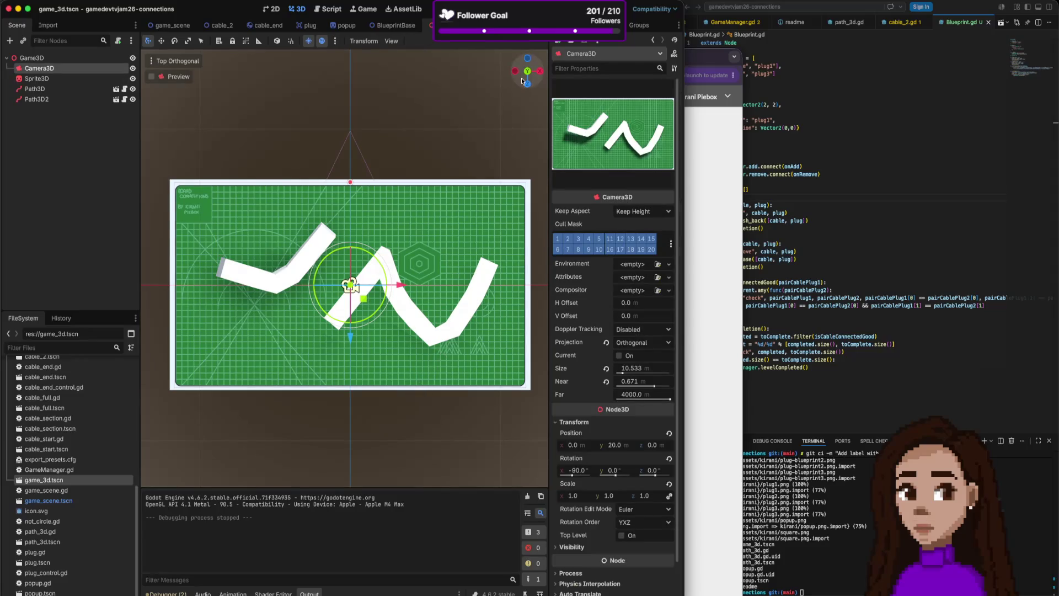
- Orbit and zoom the 3D view to a lower angle, then switch to the BlueprintBase.tscn tab
left_click_drag(527, 61, 526, 88)
scroll(519, 118, "down", 5)
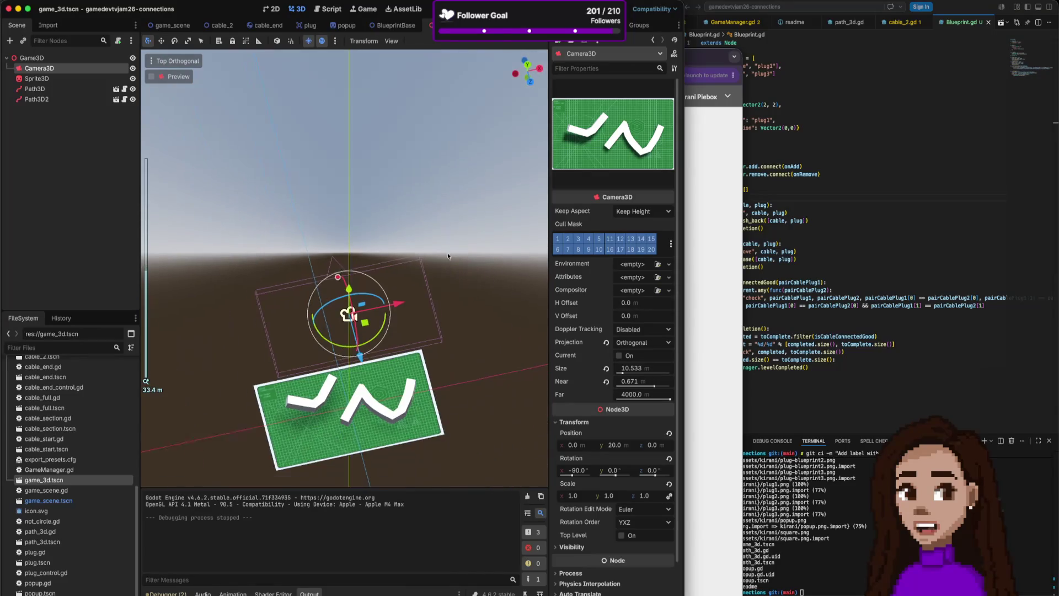
left_click_drag(527, 83, 527, 116)
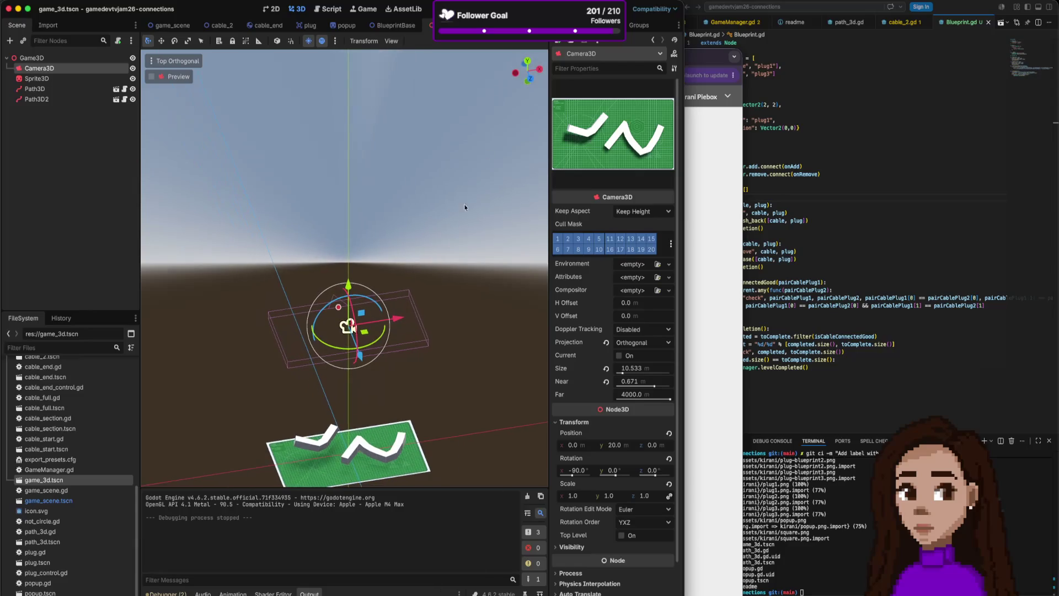
scroll(468, 196, "down", 3)
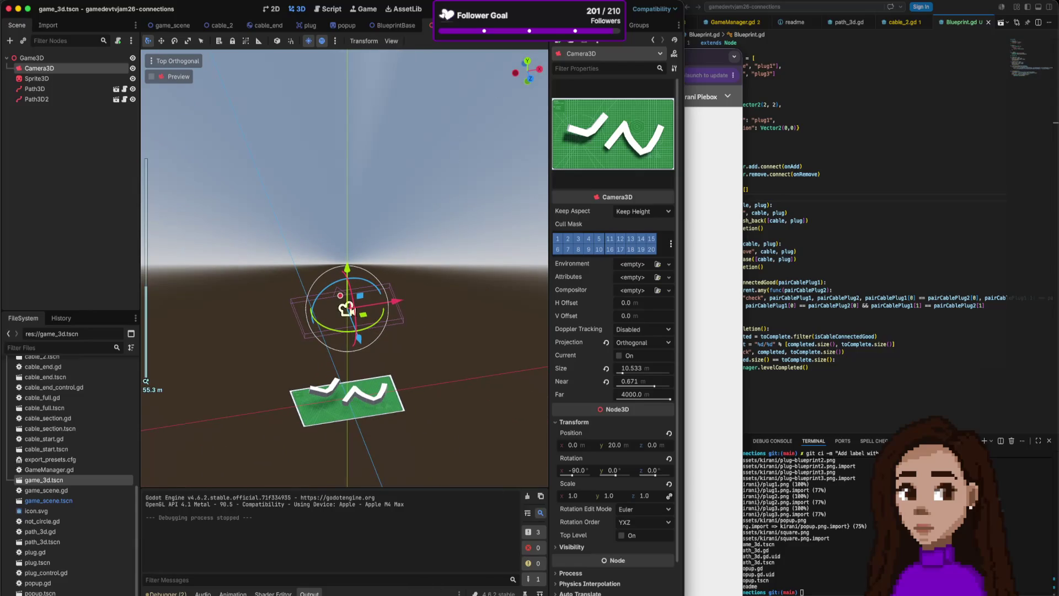
key("ctrl+shift+Tab")
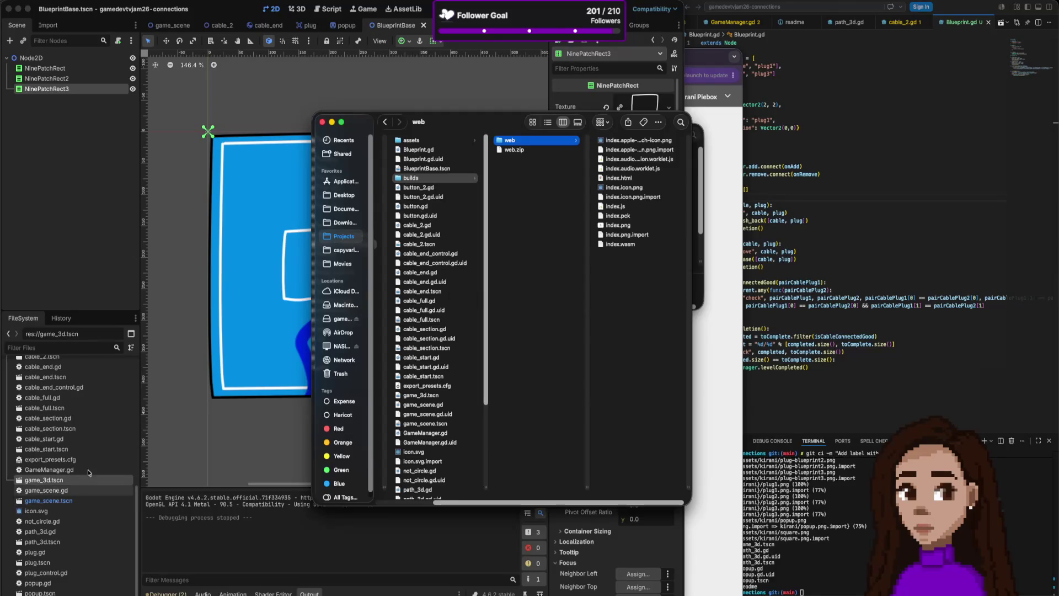
- Rename blueprint.png to blueprint1.png in the FileSystem dock, then switch to the design app
left_click(50, 469)
scroll(69, 480, "up", 10)
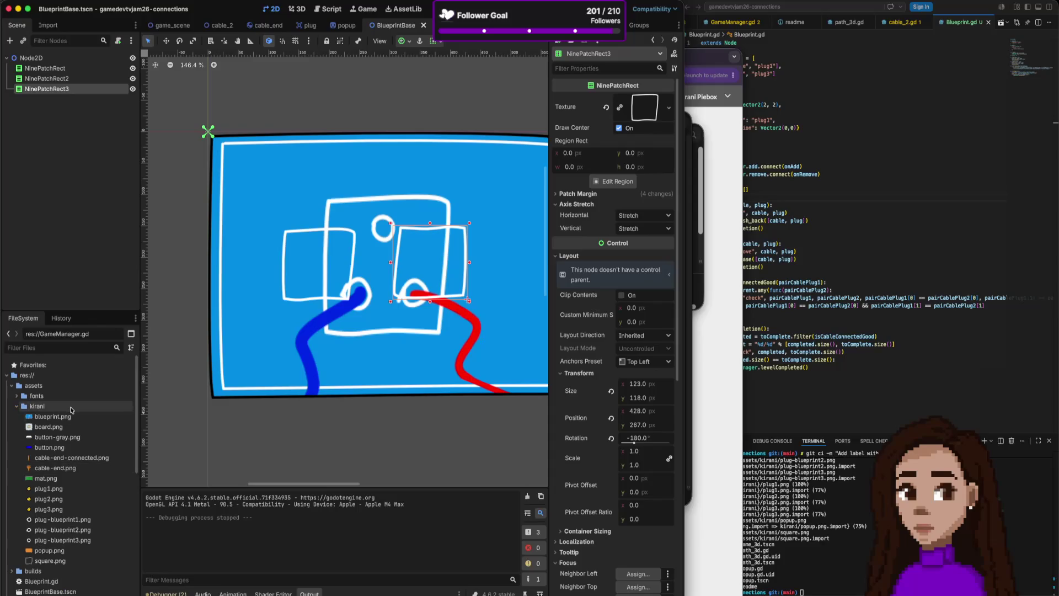
left_click(59, 417)
right_click(52, 416)
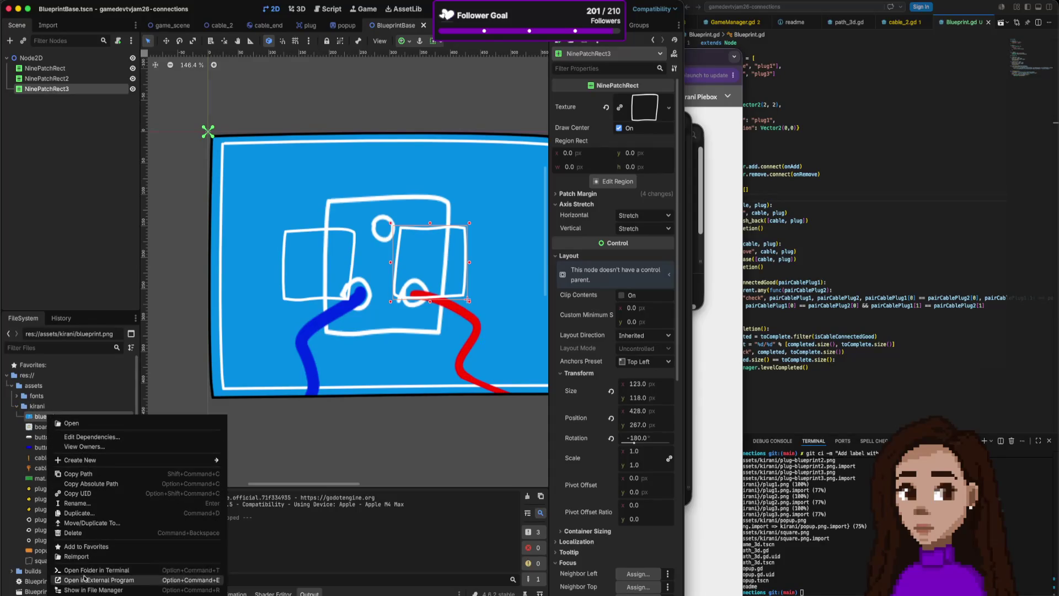
left_click(77, 503)
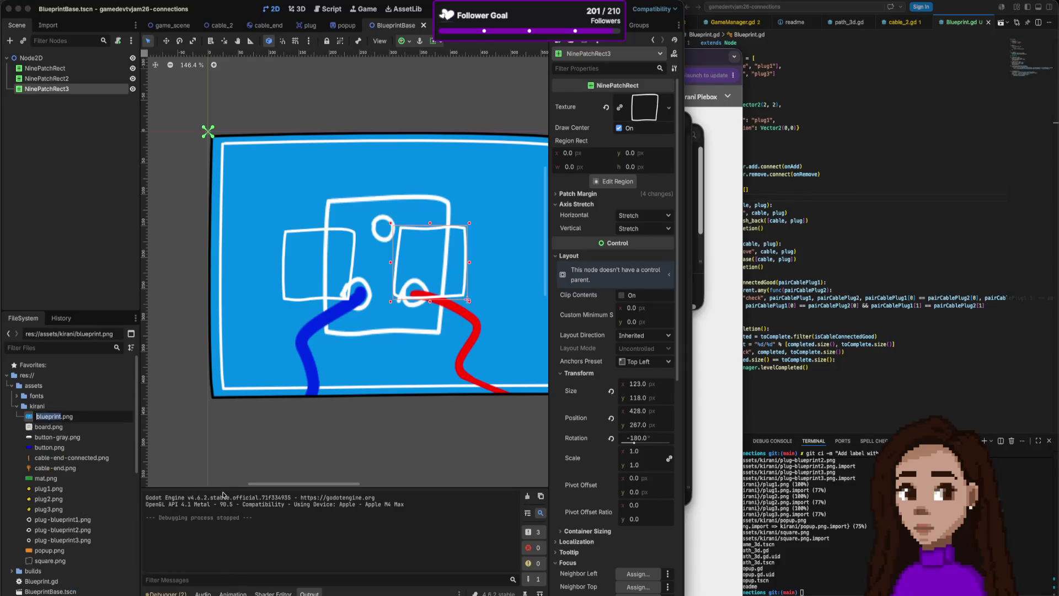
key("Right")
type("-")
key("BackSpace")
type("1")
key("Return")
scroll(466, 303, "up", 1)
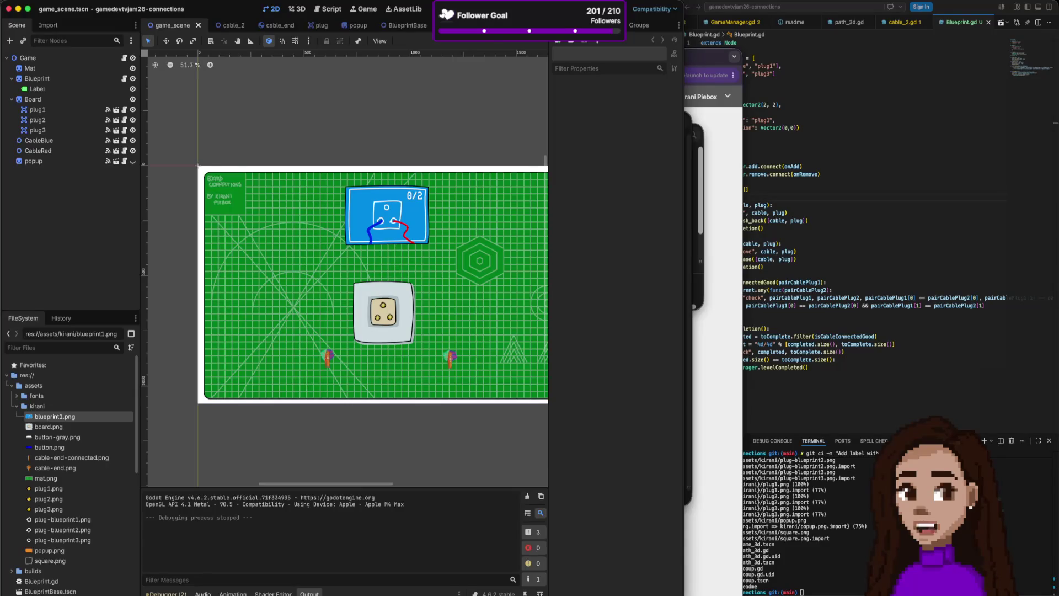
key("super+Tab")
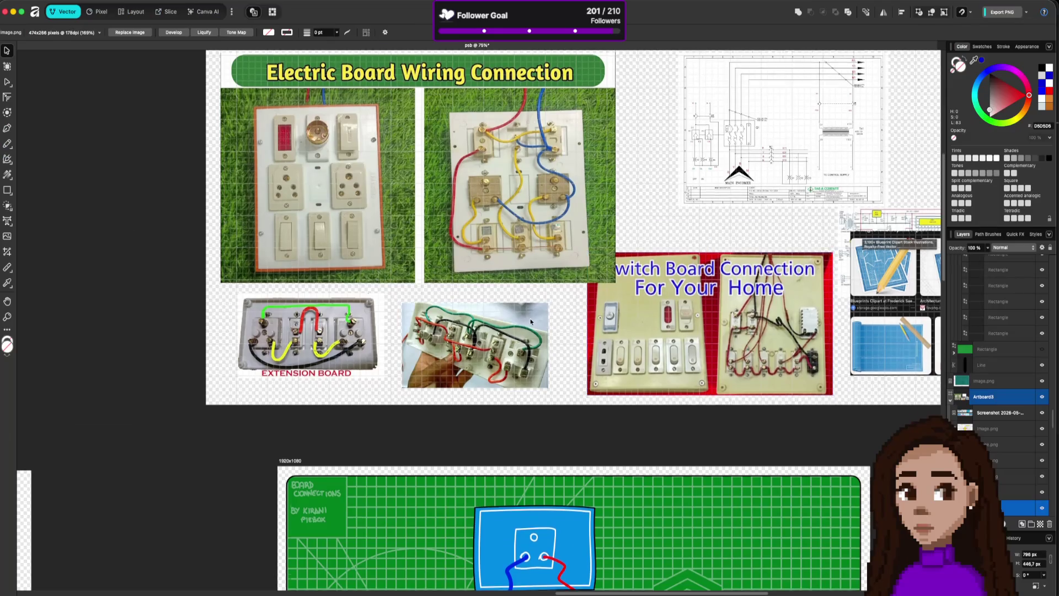
- In the Slice persona, export the blueprint slice as blueprint.png to the kirani folder
scroll(530, 319, "down", 6)
left_click(171, 11)
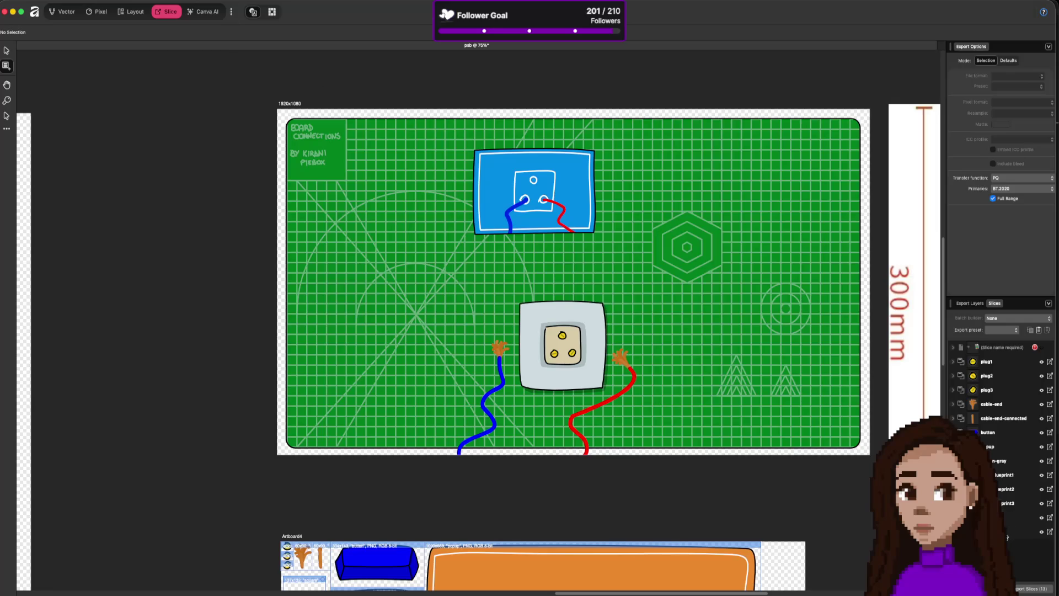
left_click(1007, 532)
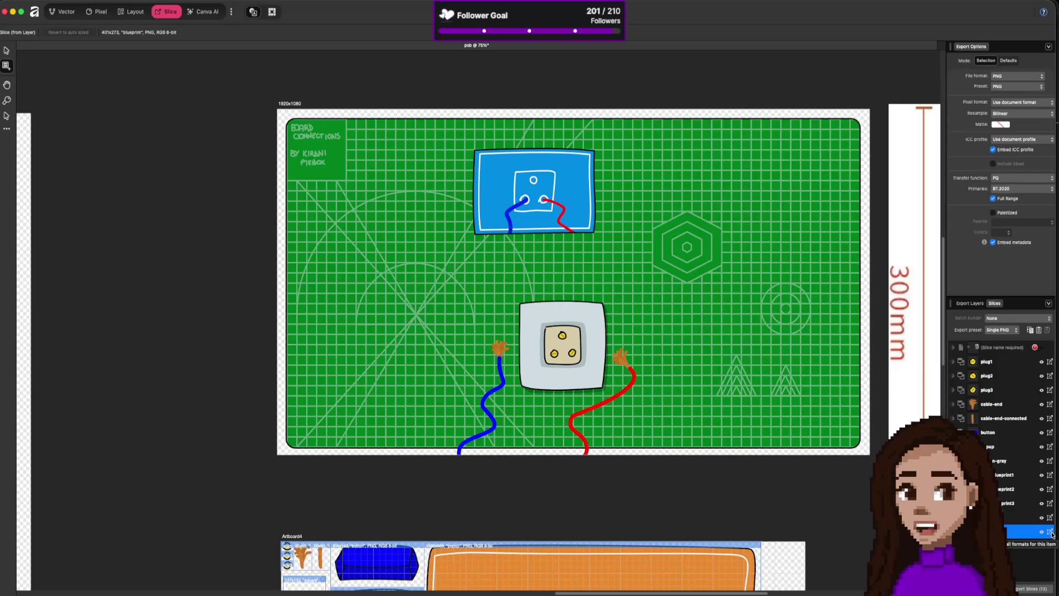
left_click(1050, 532)
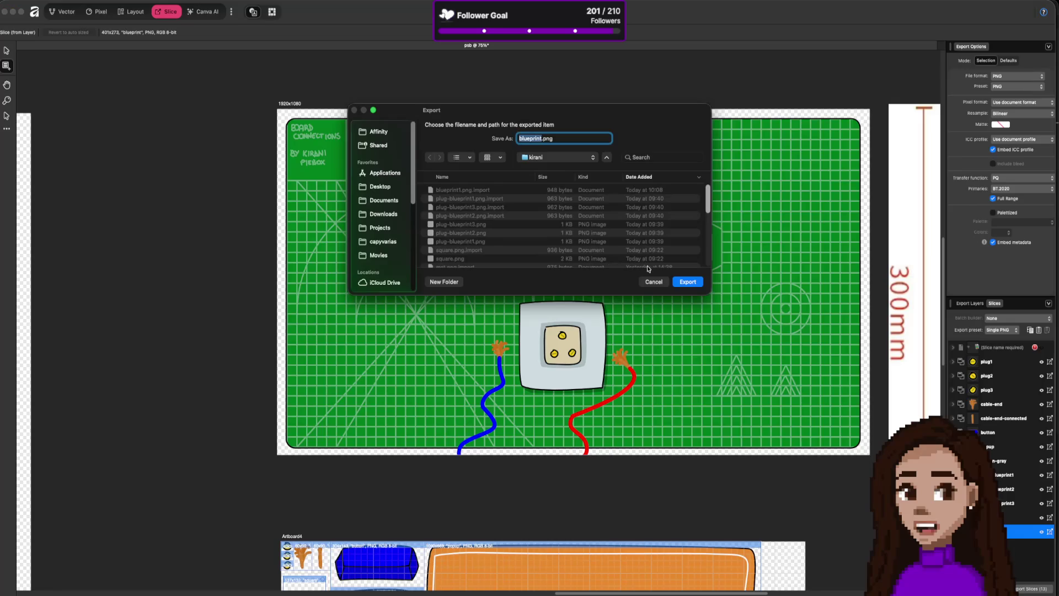
left_click(687, 282)
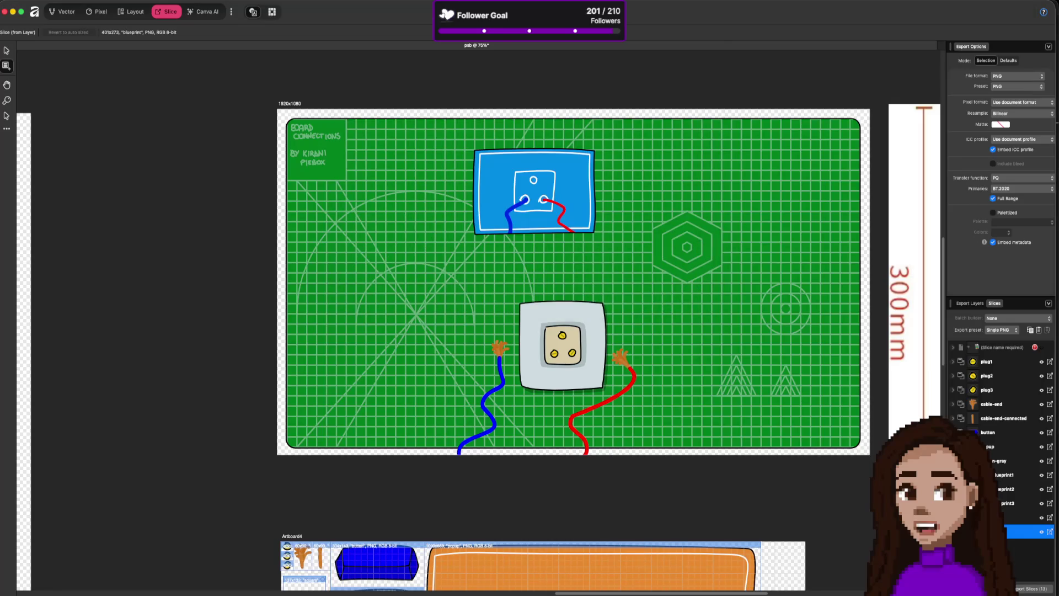
key("super+Tab")
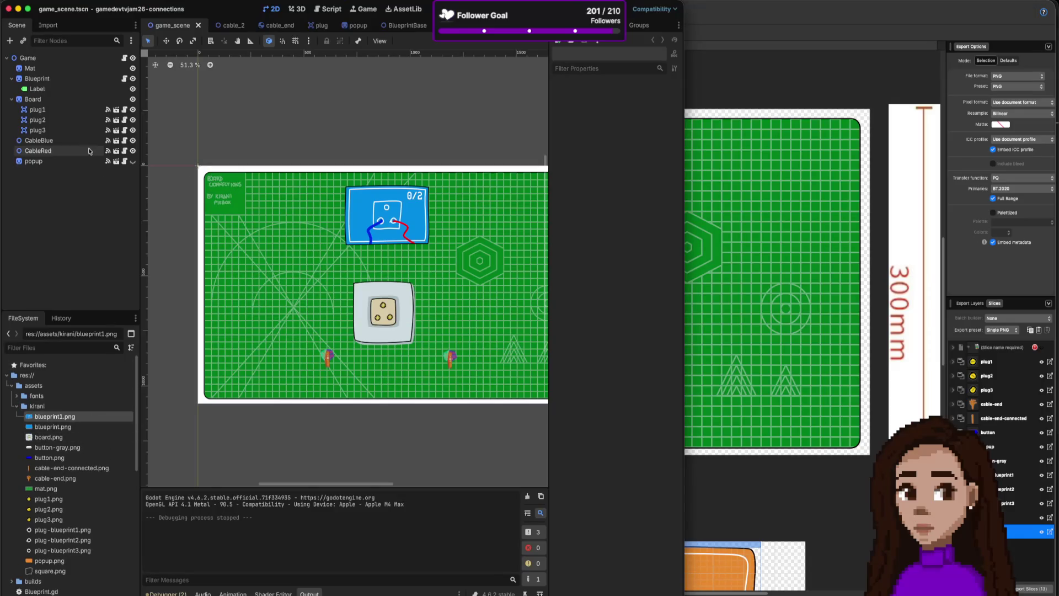
- Give the BlueprintBase scene's NinePatchRect the new cable-free blueprint.png texture with two empty squares
left_click(395, 27)
left_click(45, 68)
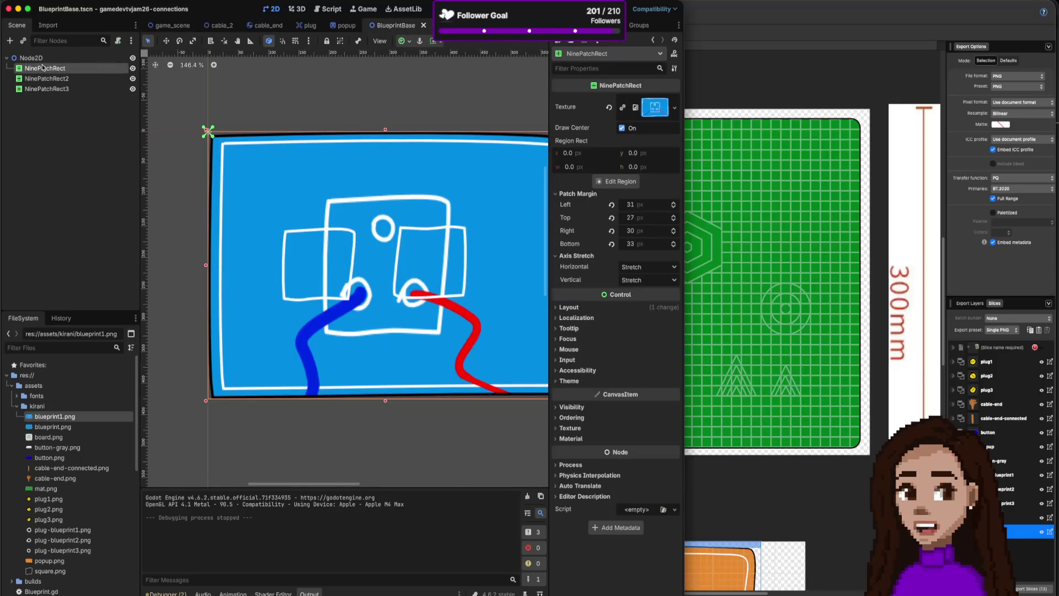
mouse_move(63, 422)
left_mouse_down()
mouse_move(623, 177)
mouse_move(650, 110)
left_mouse_up()
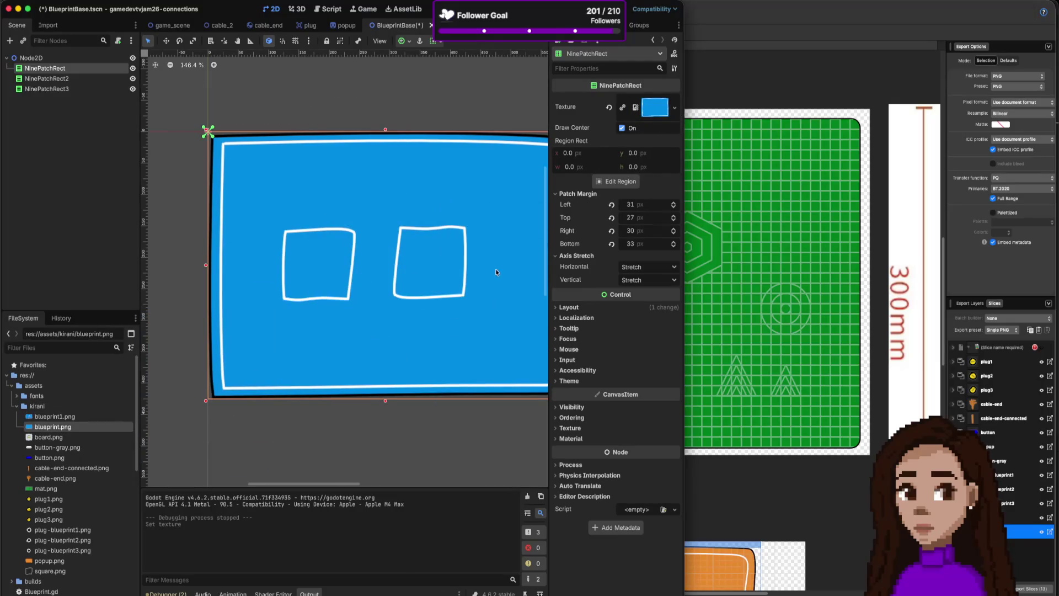
left_click_drag(497, 287, 450, 291)
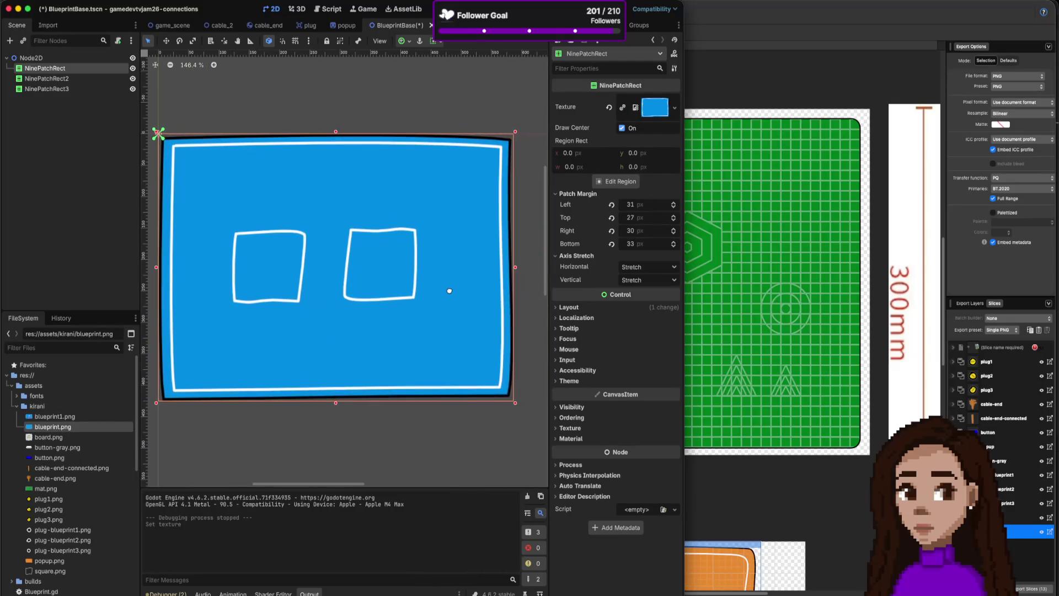
left_click(766, 71)
scroll(634, 303, "down", 5)
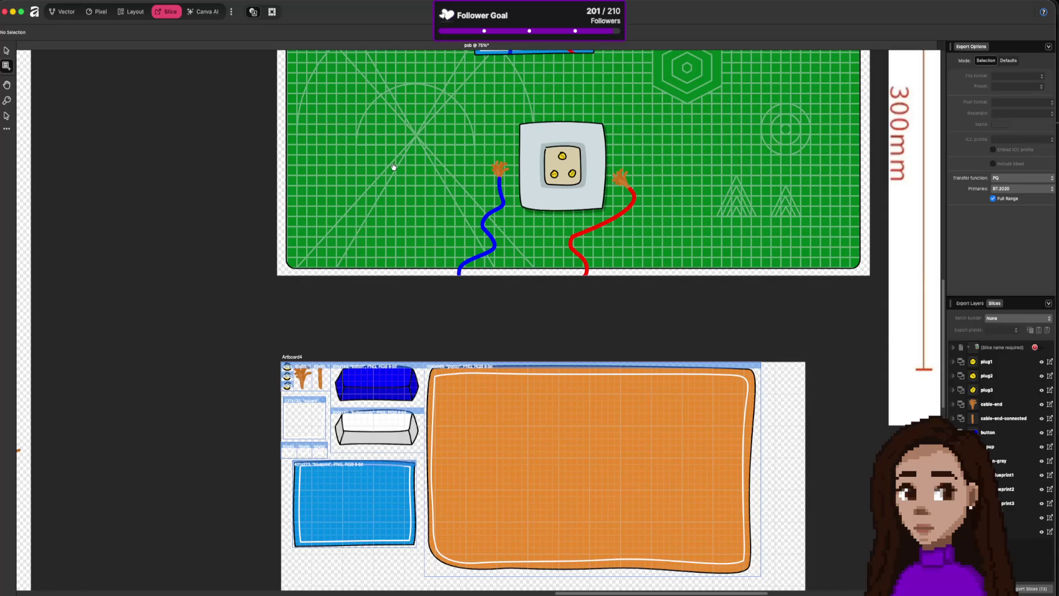
- Review the plugs entry of Blueprint.gd's board dictionary, then bring Godot forward briefly
key("super+Tab")
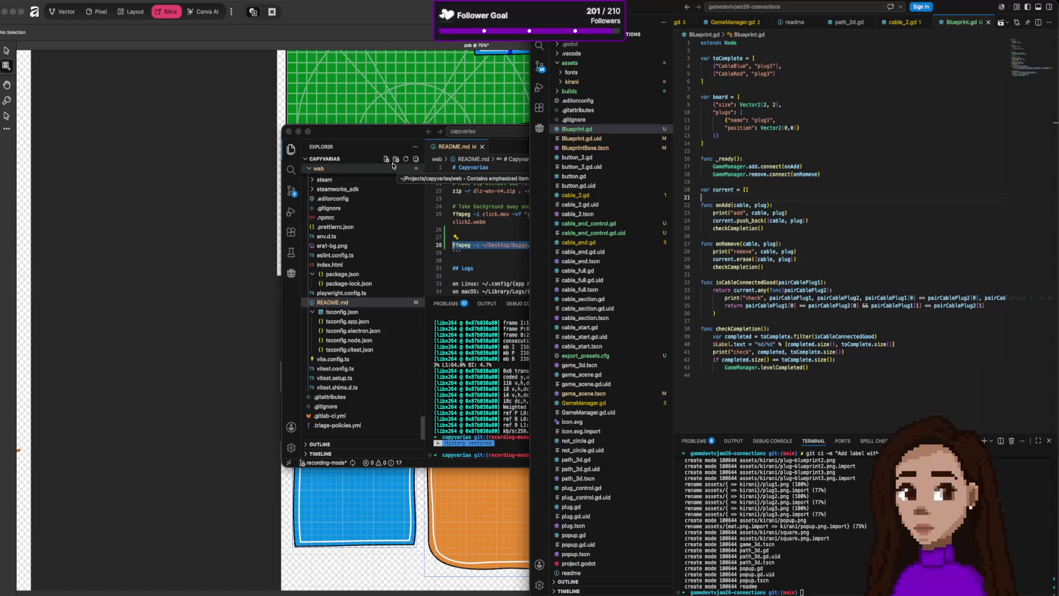
left_click(817, 130)
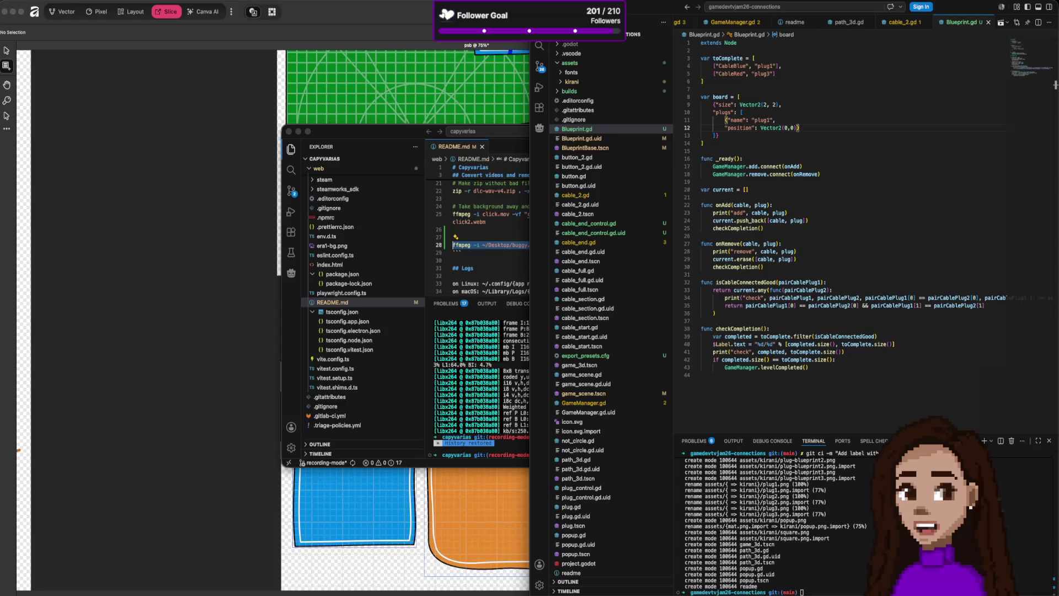
key("super+Tab")
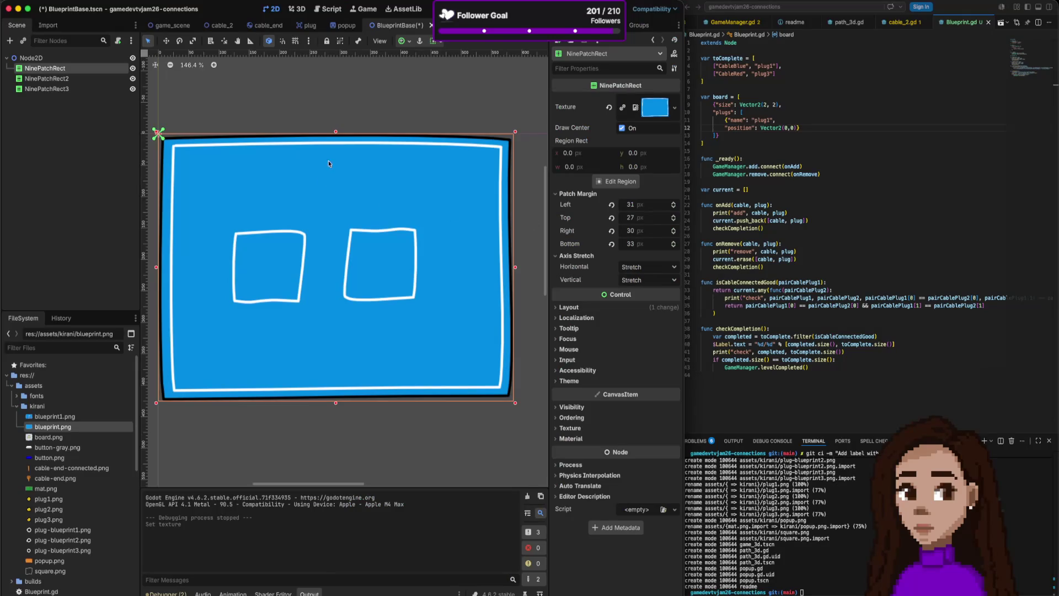
left_click(874, 136)
- Copy Blueprint.gd in the Explorer, rename the copy BlueprintBase.gd, then select Godot's Node2D root
left_click(613, 131)
key("super+c")
key("super+v")
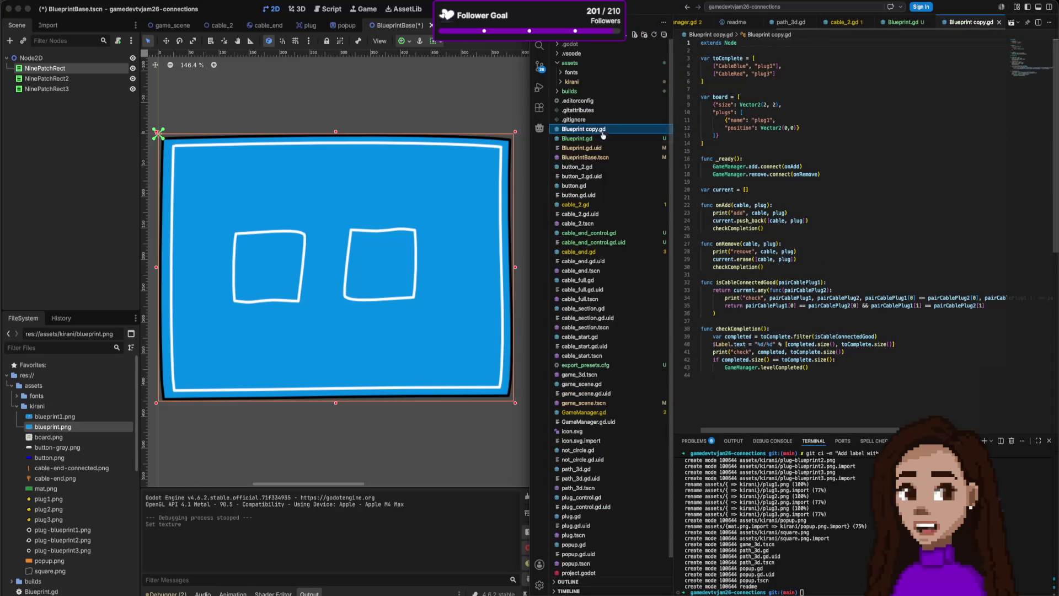
right_click(593, 130)
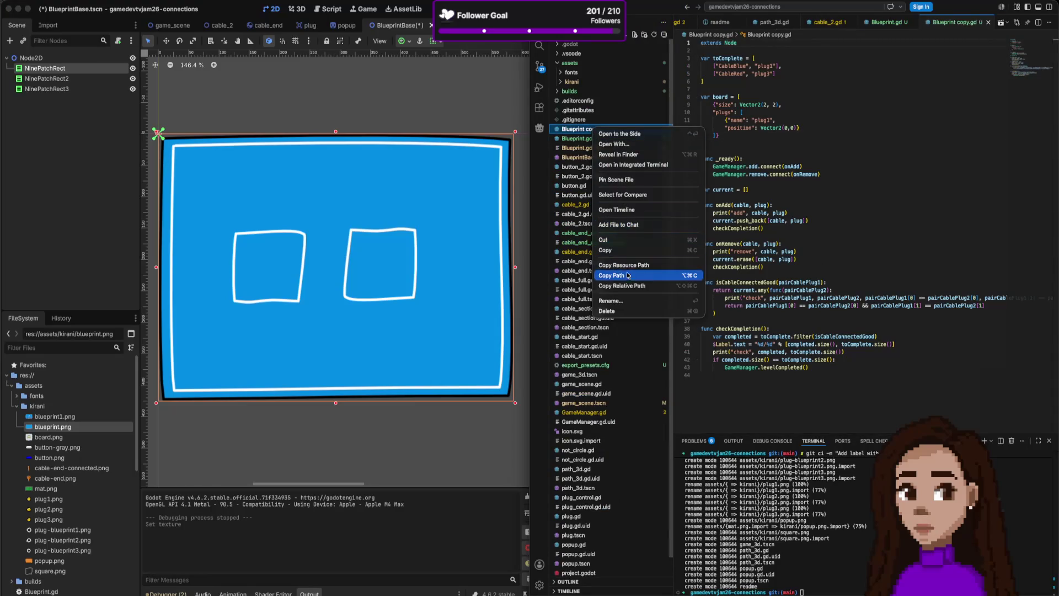
left_click(631, 303)
left_click(598, 129)
key("BackSpace")
key("BackSpace")
key("BackSpace")
type("Base")
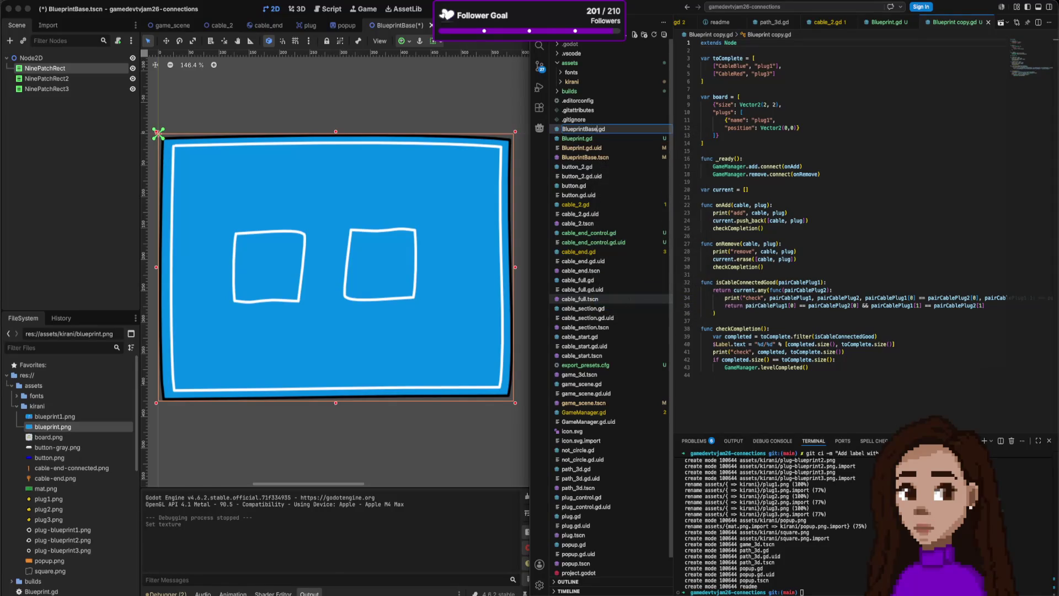
key("Return")
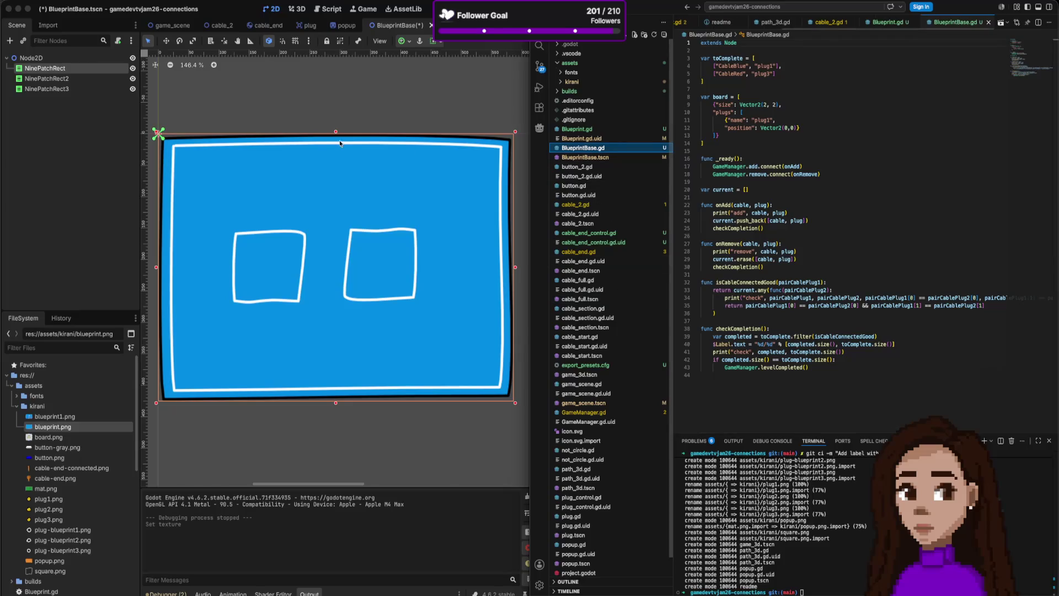
left_click(41, 59)
right_click(42, 58)
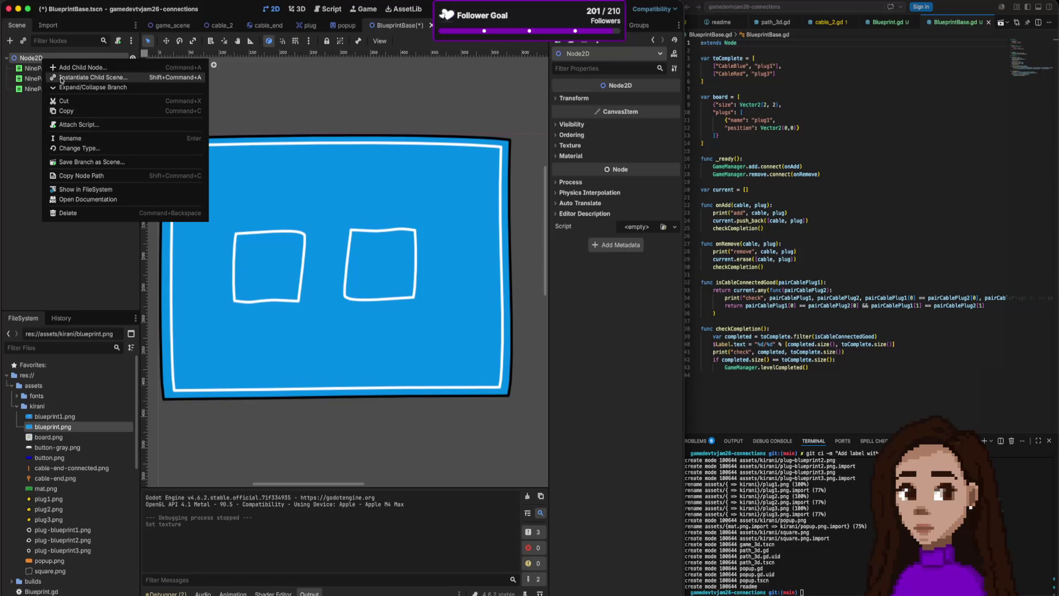
- Rename the scene's Node2D root node to BlueprintBase
left_click(34, 59)
left_click(29, 61)
type("BlueprintBas")
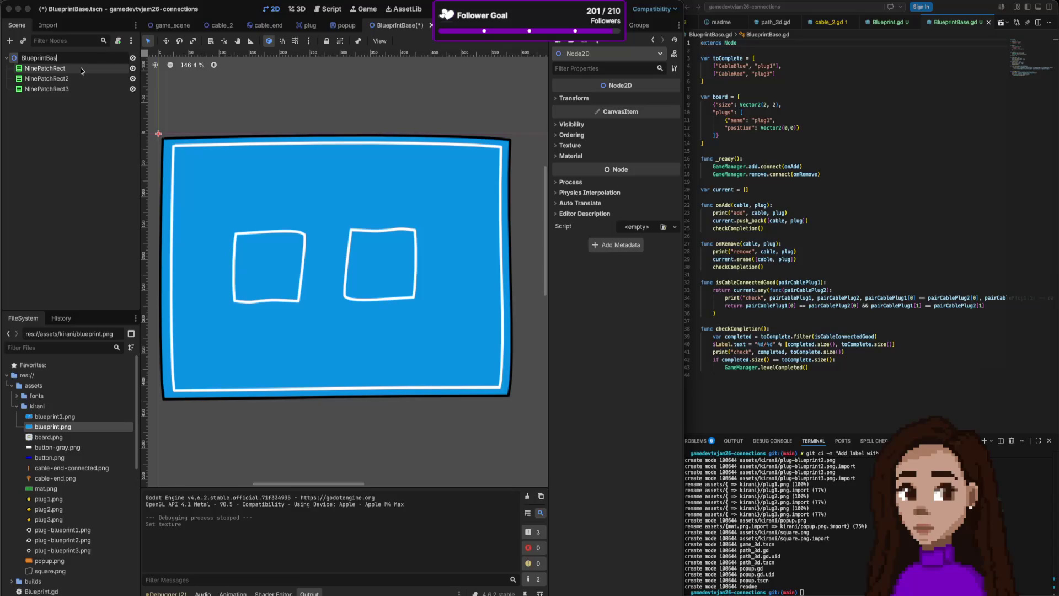
type("e")
key("Return")
- Attach the existing res://BlueprintBase.gd script to the BlueprintBase root node
left_click(118, 41)
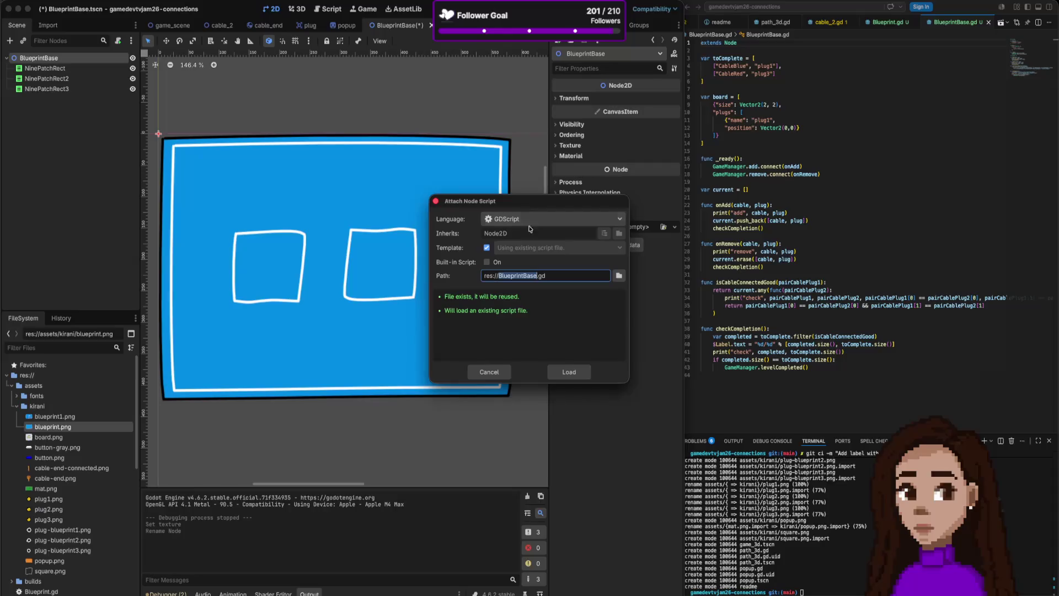
left_click(562, 373)
left_click(742, 112)
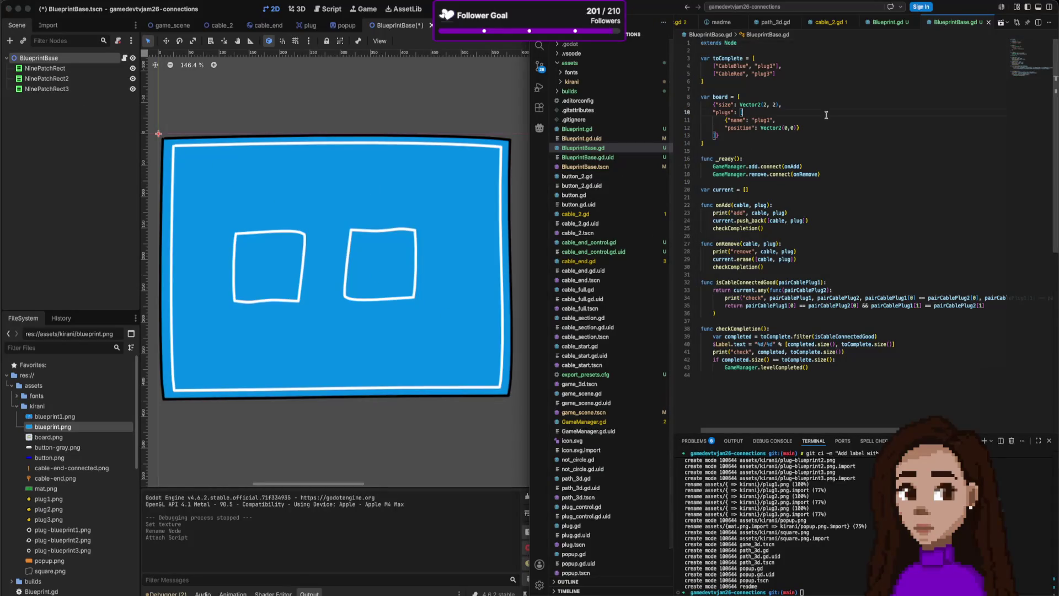
left_click(902, 26)
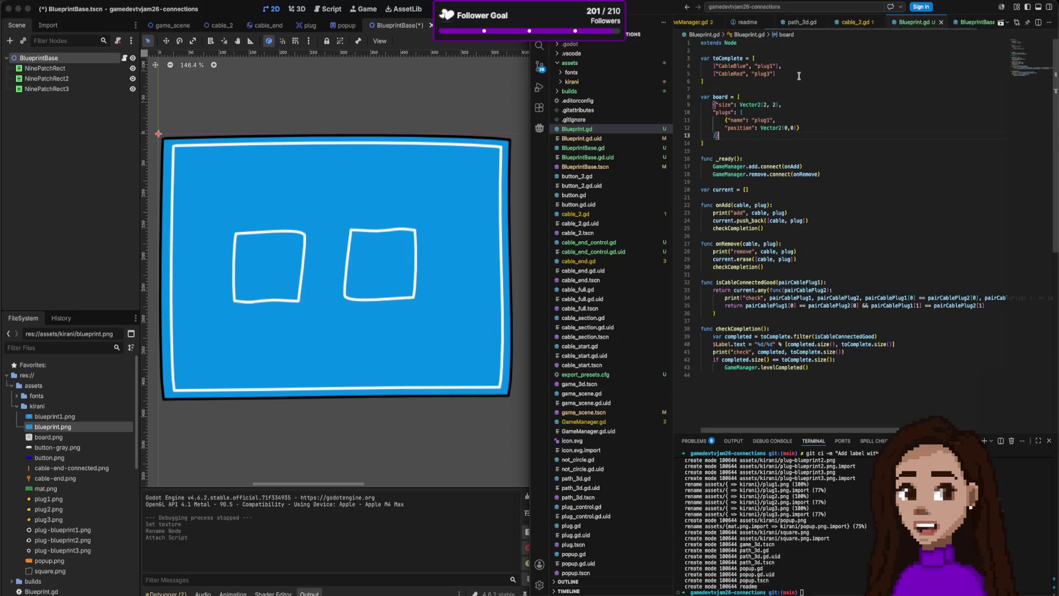
- Delete the board block from Blueprint.gd, close it, and move BlueprintBase.gd's size entry onto its own line
left_click_drag(701, 89, 733, 150)
key("BackSpace")
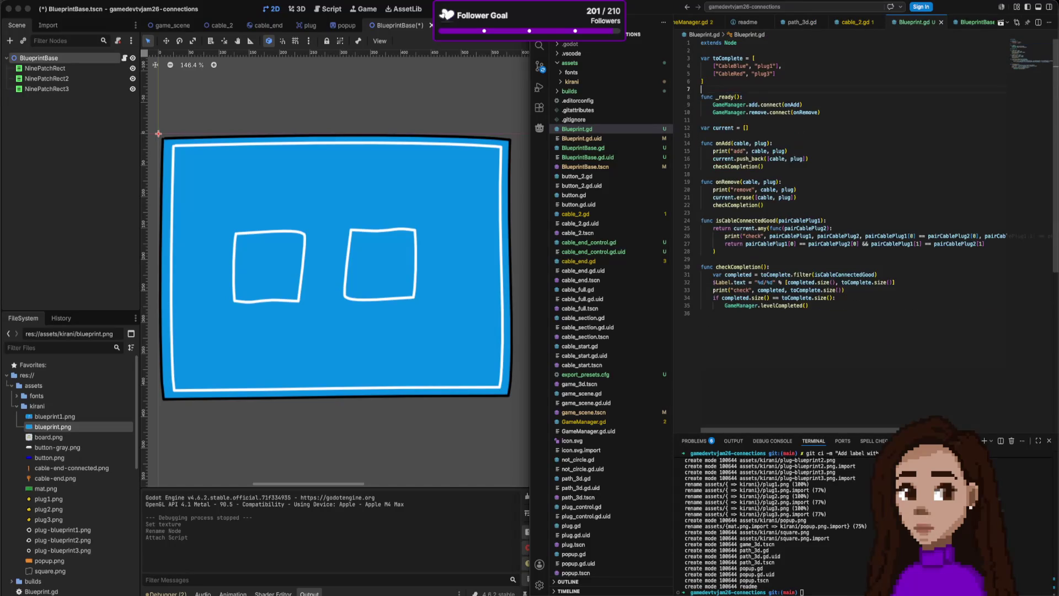
left_click(941, 22)
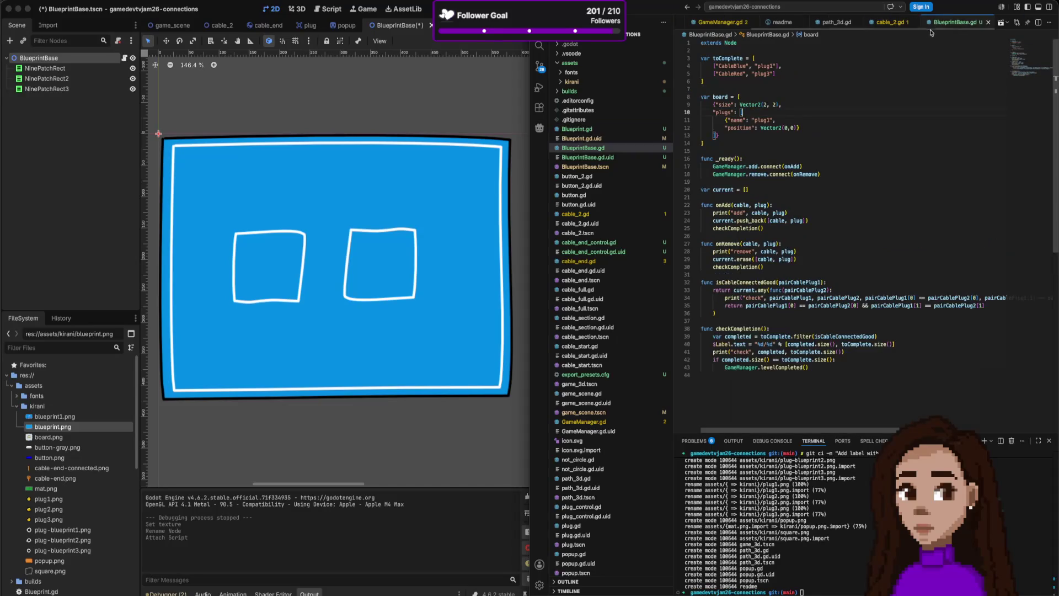
left_click(783, 150)
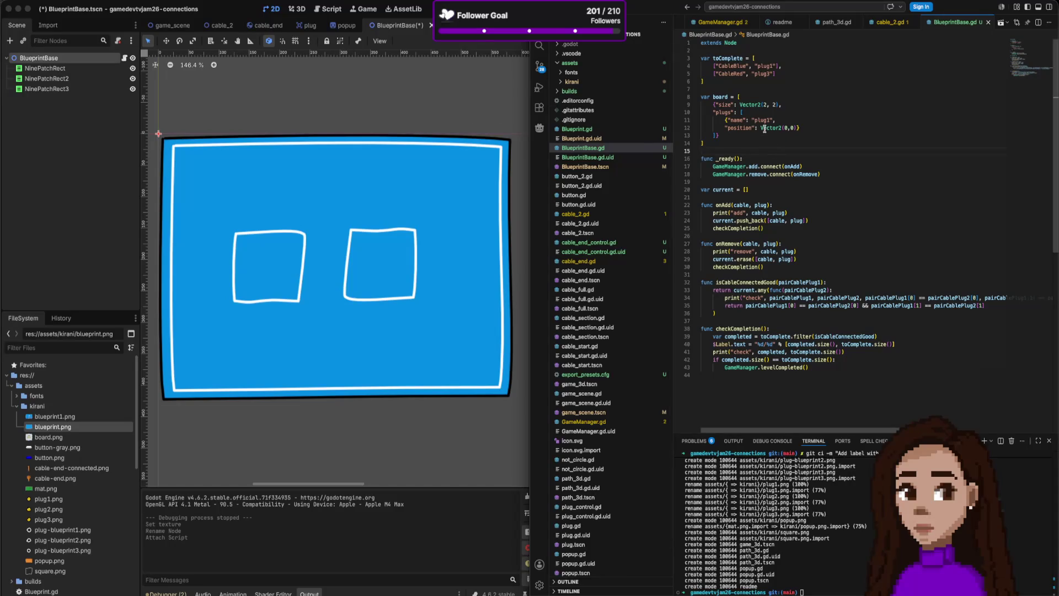
left_click(775, 200)
left_click(716, 105)
key("Return")
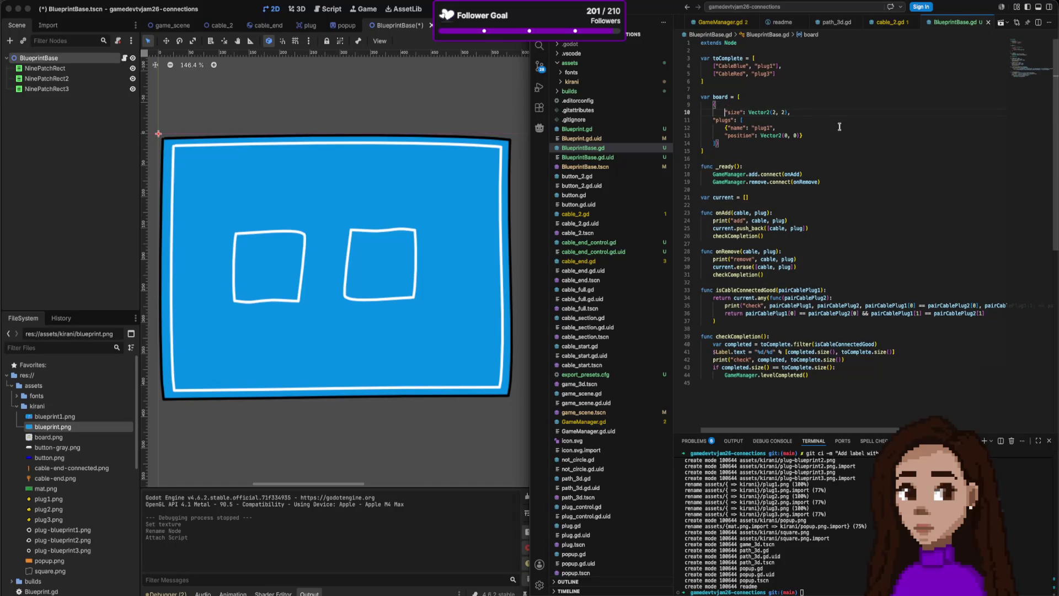
- Quickly open the cable_full scene file for reference, then close it
key("super+p")
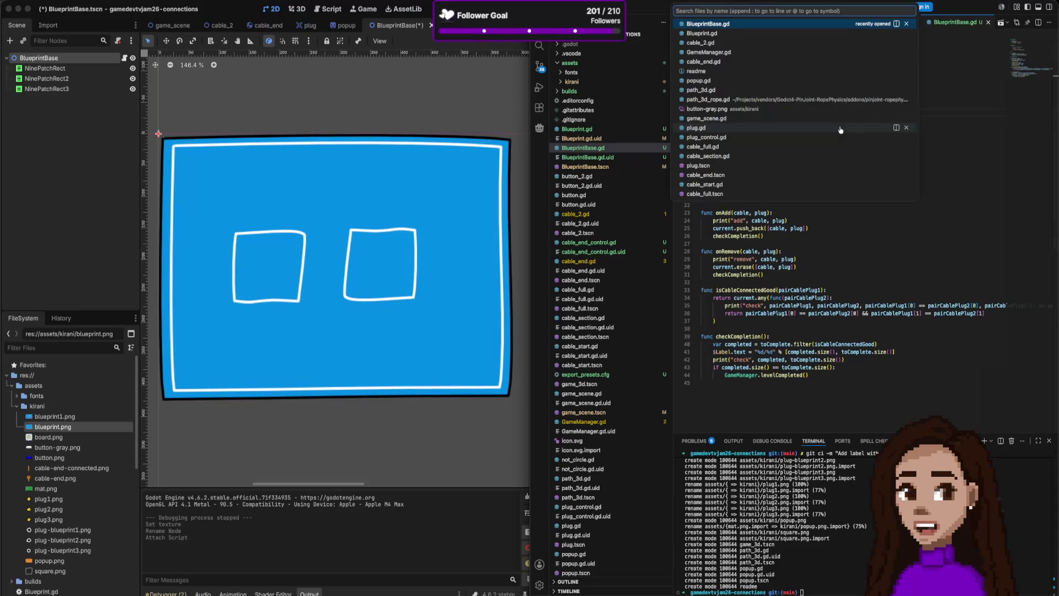
type("cable_full")
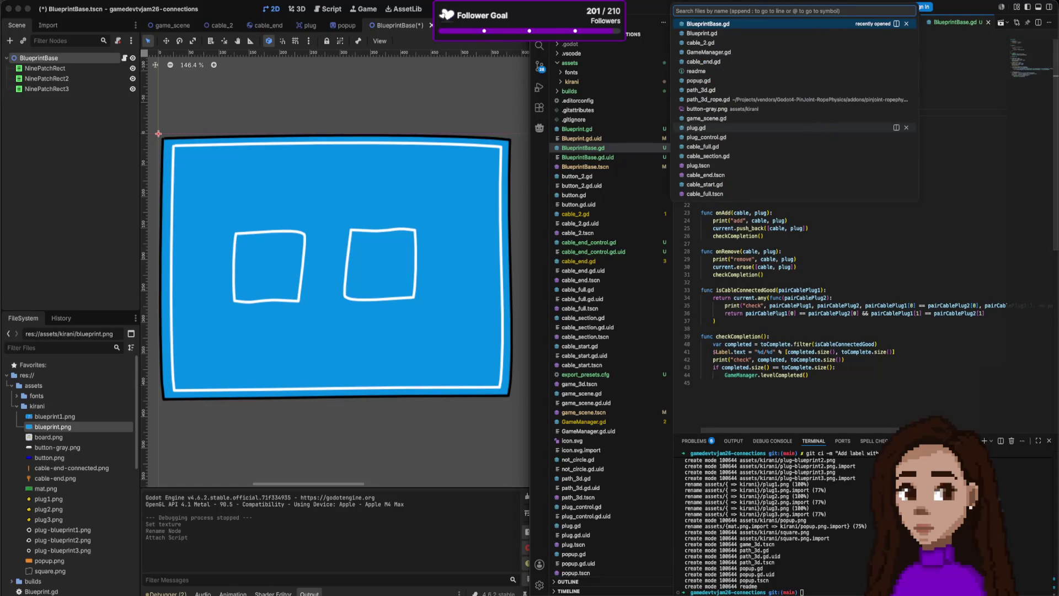
key("Return")
key("super+w")
key("super+shift+p")
key("Escape")
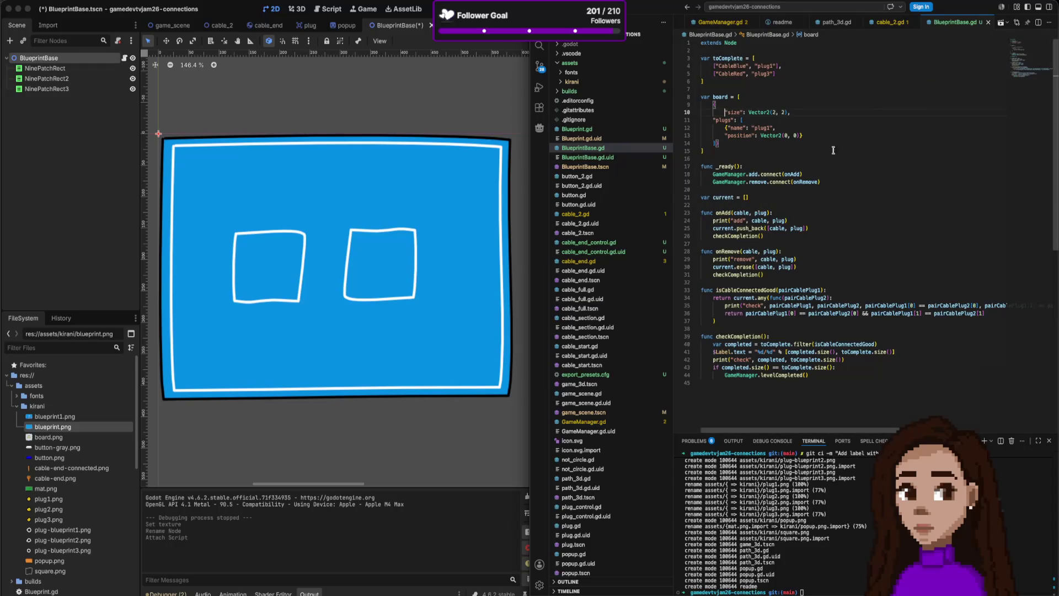
- Reindent the plugs, plug1 and position lines, putting the plug1 braces on their own lines
left_click(715, 120)
key("Tab")
left_click(722, 128)
key("Tab")
left_click(727, 135)
key("Tab")
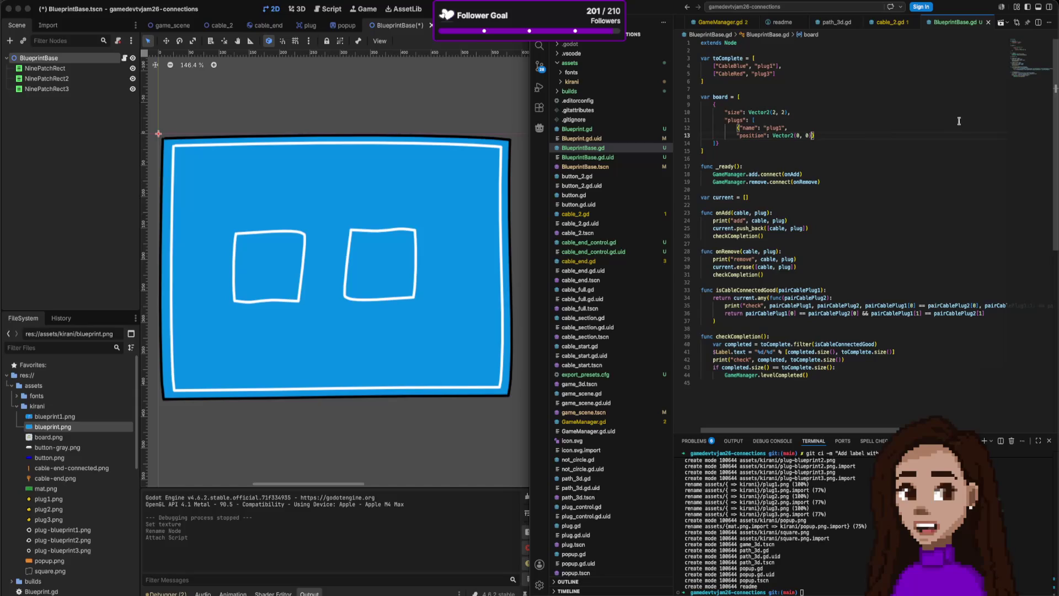
key("Return")
left_click(739, 127)
key("Return")
left_click(738, 143)
key("Tab")
key("Down")
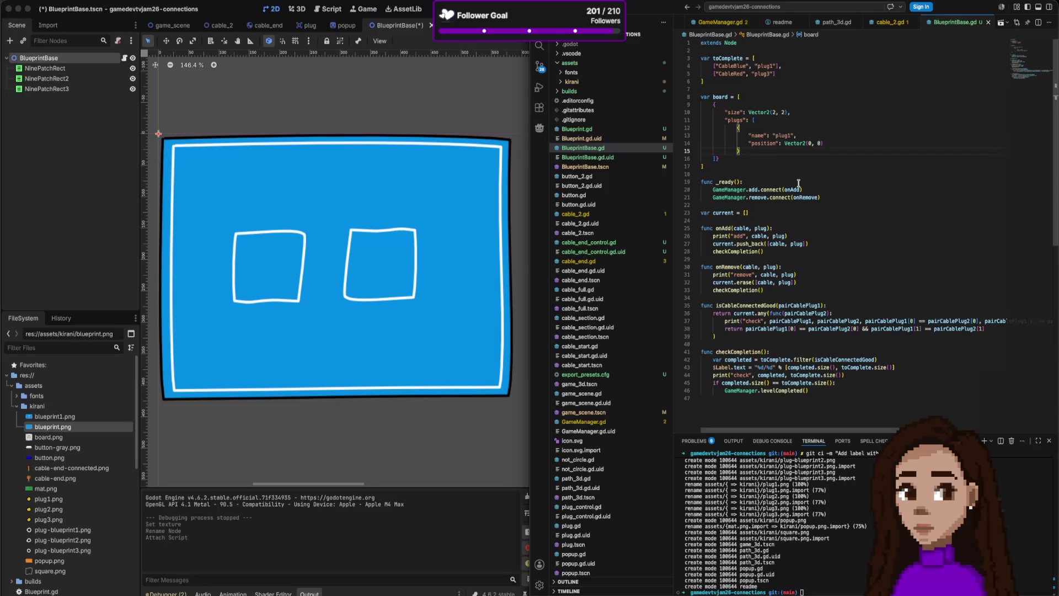
- Try a format command from the command palette, then start a '# socket' comment on the board entry
key("super+shift+p")
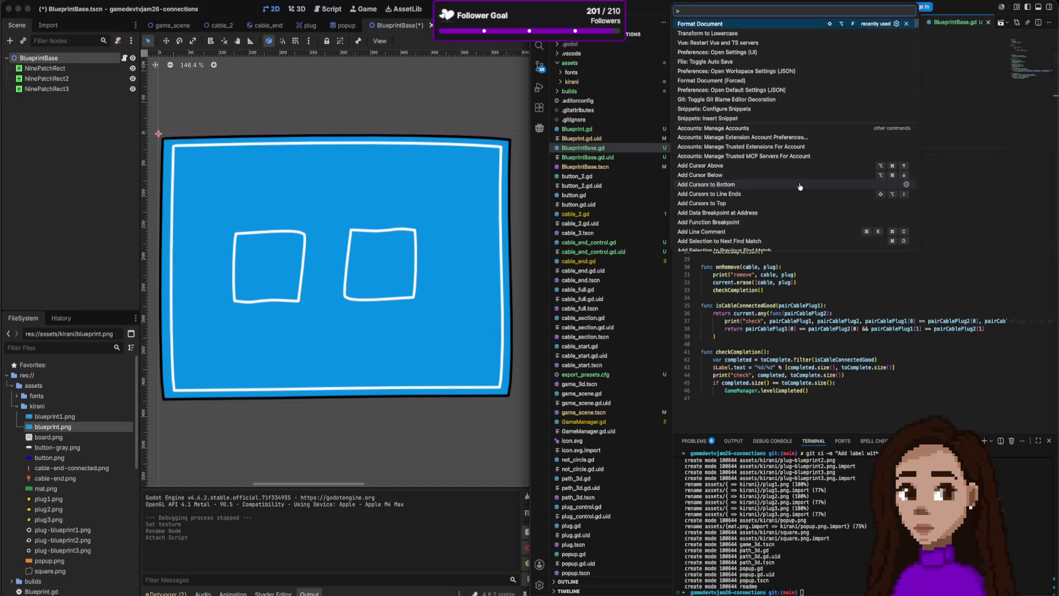
type("form")
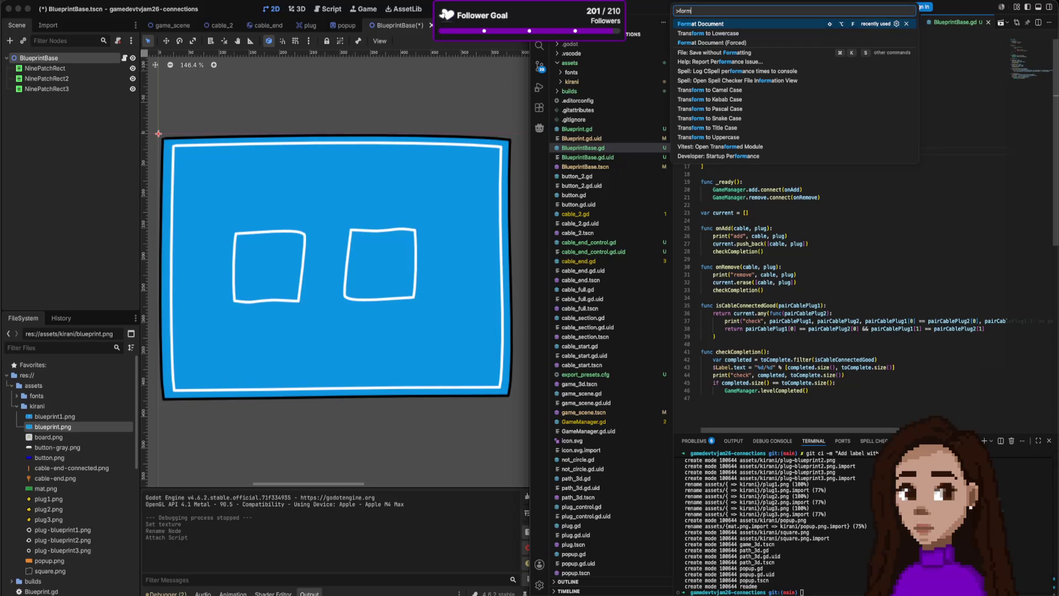
key("Return")
left_click(800, 182)
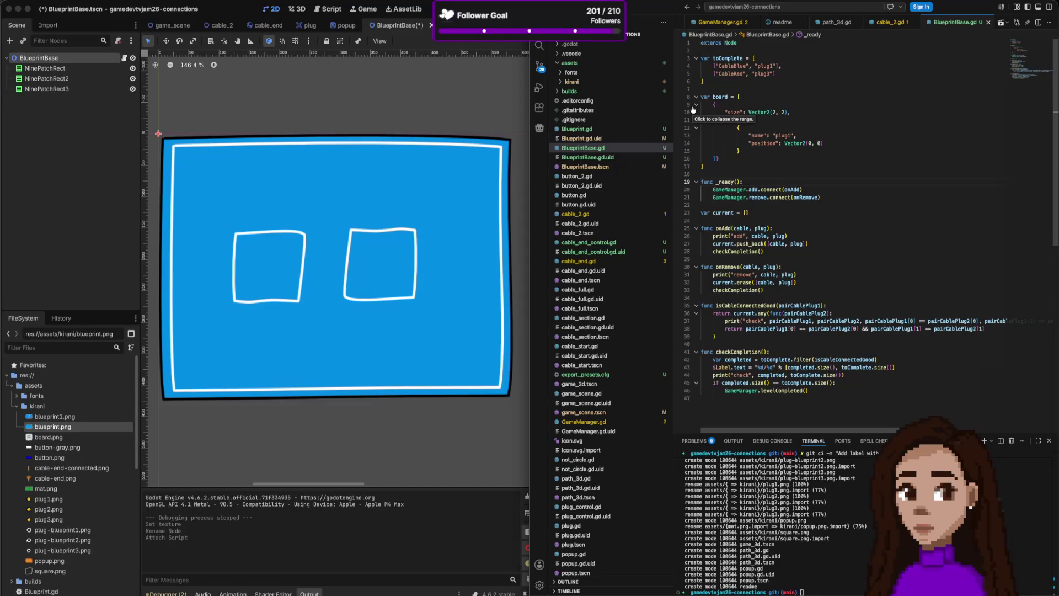
left_click(787, 206)
left_click(722, 104)
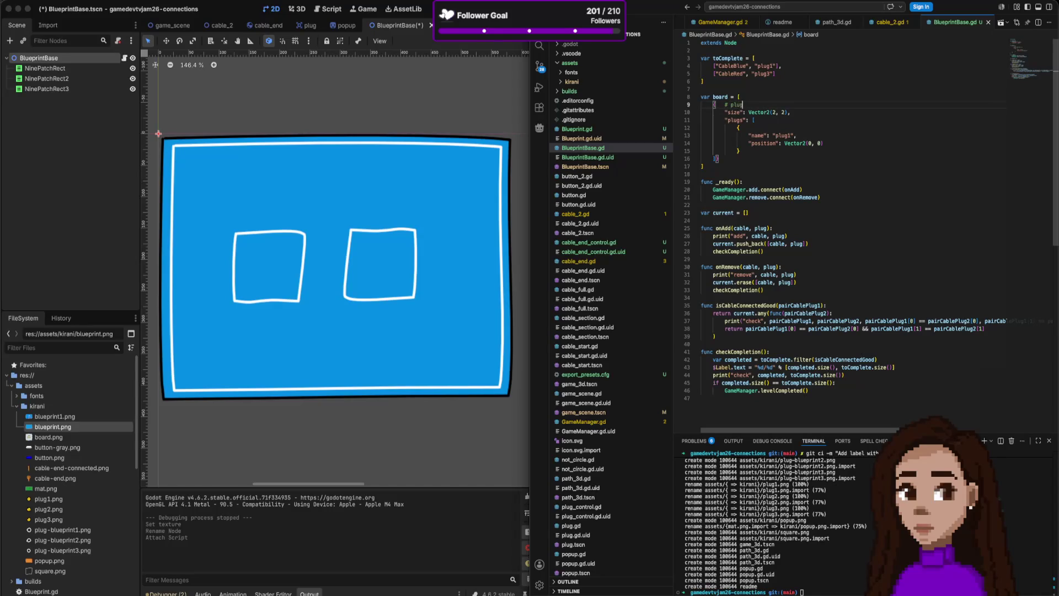
type("cket")
- Set plug1's position to Vector2(1, 2) and select the plug1 dictionary block
mouse_move(737, 114)
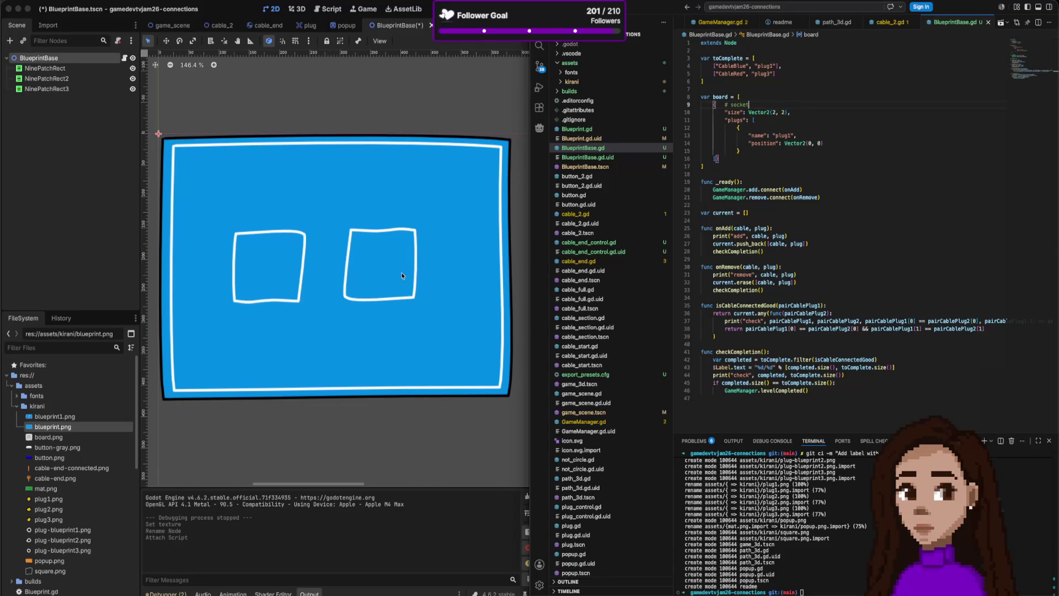
left_click(954, 143)
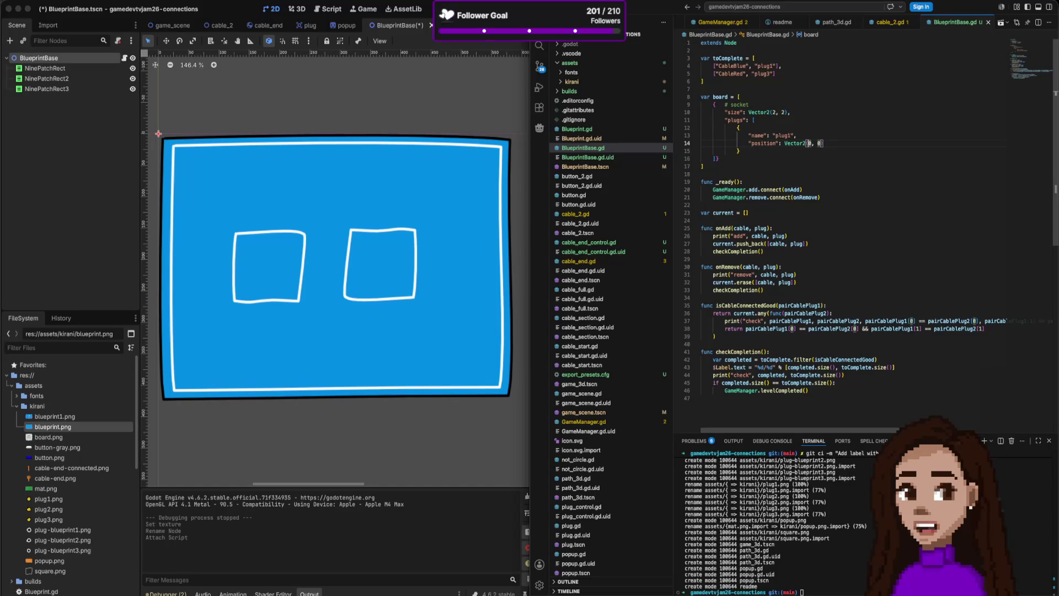
key("BackSpace")
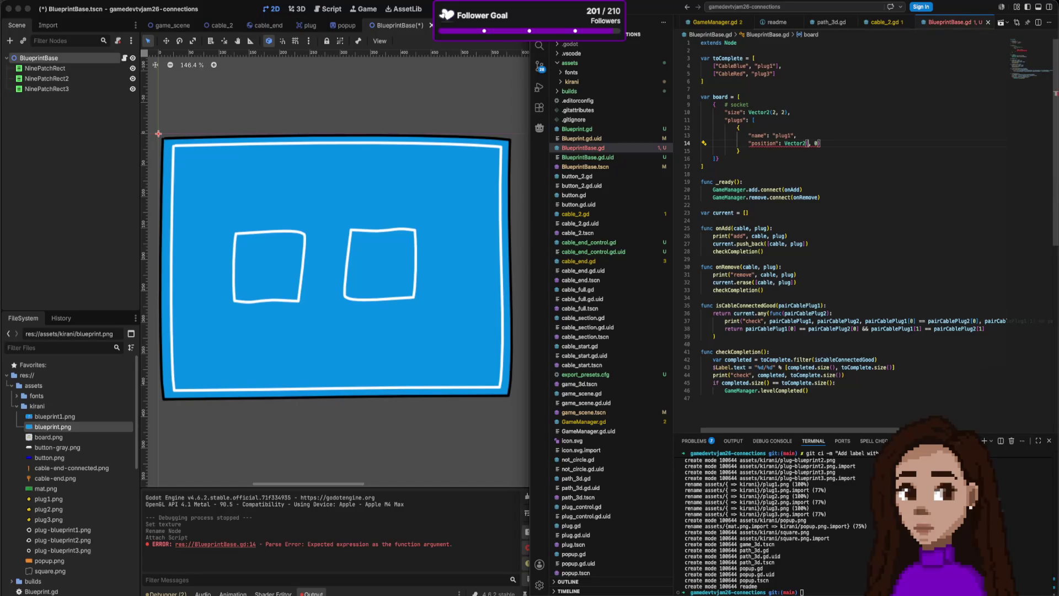
type("1, ")
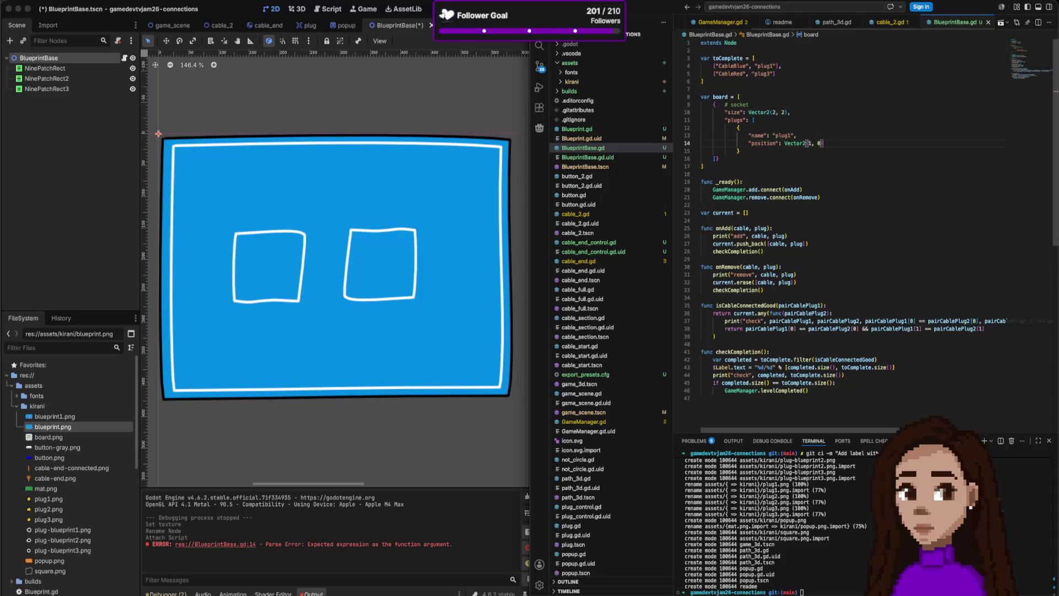
type("2")
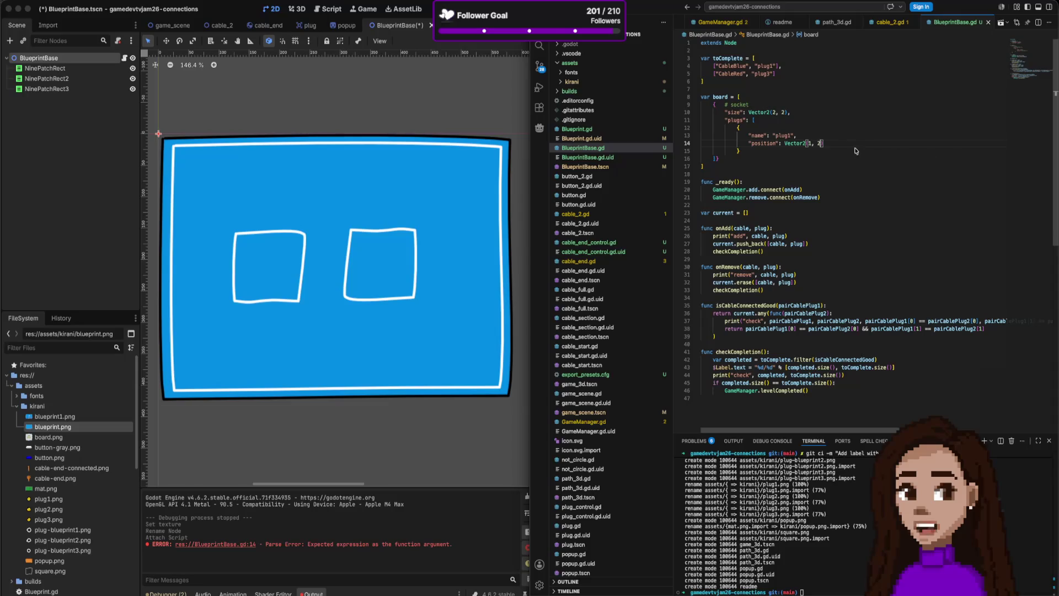
left_click_drag(737, 128, 750, 152)
key("ctrl+c")
left_click(751, 154)
- Add a plug2 entry copied from plug1 with position Vector2(1.5, 1)
type(",")
key("Return")
key("ctrl+v")
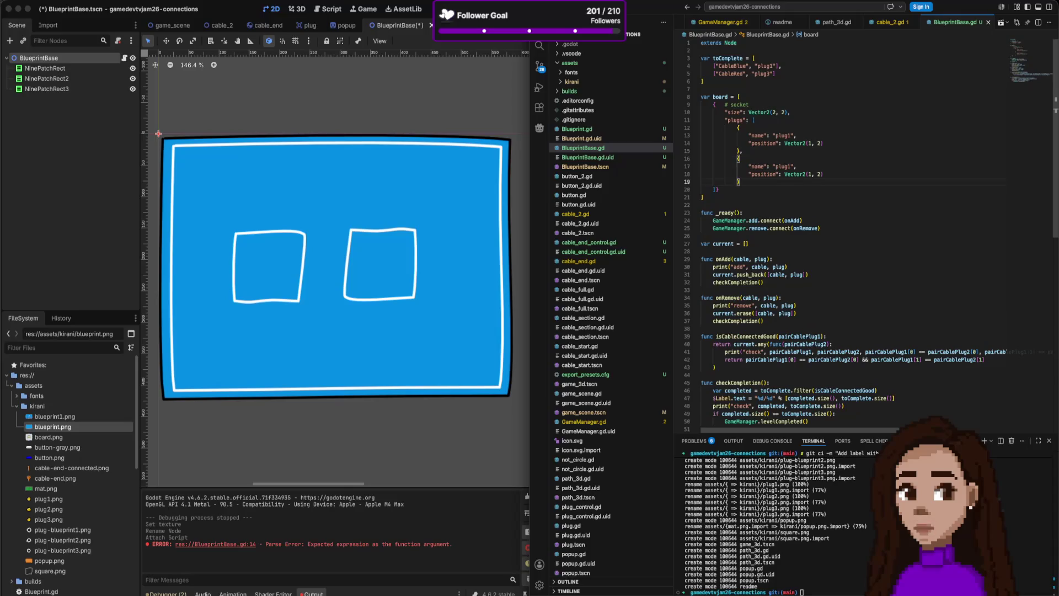
left_click(793, 166)
key("BackSpace")
type("2")
double_click(808, 174)
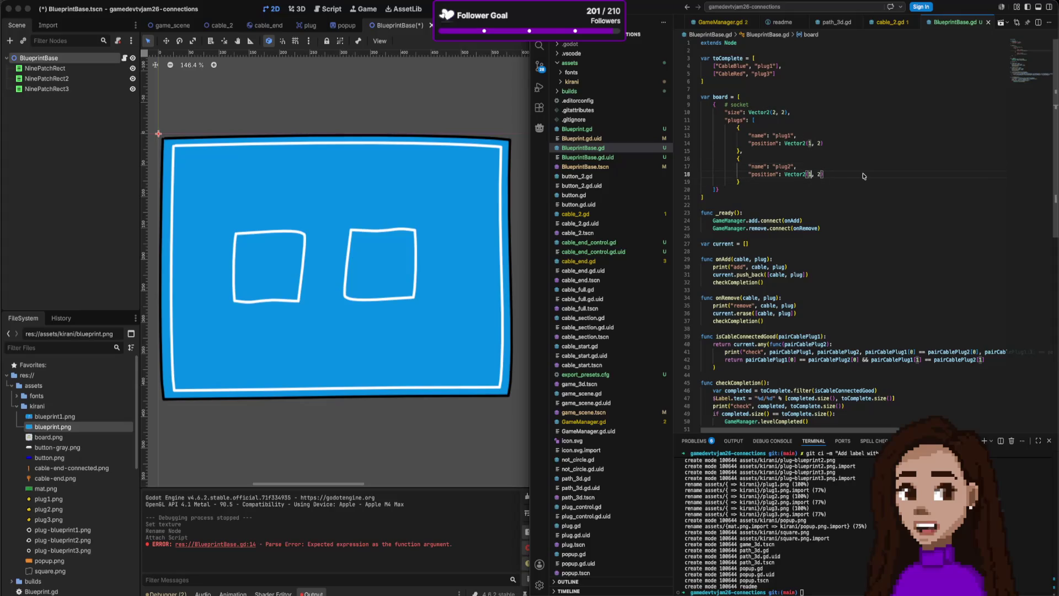
type("1.5,")
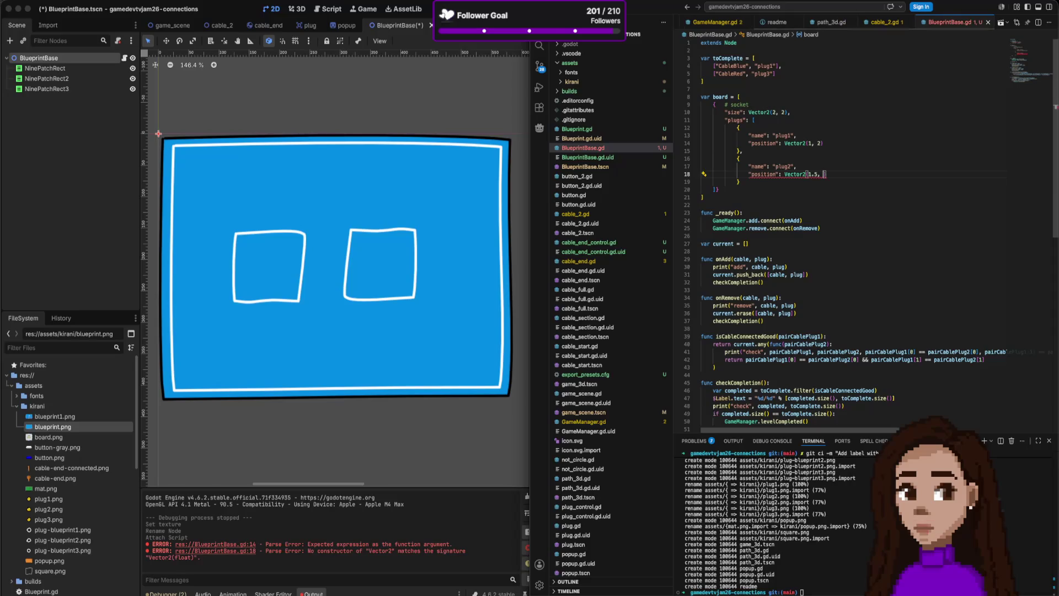
left_click_drag(808, 175, 818, 174)
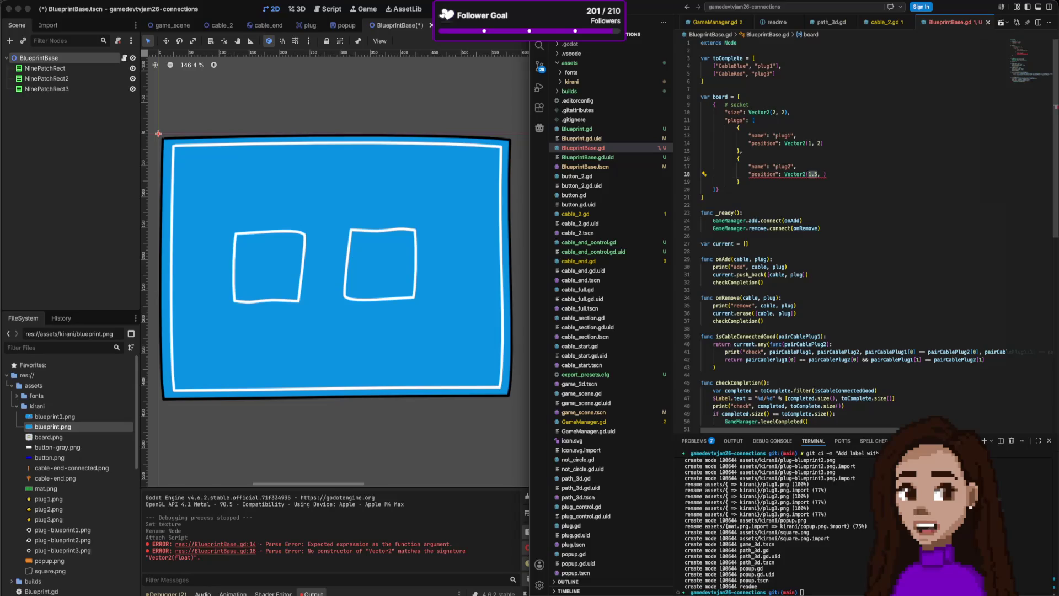
type("1")
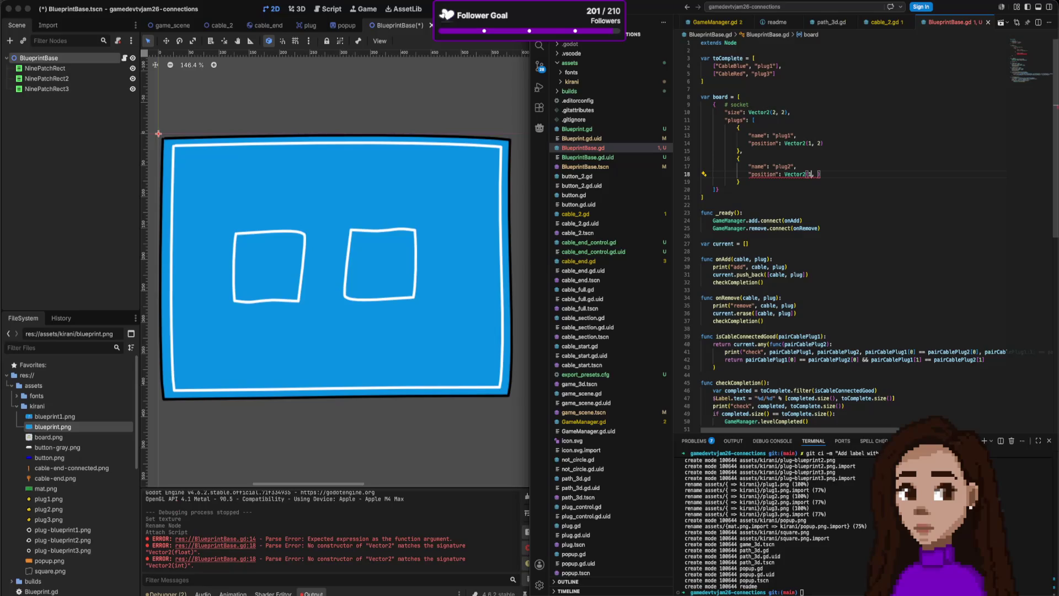
type(".5, ")
type("1")
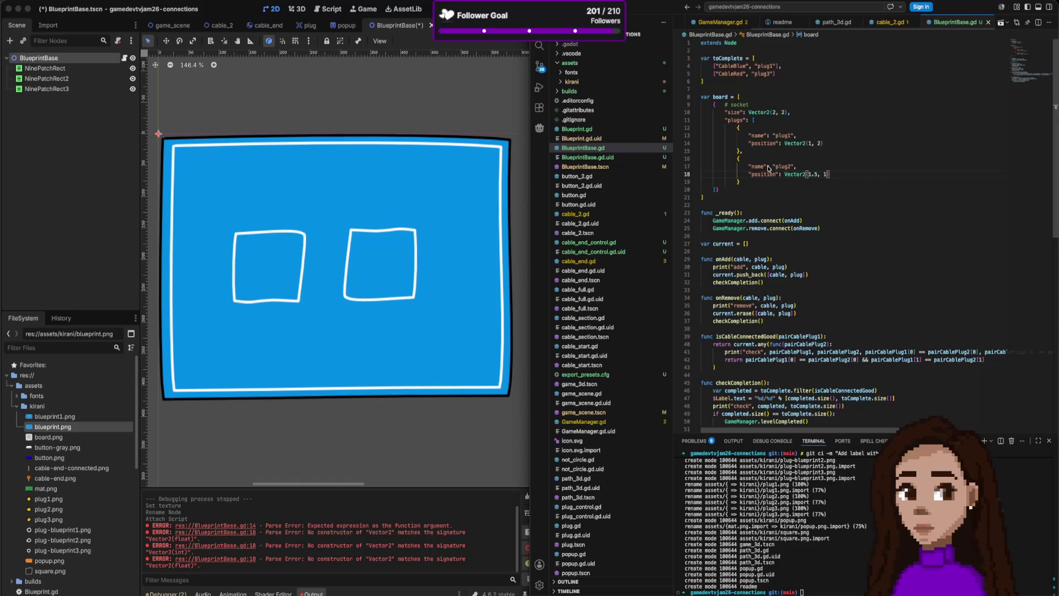
- Duplicate plug2 as plug3 and set its position to Vector2(2, 2)
left_click_drag(745, 152, 752, 189)
key("ctrl+c")
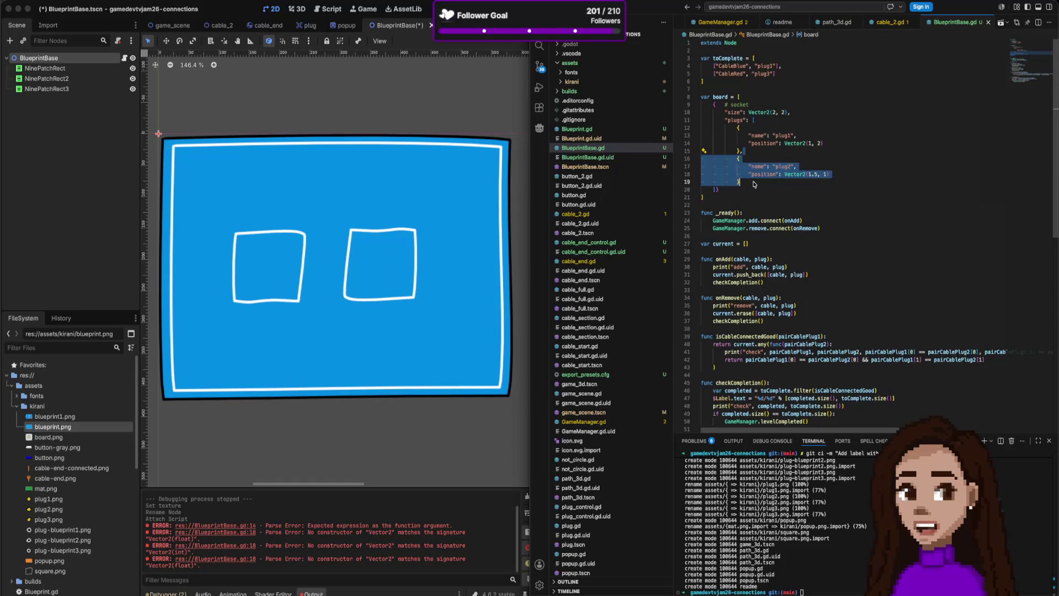
left_click(755, 182)
type(",")
key("ctrl+v")
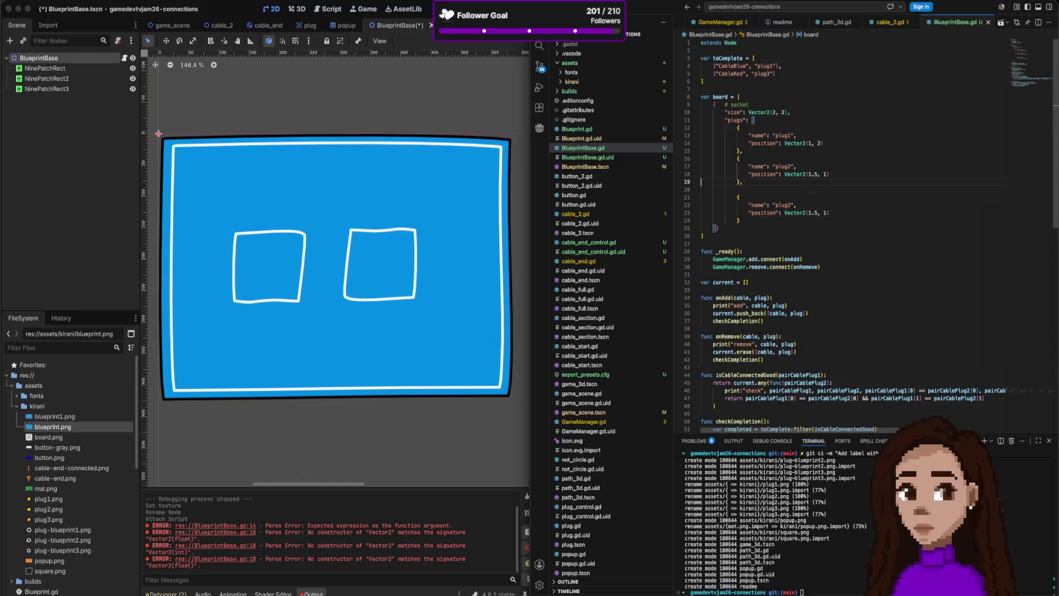
left_click(711, 189)
key("BackSpace")
double_click(786, 197)
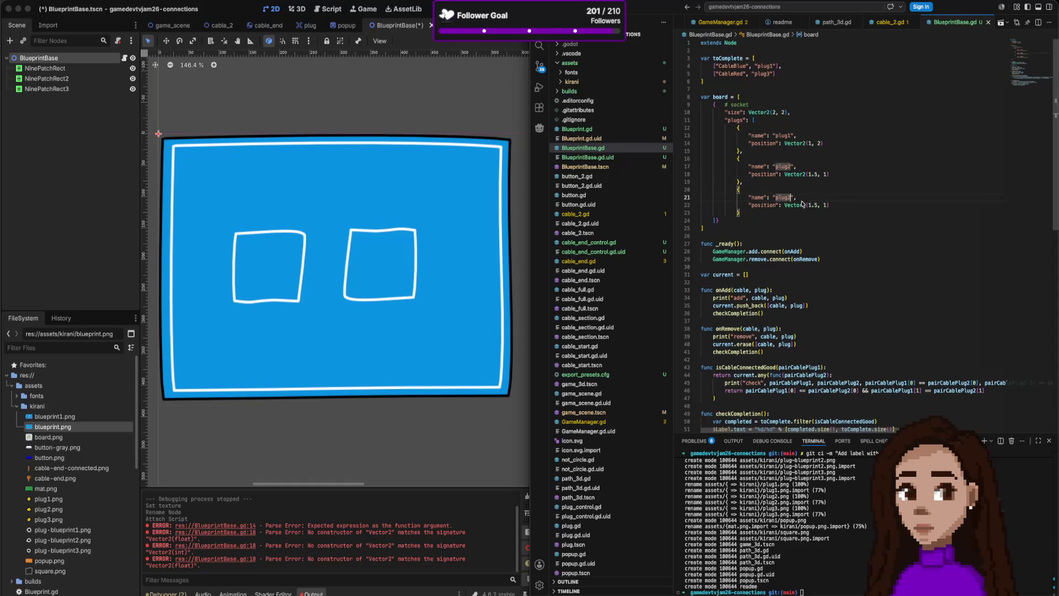
type("plug3")
left_click(787, 204)
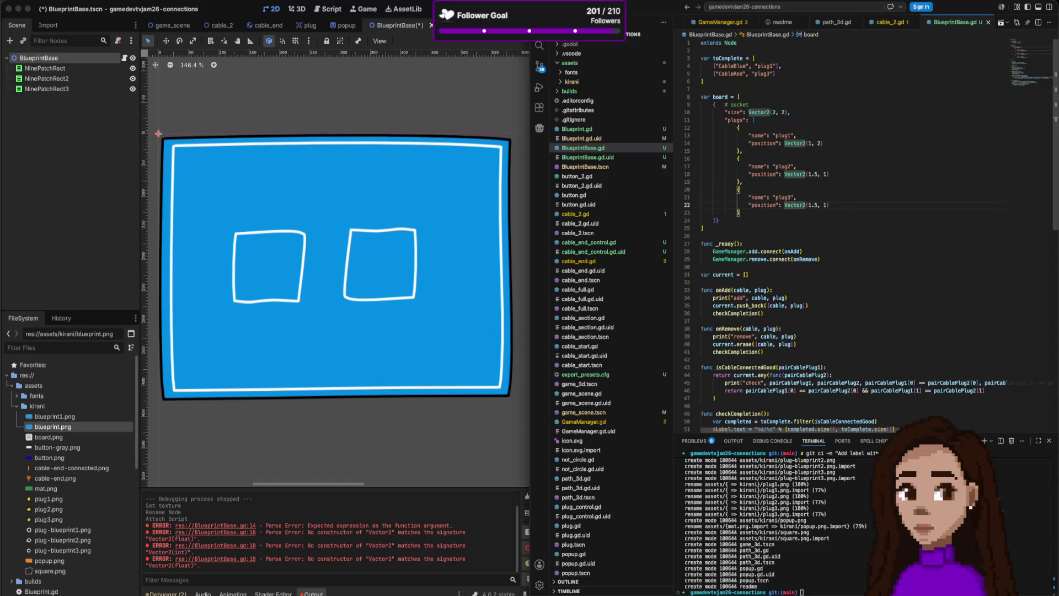
left_click(809, 204)
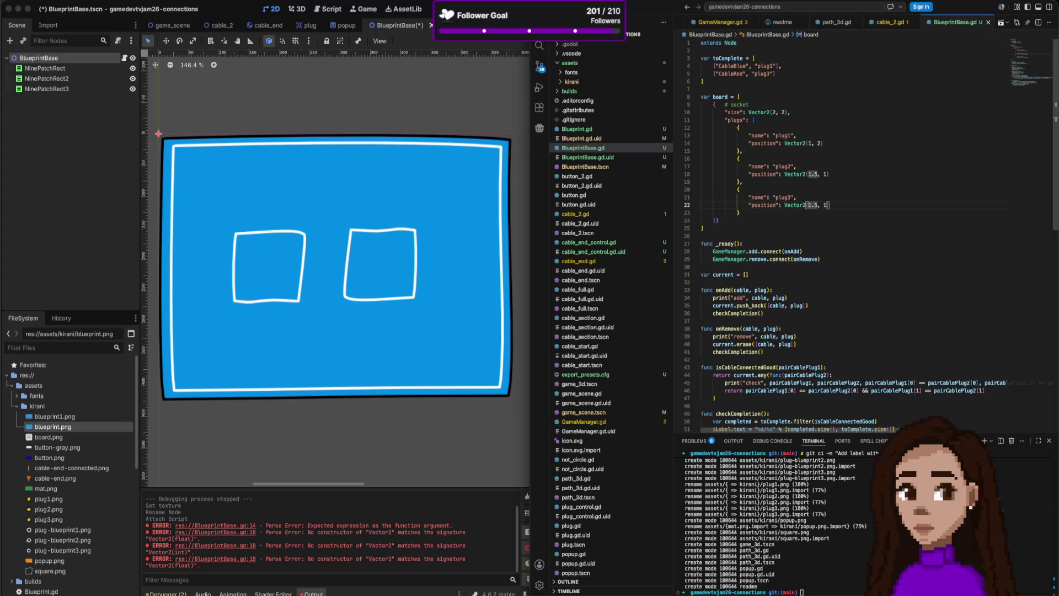
left_click(813, 205)
type("2")
key("Right")
key("Right")
key("Delete")
type("2")
left_click(725, 97)
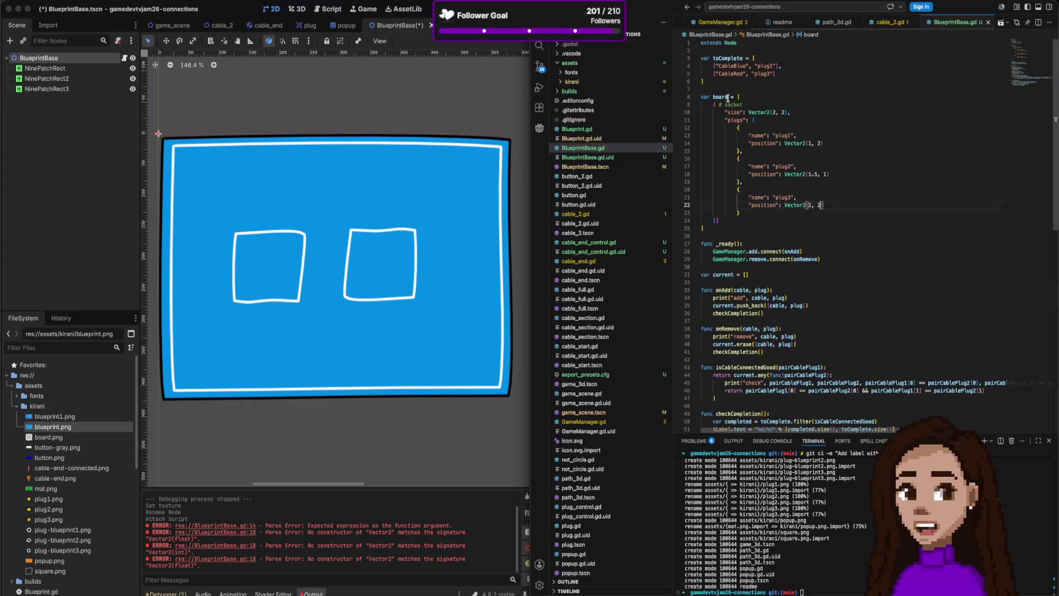
- Delete the # socket comment, keeping the variable named board
type("Sockets")
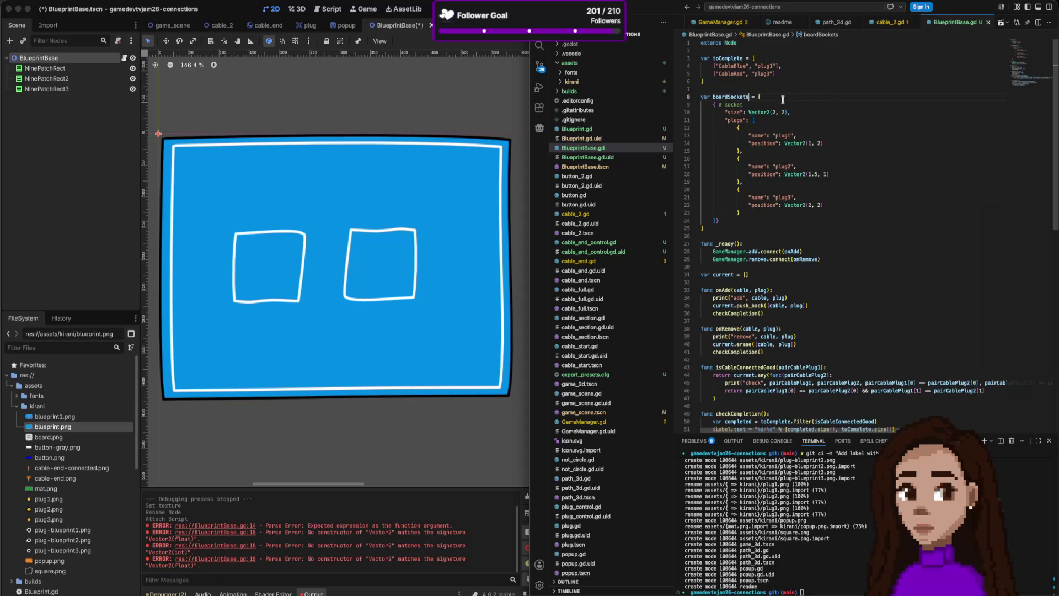
left_click_drag(716, 104, 750, 105)
key("BackSpace")
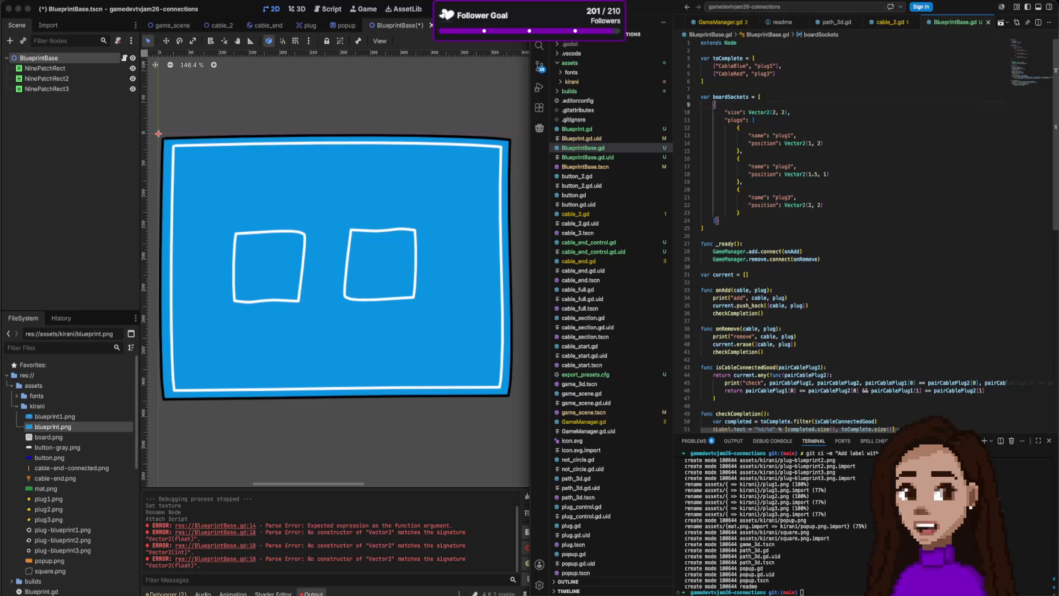
left_click(719, 59)
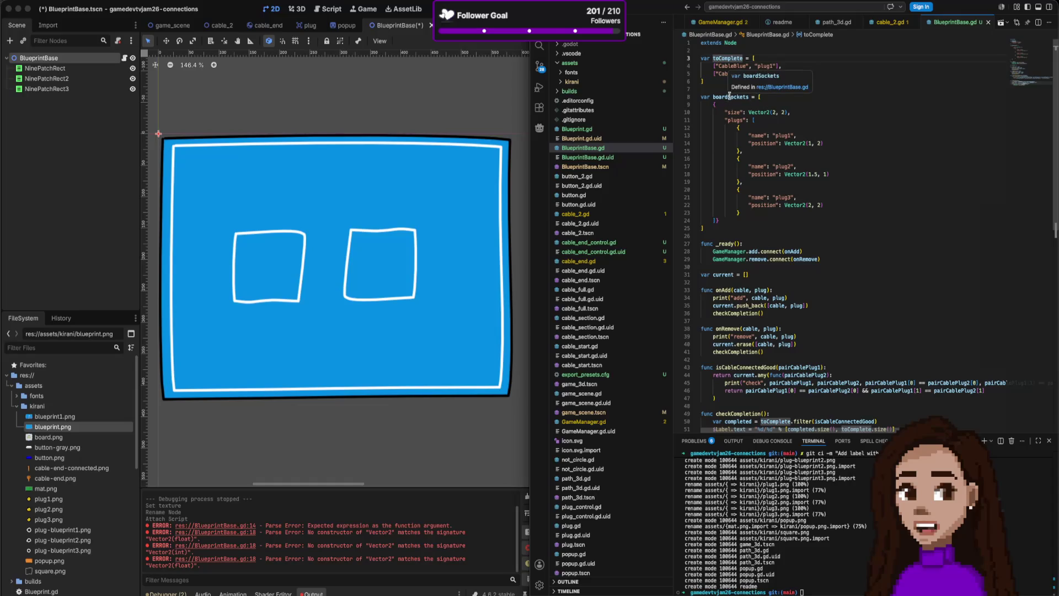
left_click(728, 97)
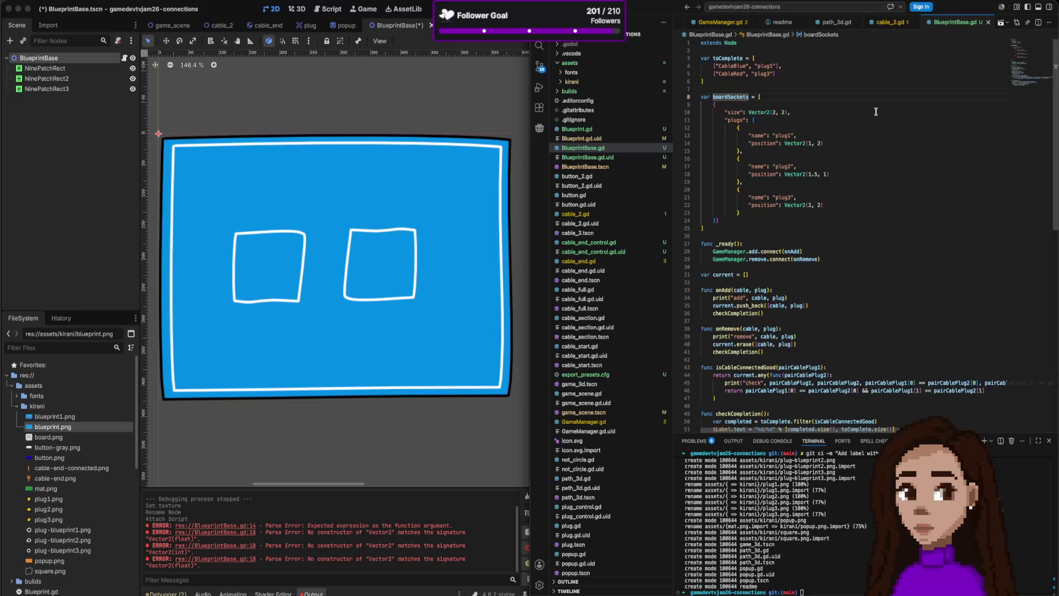
key("alt+Delete")
- Change board's brackets to braces and wrap the socket list in a "sockets": [ key
key("Return")
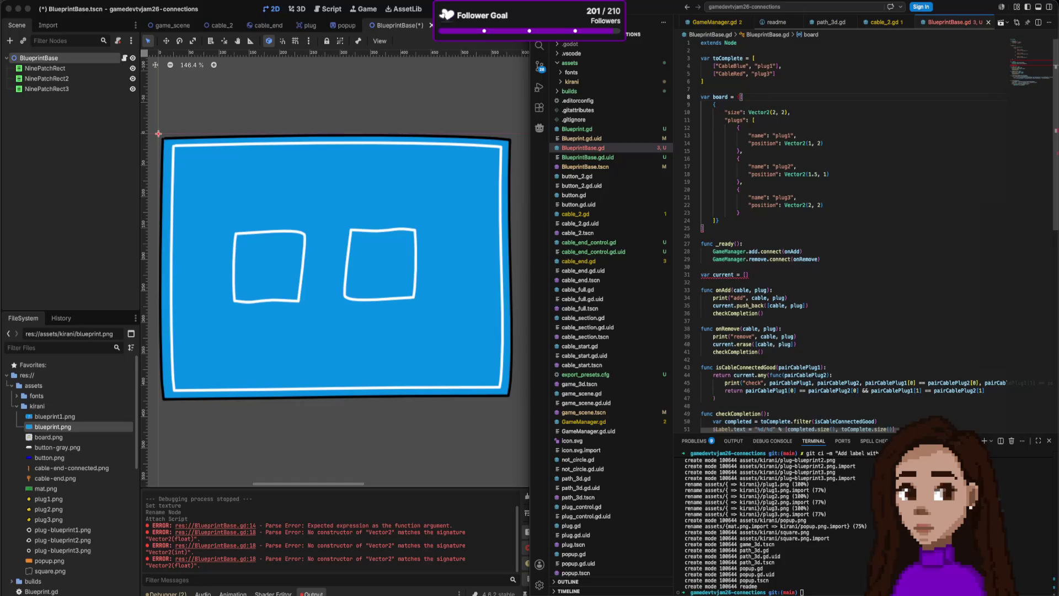
key("Return")
key("Up")
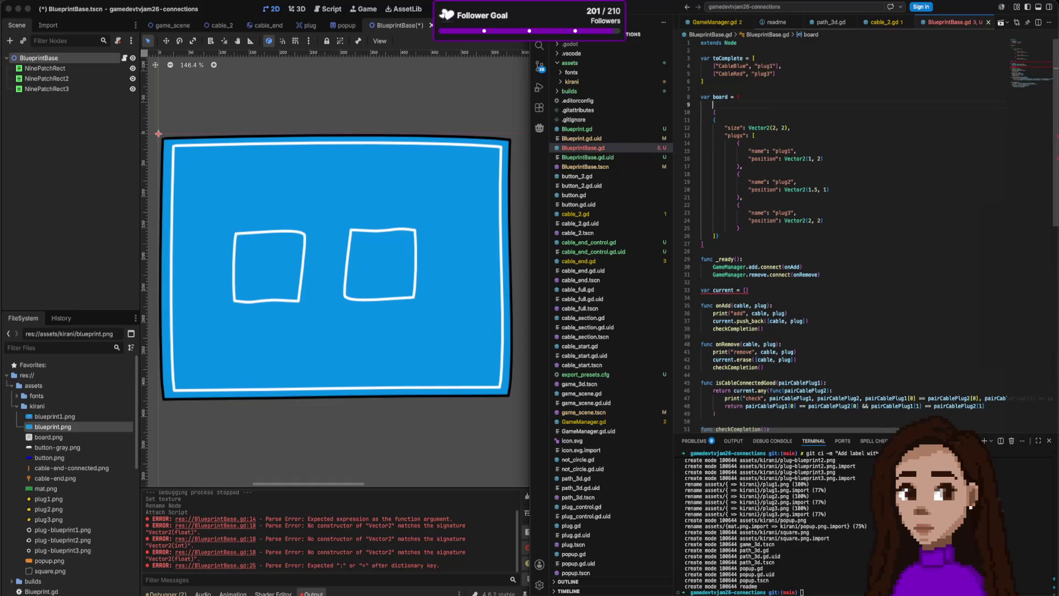
left_click(722, 243)
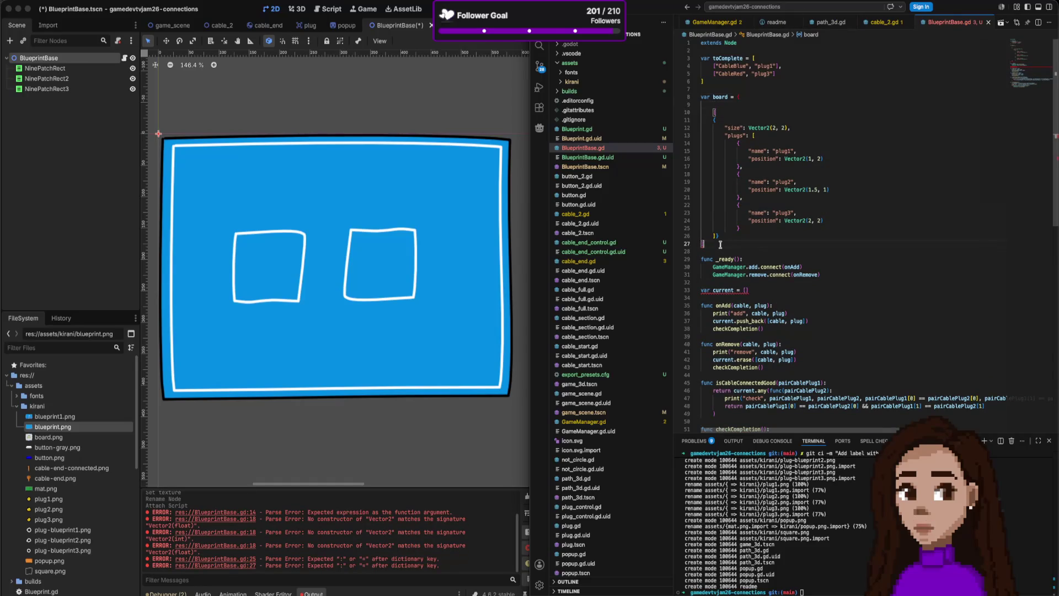
key("BackSpace")
type("}")
left_click(735, 105)
type("\"sockets\":")
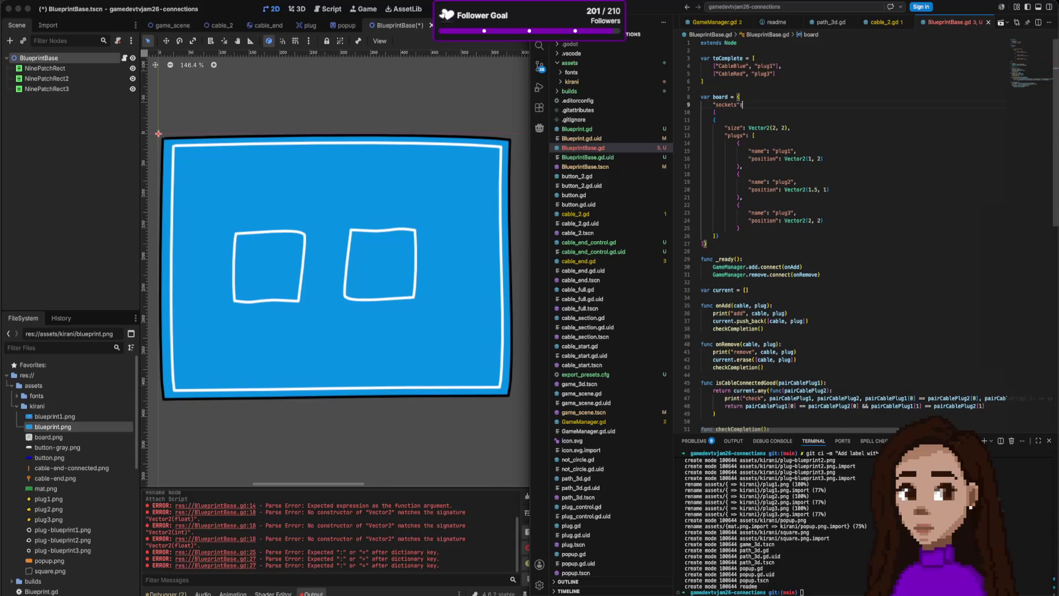
key("super+shift+k")
type("[")
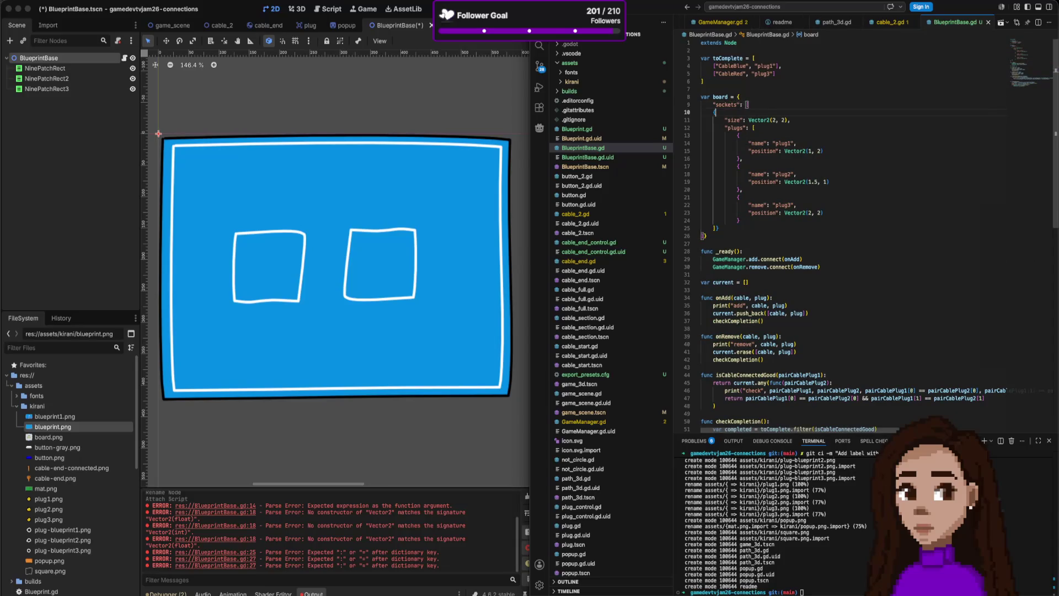
- Cut the cable pairs out of the toComplete array
left_click(738, 197)
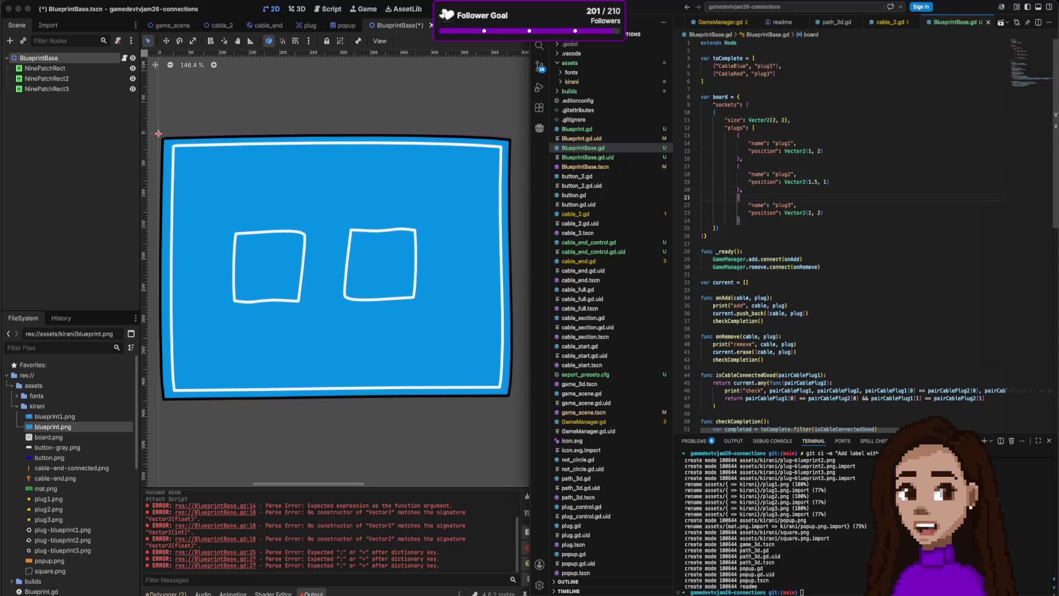
left_click_drag(751, 58, 705, 81)
key("BackSpace")
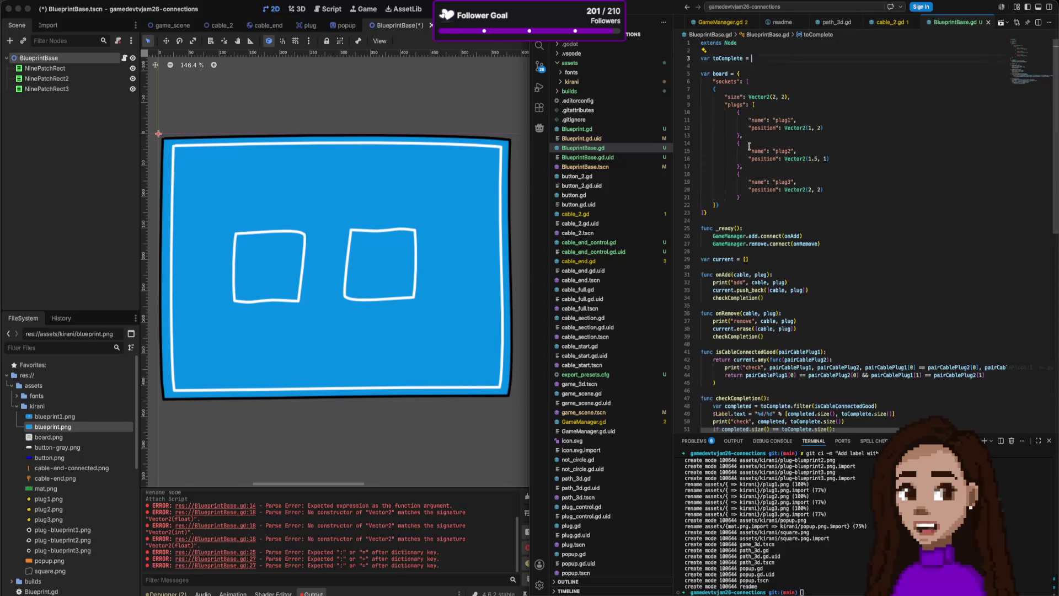
- Remove the old toComplete declaration and paste the cable pairs into board under a "toComplete" key
left_click_drag(753, 58, 745, 53)
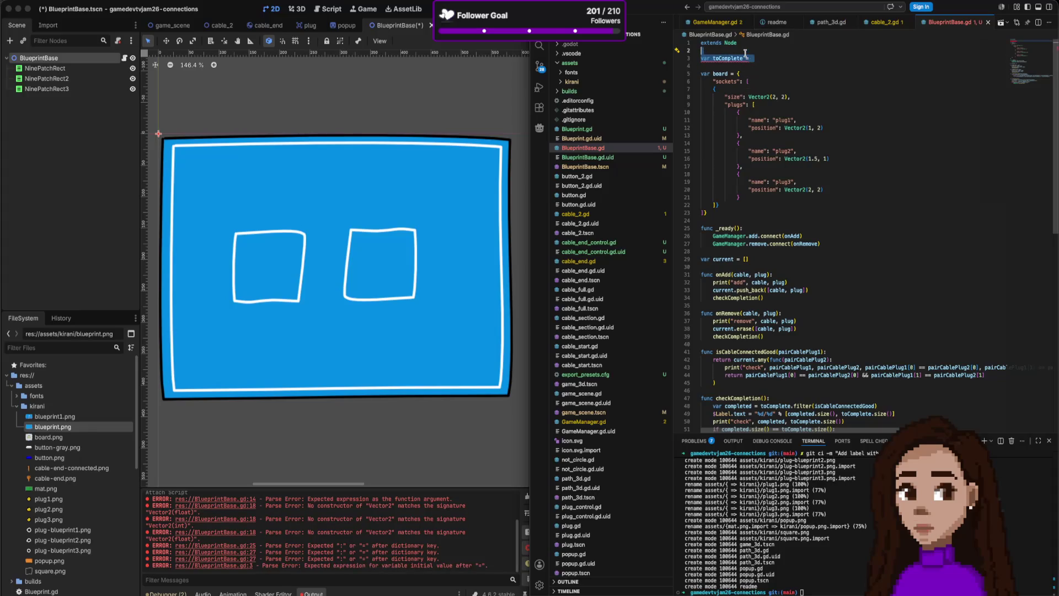
key("super+shift+k")
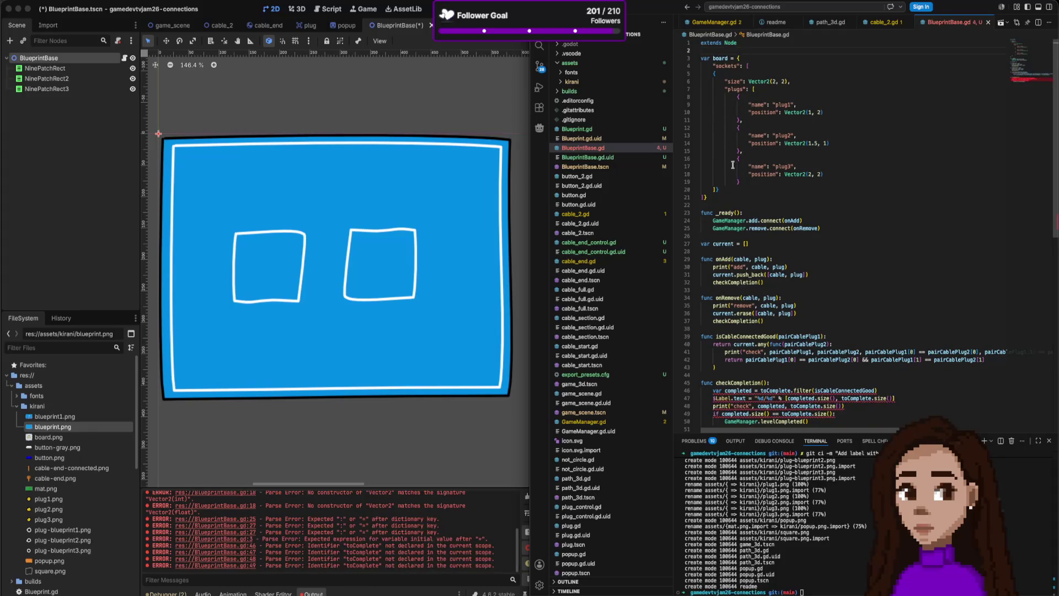
left_click(735, 189)
type(",")
key("Return")
type("[ \t[\"CableBlue\", \"plug1\"], \t[\"CableRed\", \"plug3\"] ]")
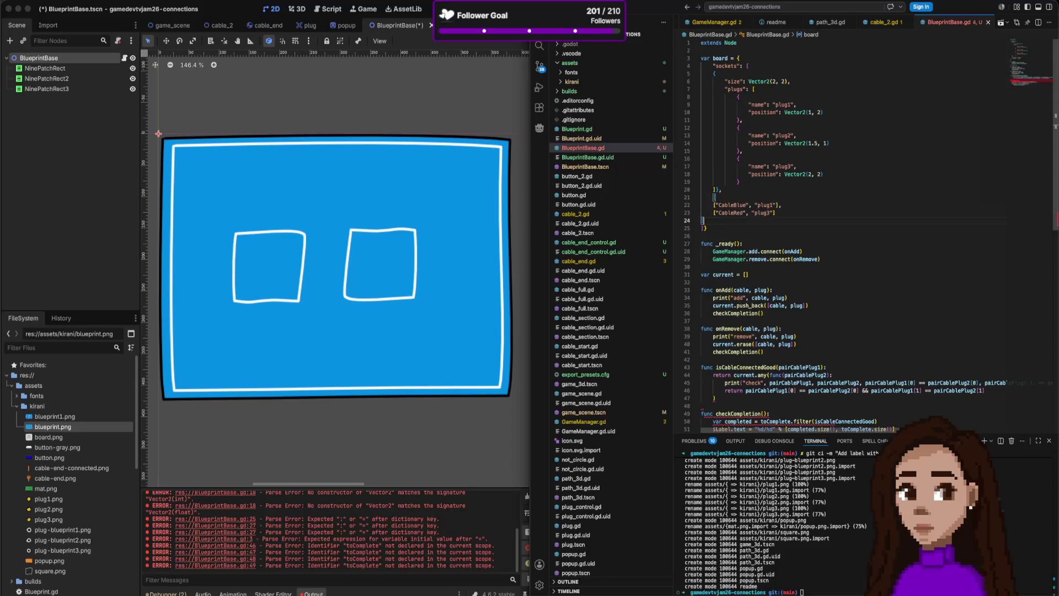
left_click(702, 205)
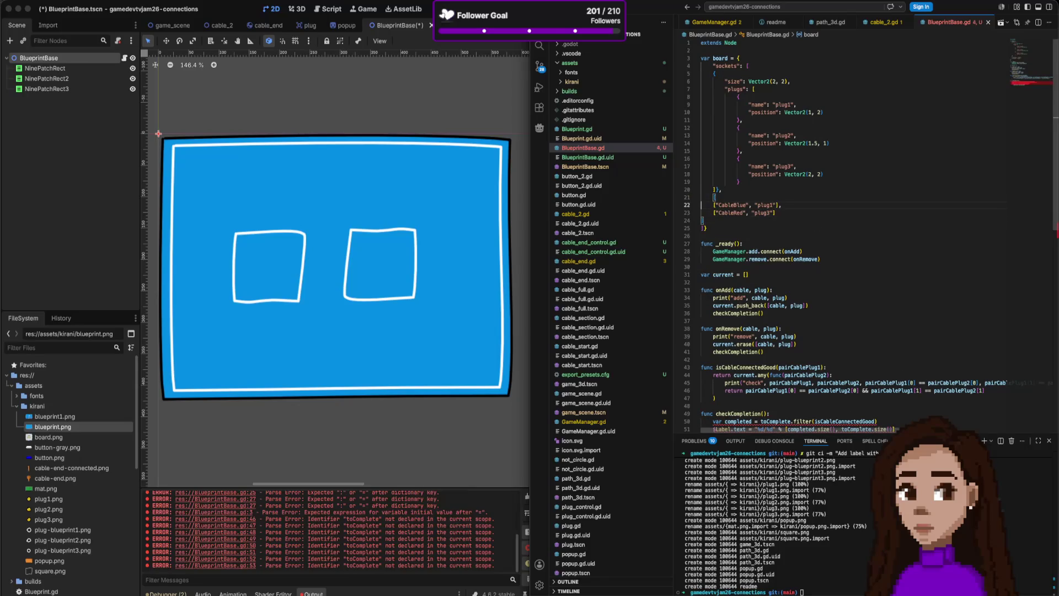
type("toC")
key("BackSpace")
key("BackSpace")
key("BackSpace")
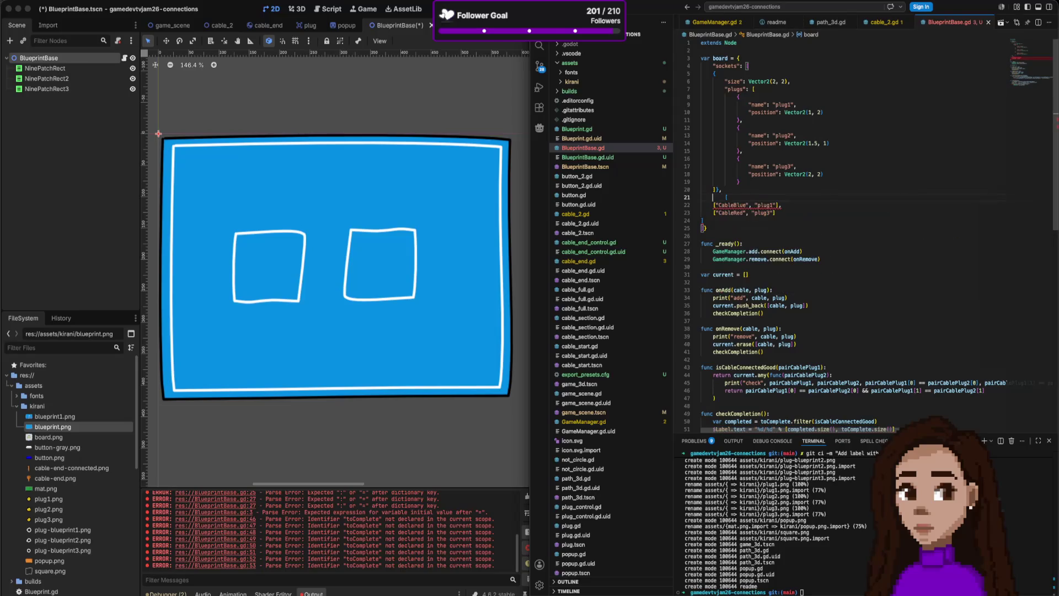
type("\"toC")
type("omplete\":")
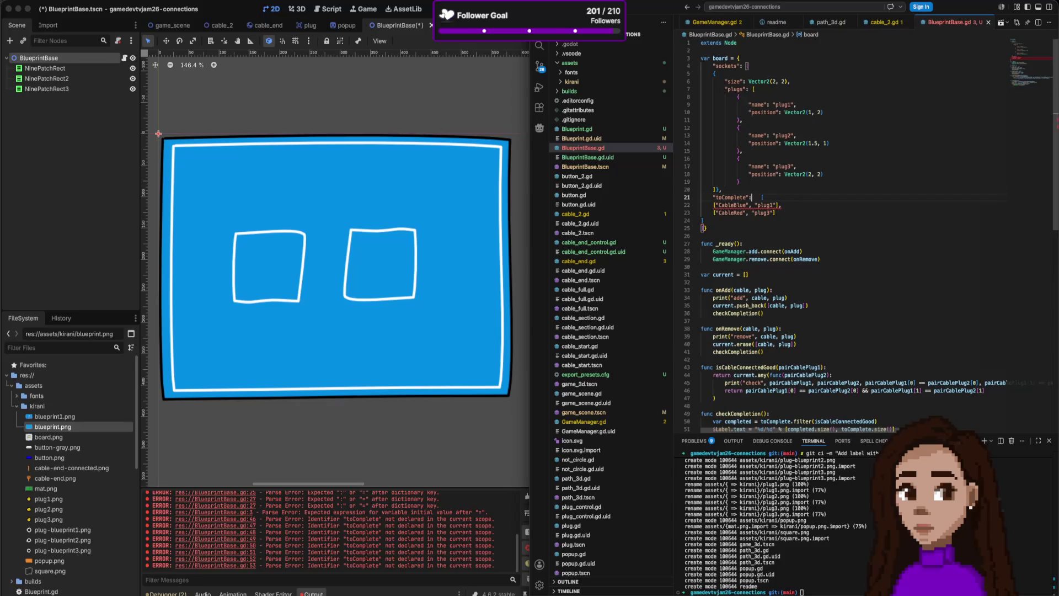
key("Delete")
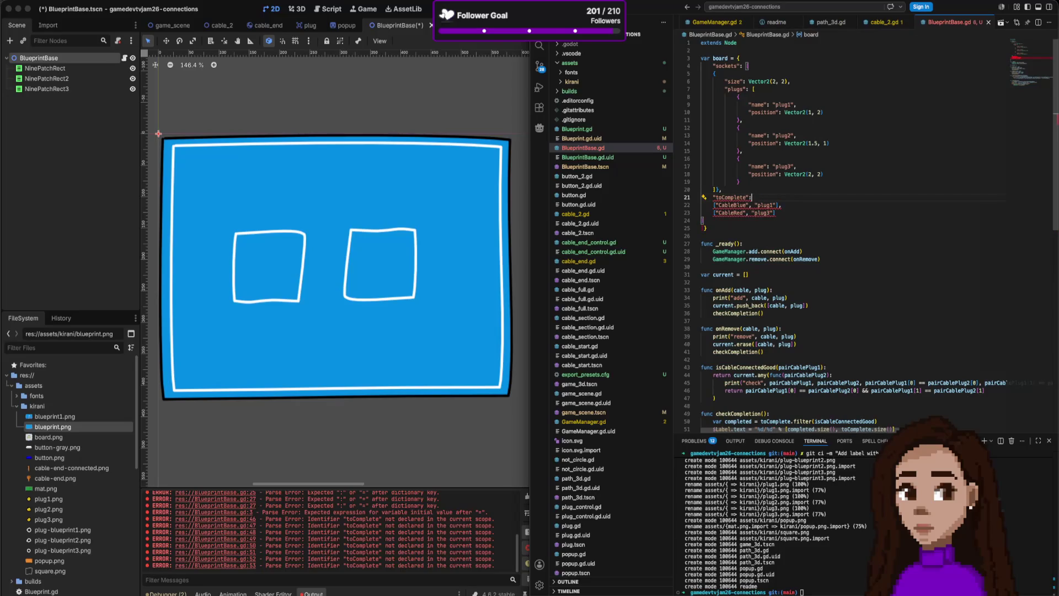
key("BackSpace")
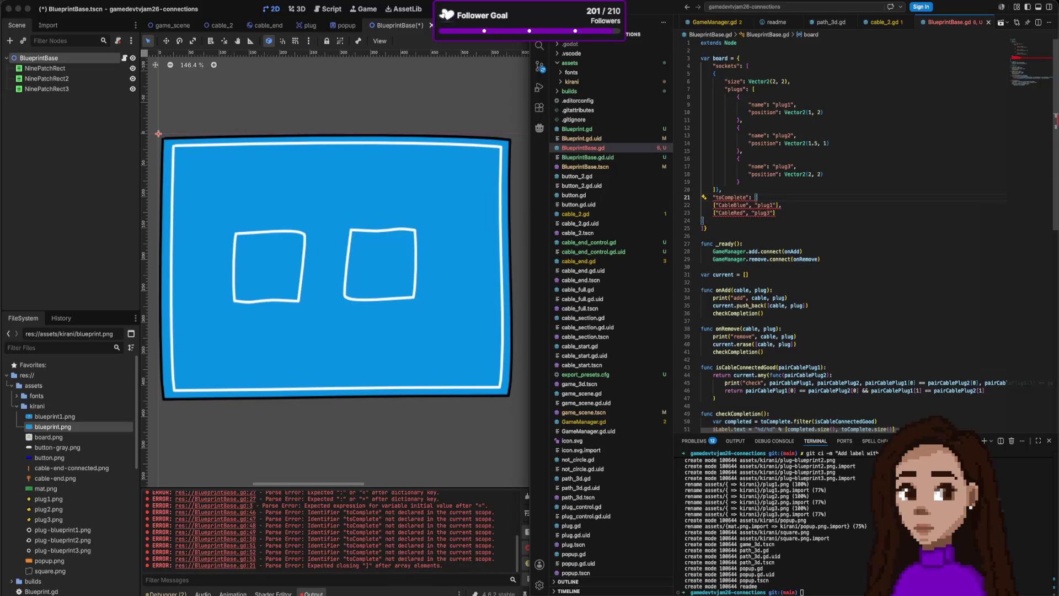
- Close the sockets list with ], indent the toComplete entries, and put the final bracket and brace on separate lines
key("Down")
key("Down")
key("Up")
key("Up")
key("Up")
type("]")
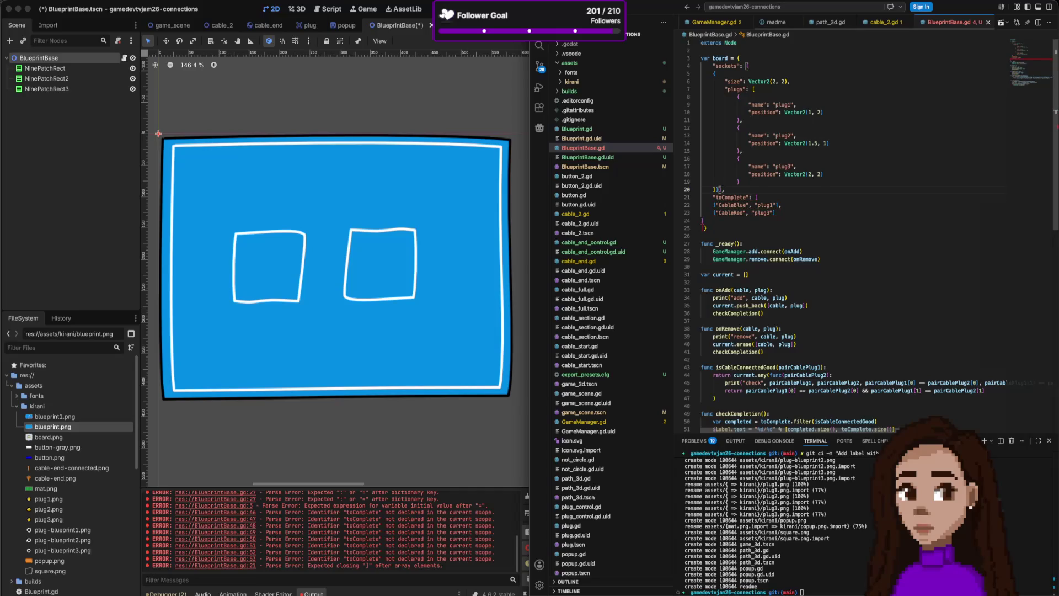
key("Down")
key("Down")
key("Down")
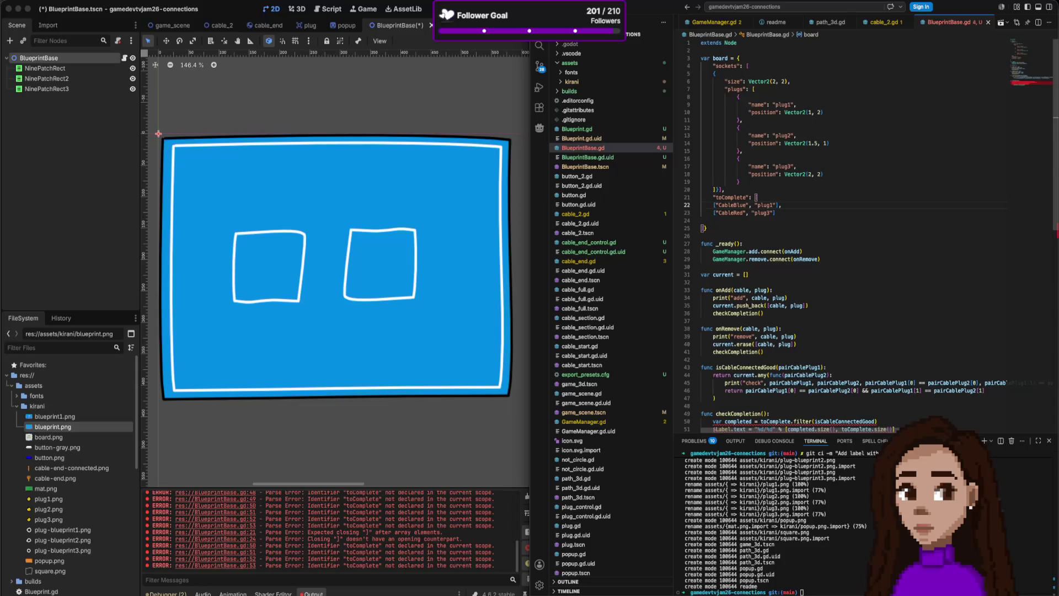
key("shift+Down")
key("shift+Down")
key("Tab")
key("Down")
key("BackSpace")
key("Tab")
key("Tab")
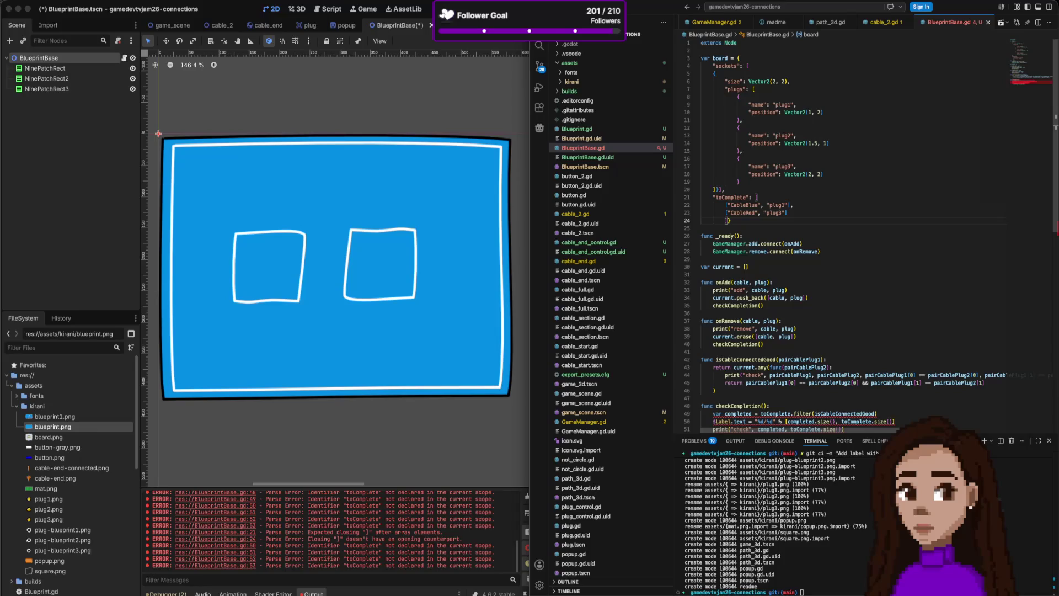
key("Right")
key("Return")
key("shift+Tab")
key("Up")
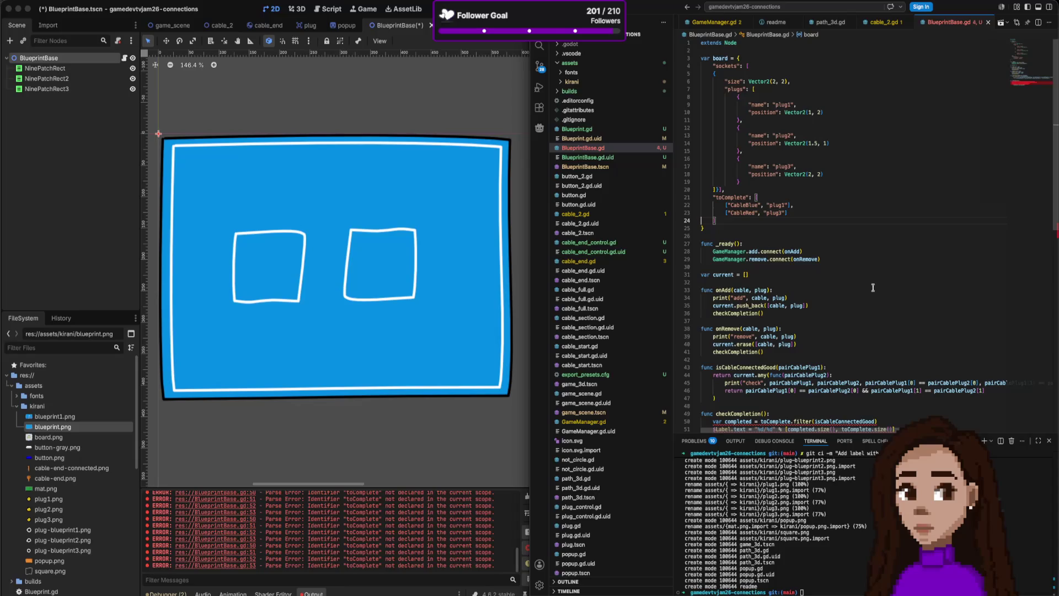
scroll(874, 287, "down", 3)
scroll(830, 276, "up", 3)
left_click(726, 189)
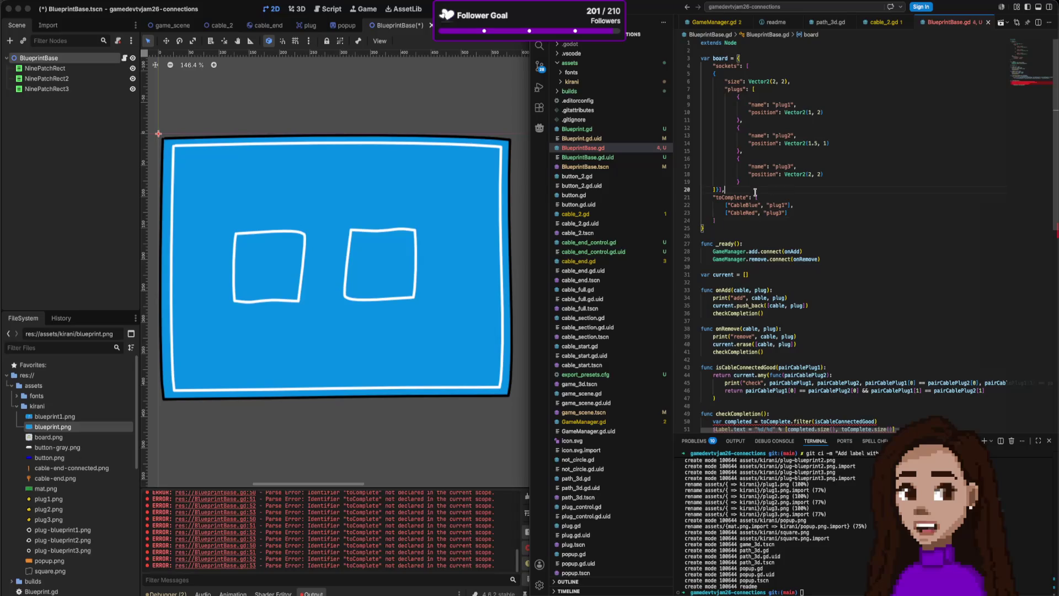
- Add a "cables" key with an empty list after sockets, brackets on separate lines
key("Return")
type("a\"cab")
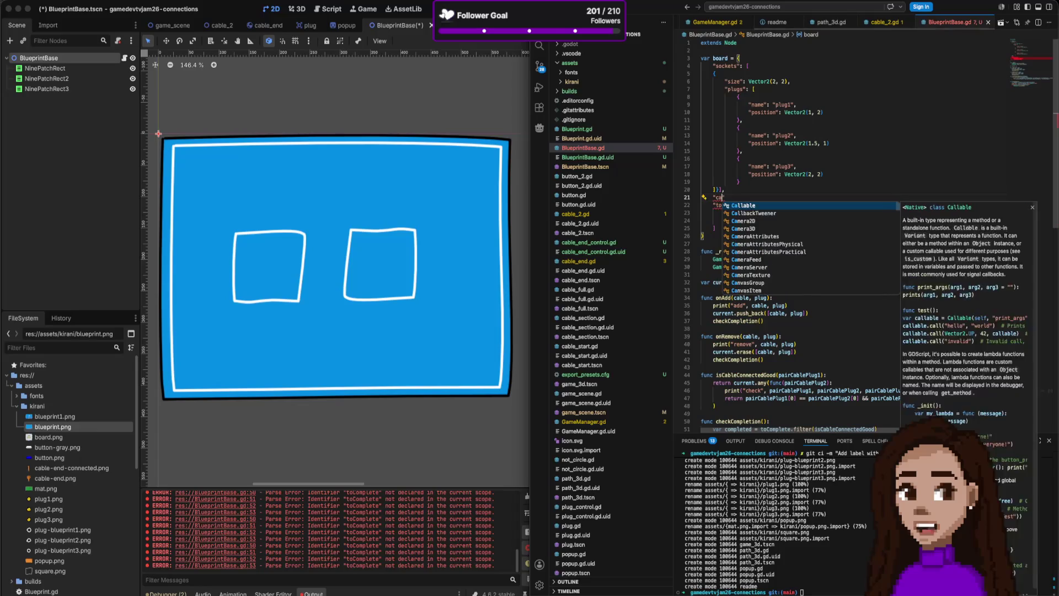
type("les")
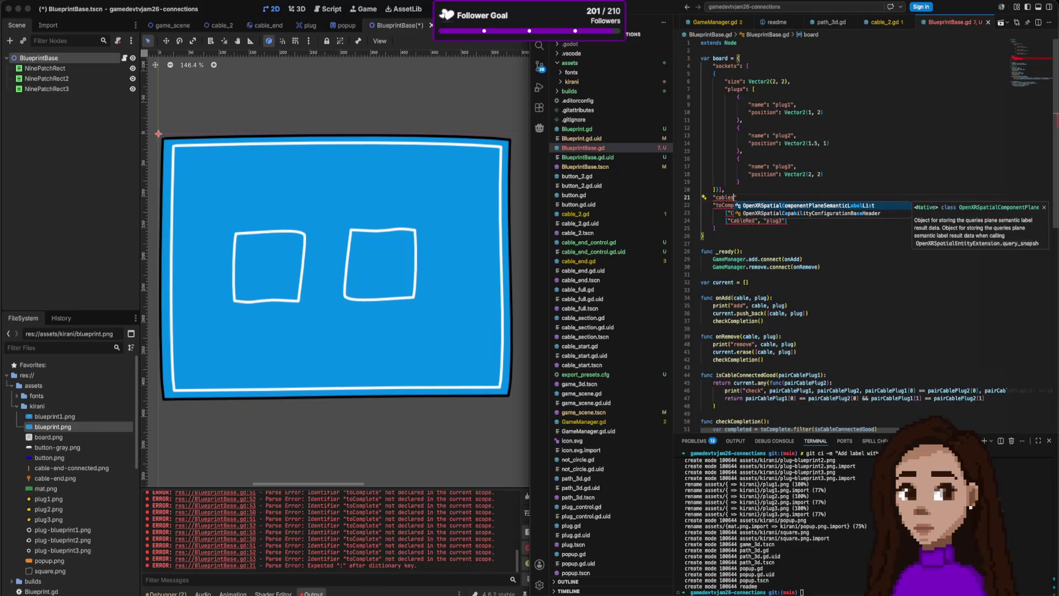
type("[")
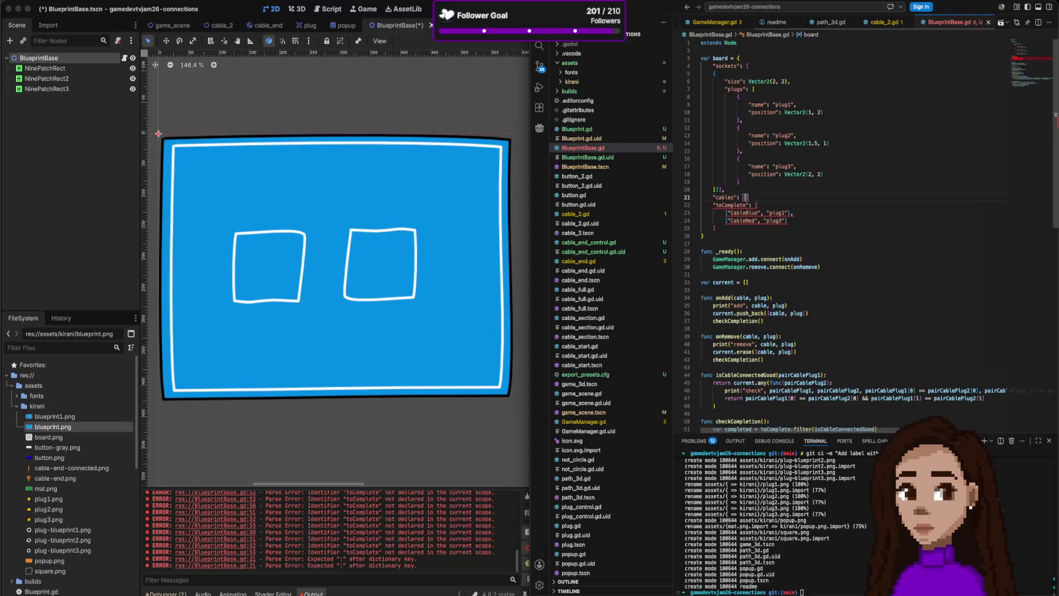
key("Right")
type(",")
key("Left")
key("Left")
key("Return")
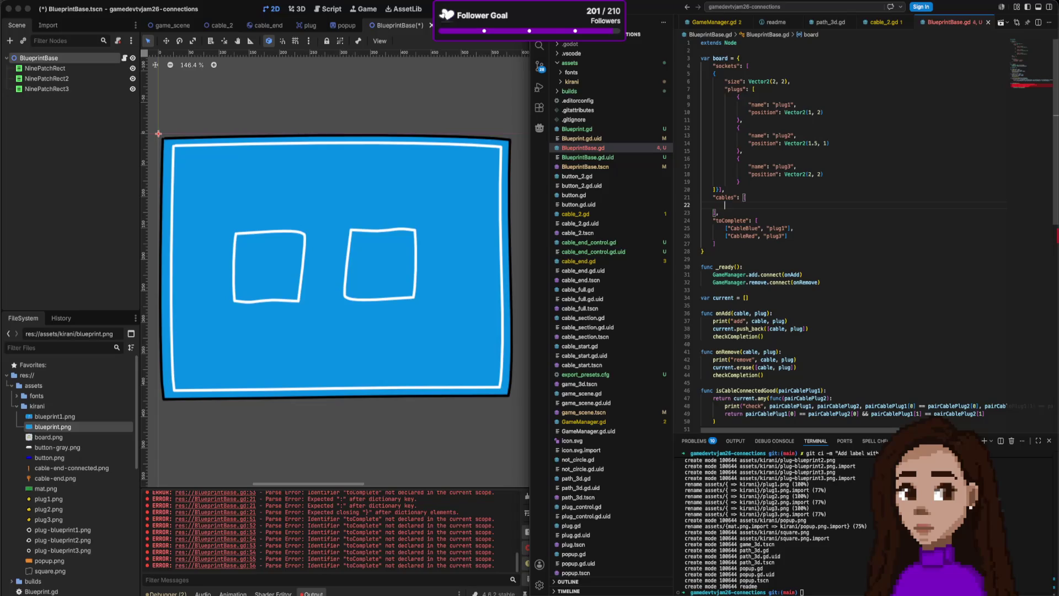
- Find the CableBlue name in toComplete, then return to the empty cables line
left_click(722, 221)
left_click(728, 227)
double_click(749, 228)
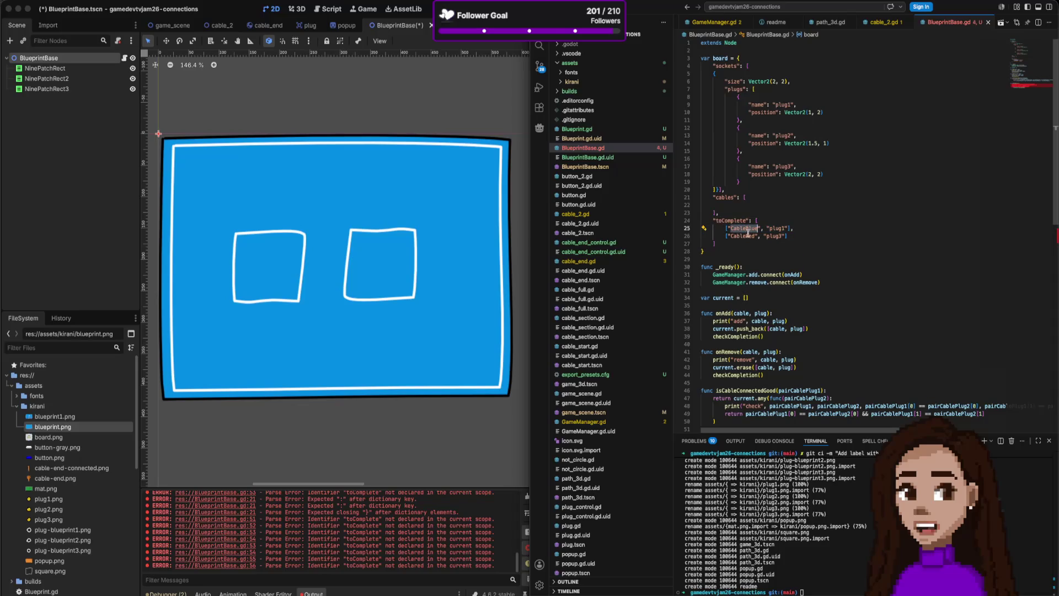
double_click(774, 236)
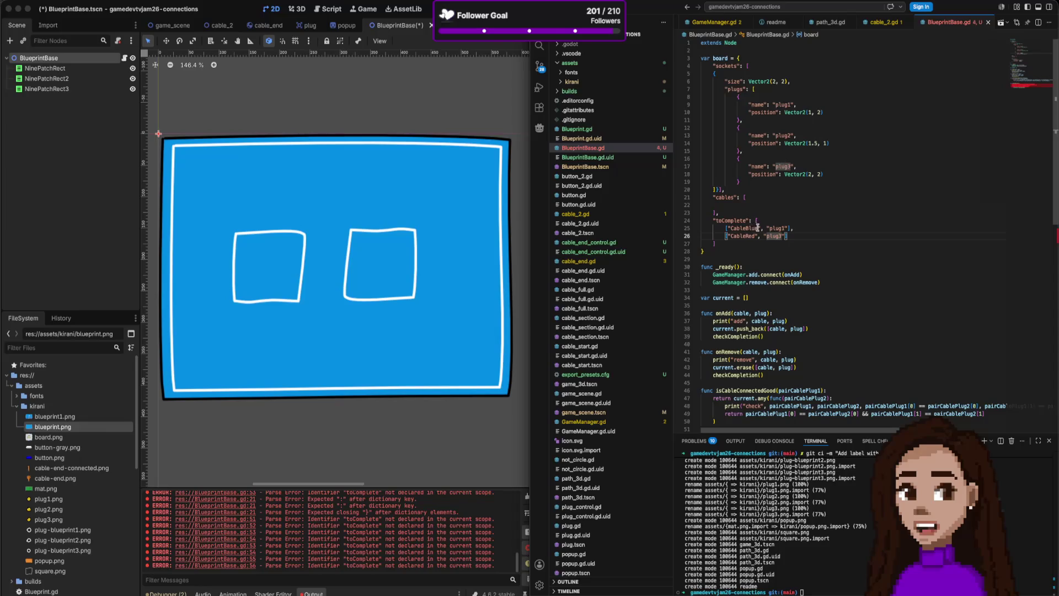
left_click_drag(760, 227, 734, 229)
left_click(728, 205)
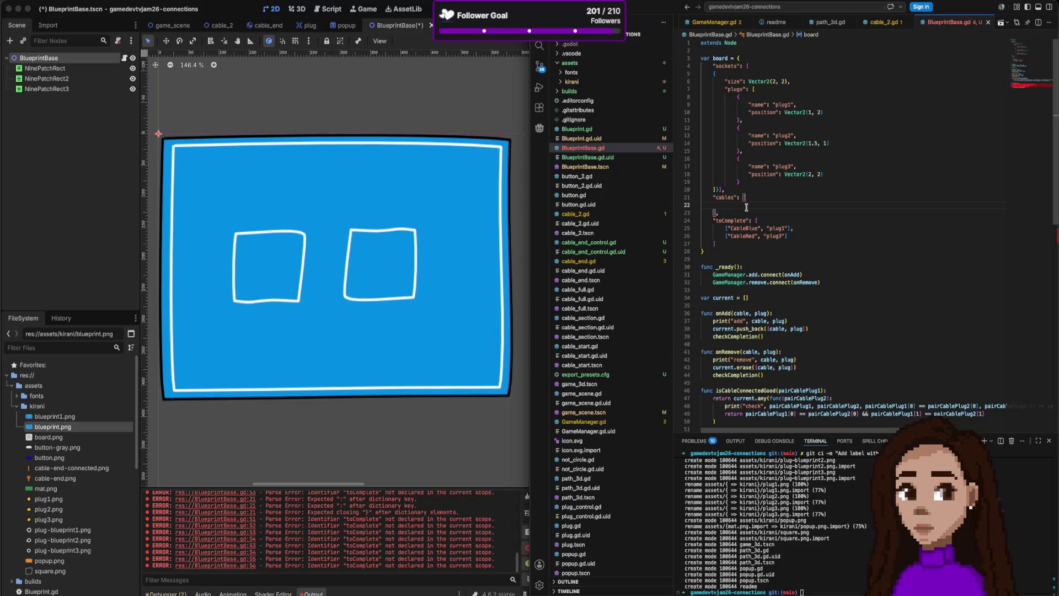
- Start a cable entry and set its "name" to CableBlue, copied from toComplete
type("{")
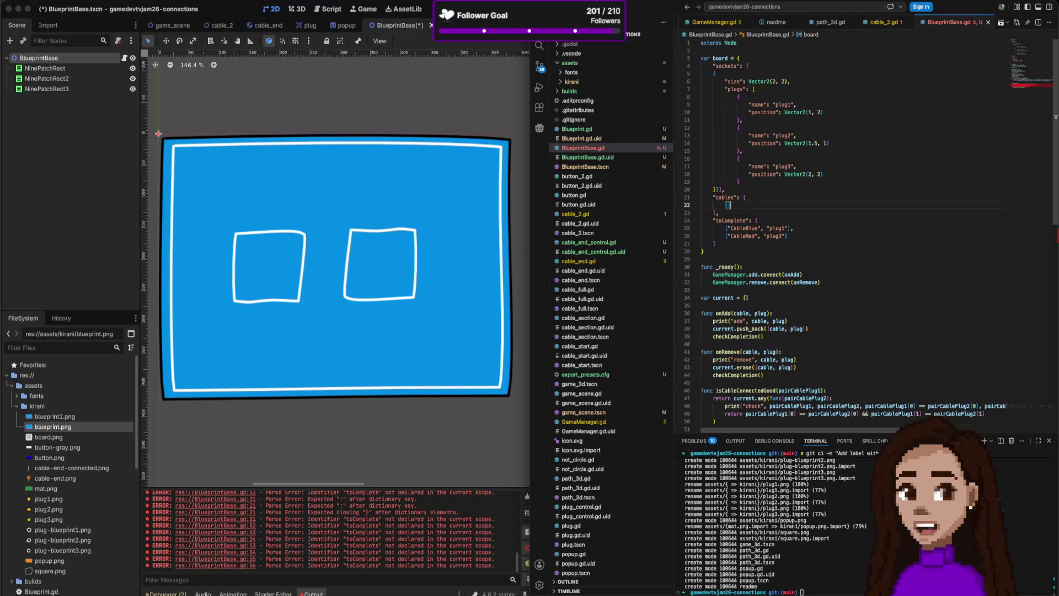
key("Return")
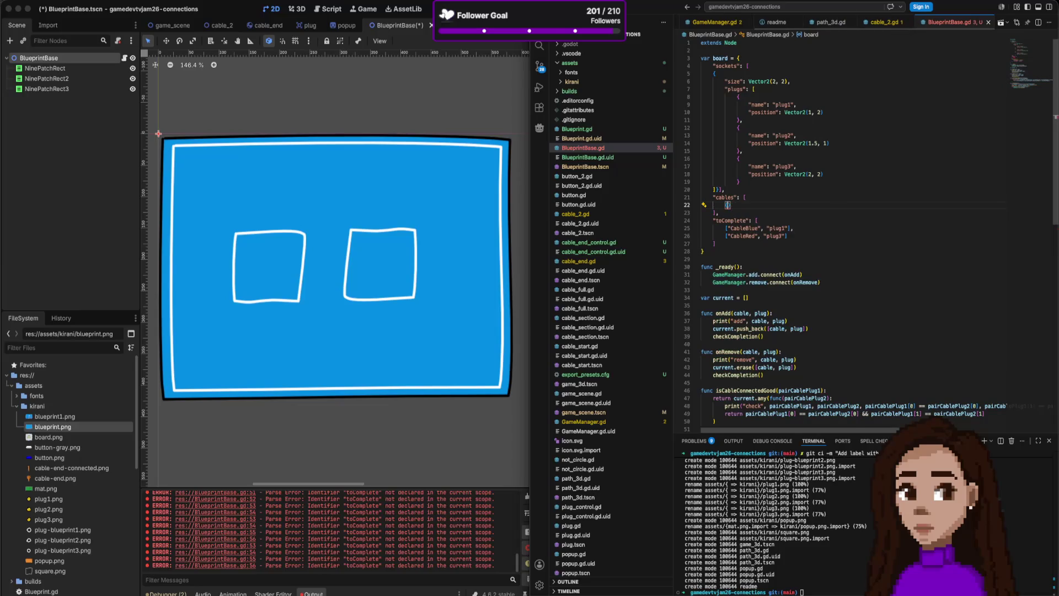
type("\"nam")
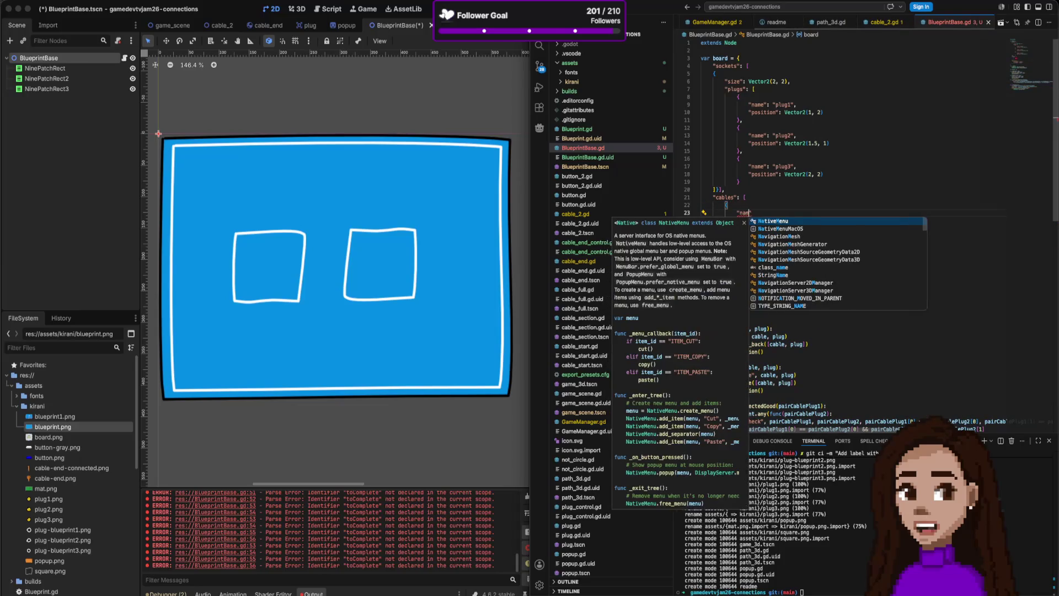
type("e\":")
left_click(762, 244)
left_click_drag(762, 243, 726, 243)
key("ctrl+c")
left_click(817, 213)
key("ctrl+v")
- Give the CableBlue entry a "color" of Color.BLUE
type(",")
key("Return")
type("\"")
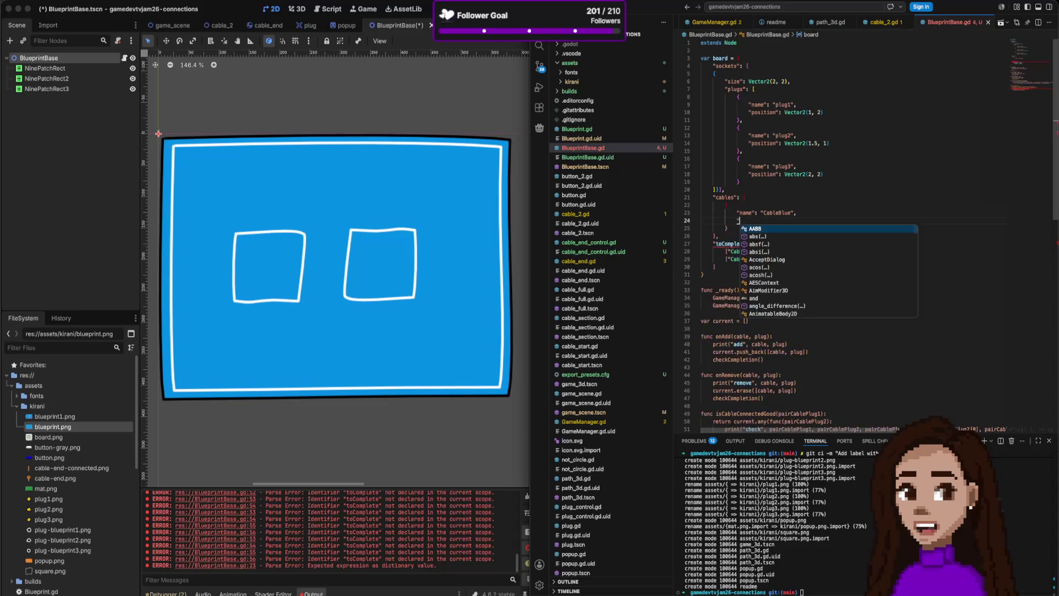
type("color\"")
type("\"")
type("Color")
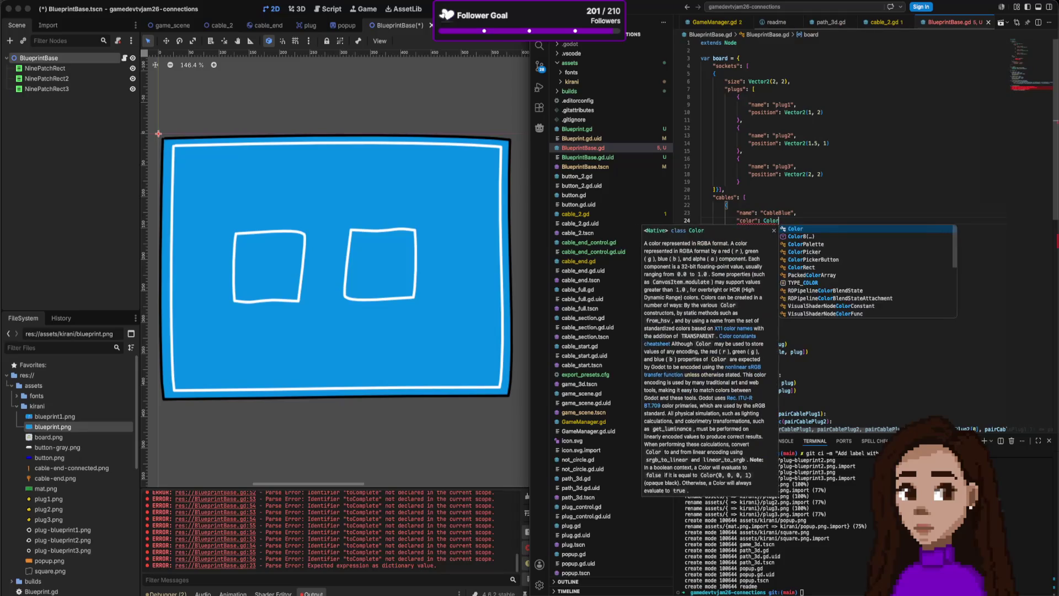
type(".BLUE,")
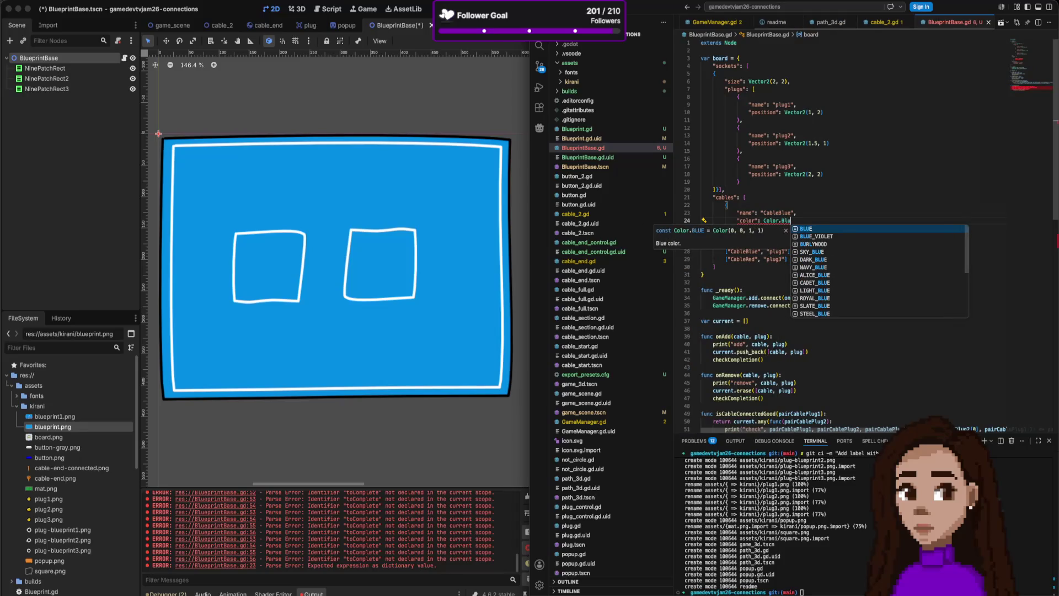
key("Return")
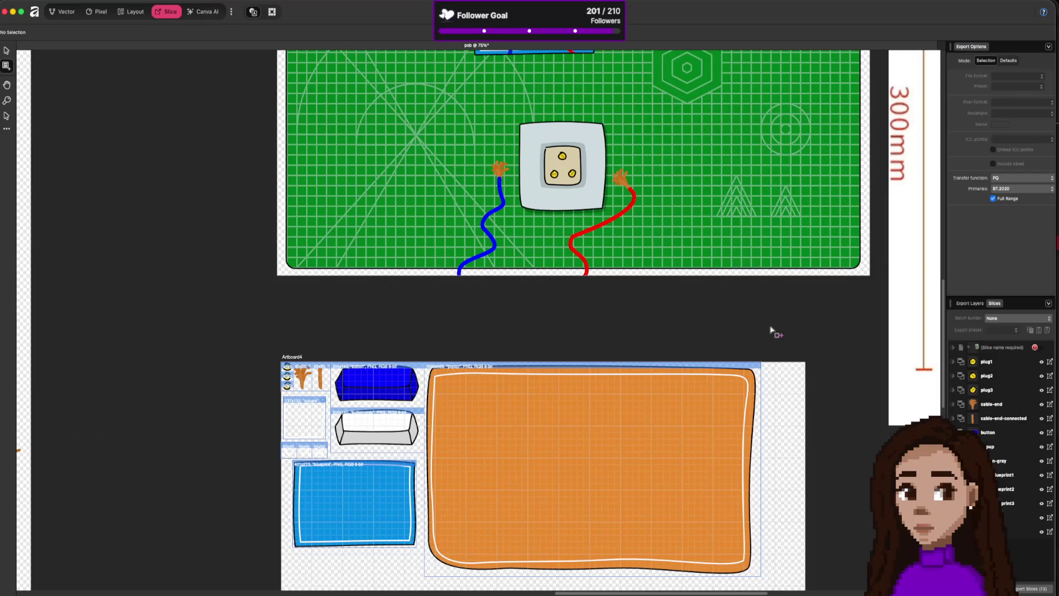
- Scroll the Affinity canvas up to the wiring reference photos, then return to the code editor
scroll(593, 250, "up", 3)
scroll(590, 260, "up", 10)
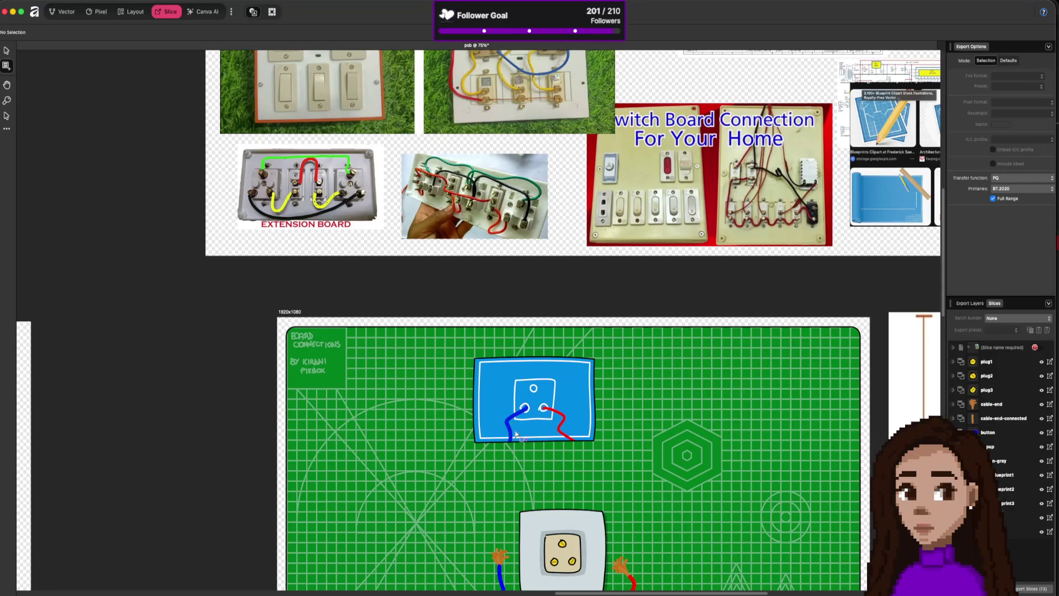
scroll(458, 397, "up", 5)
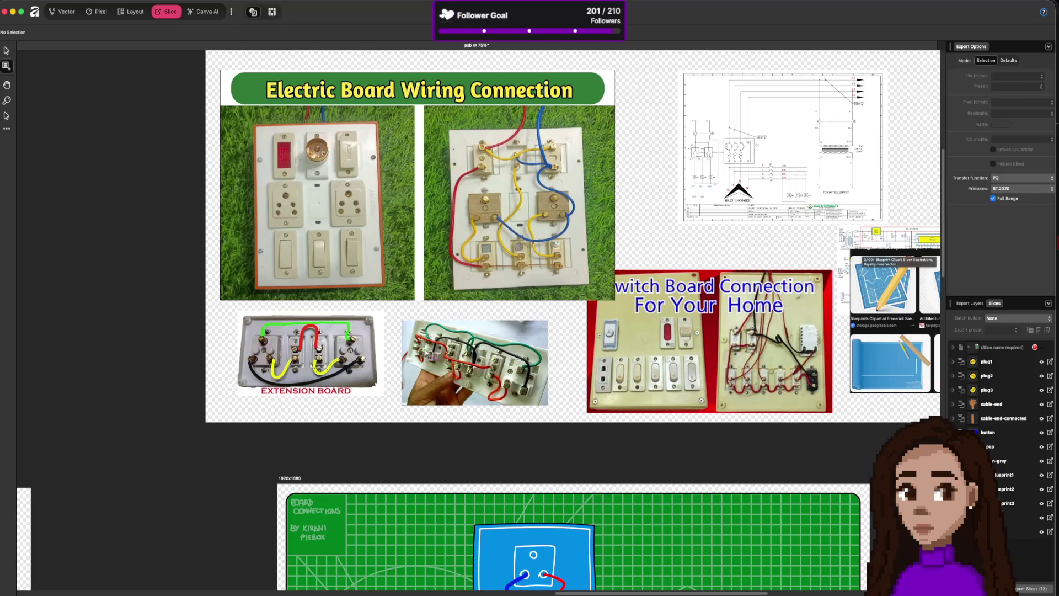
scroll(431, 354, "down", 4)
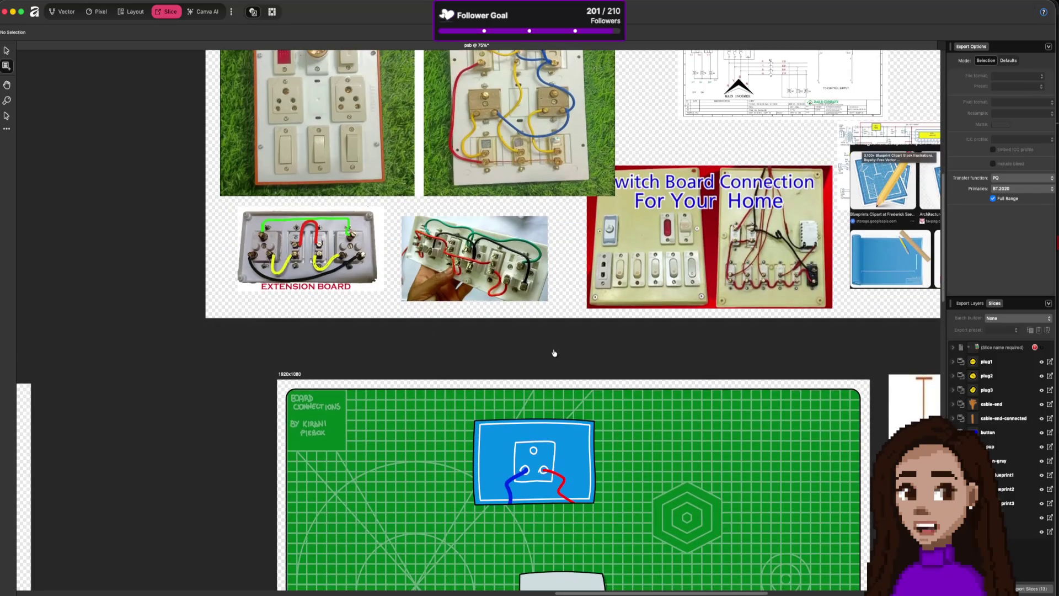
key("super+Tab")
key("super+Tab")
key("super+Tab")
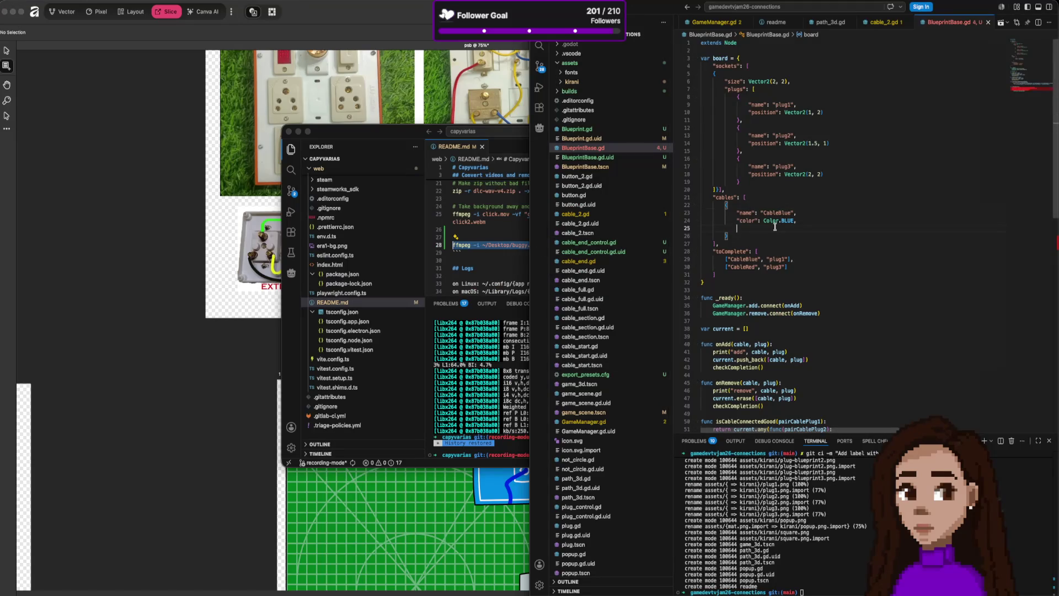
- Add an empty "points" list to CableBlue, then select the first socket's size line
type("\"")
type("points\":")
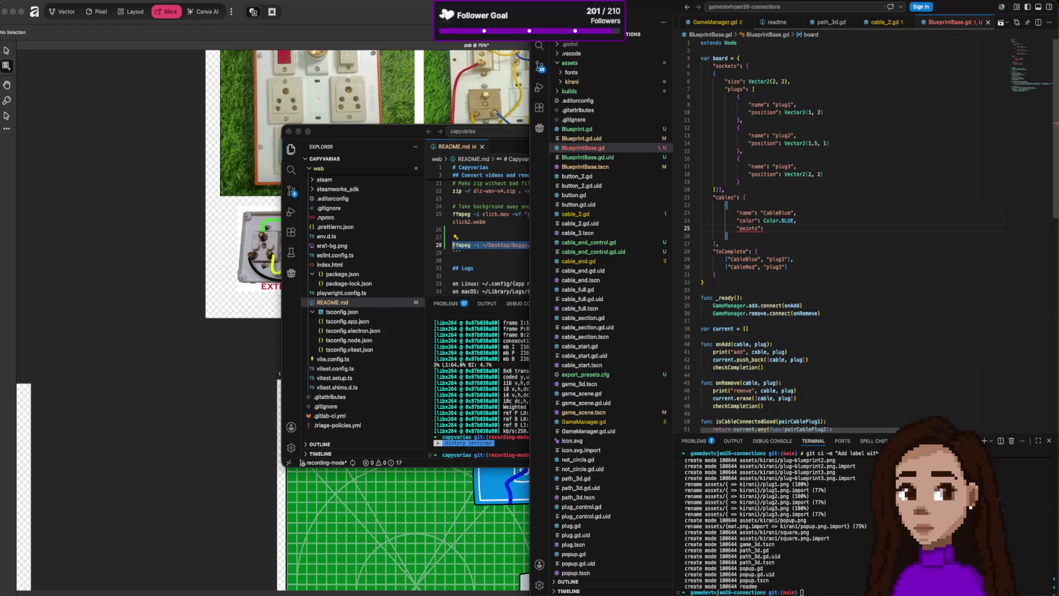
type(" [")
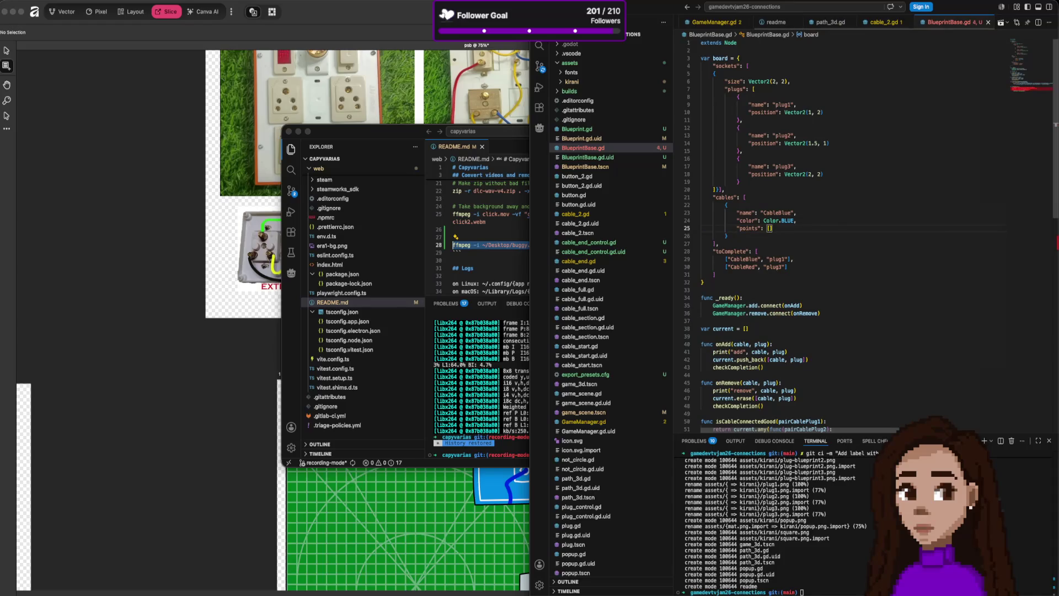
key("Return")
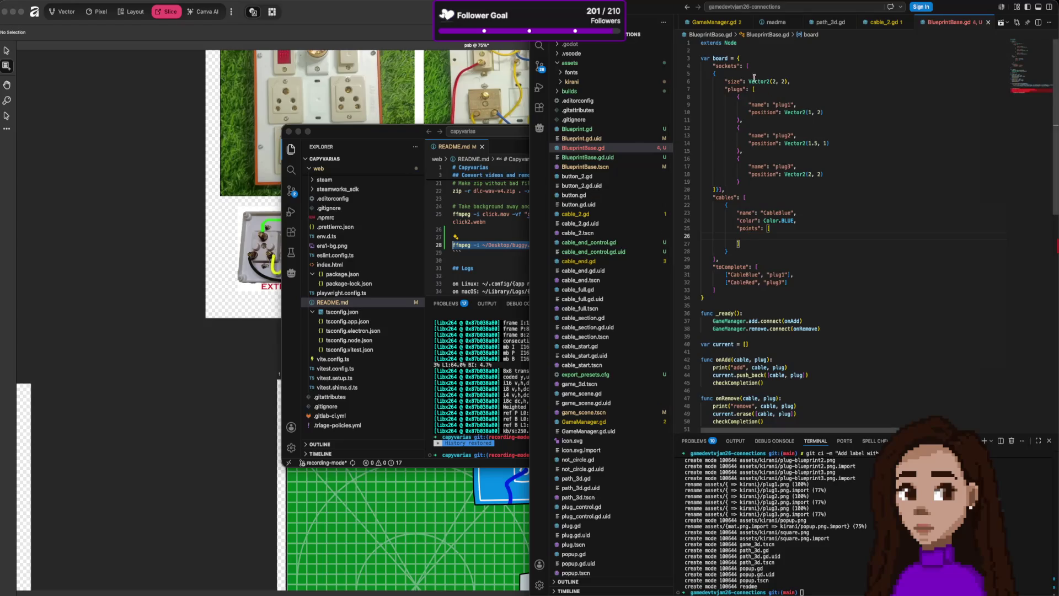
left_click_drag(723, 81, 815, 82)
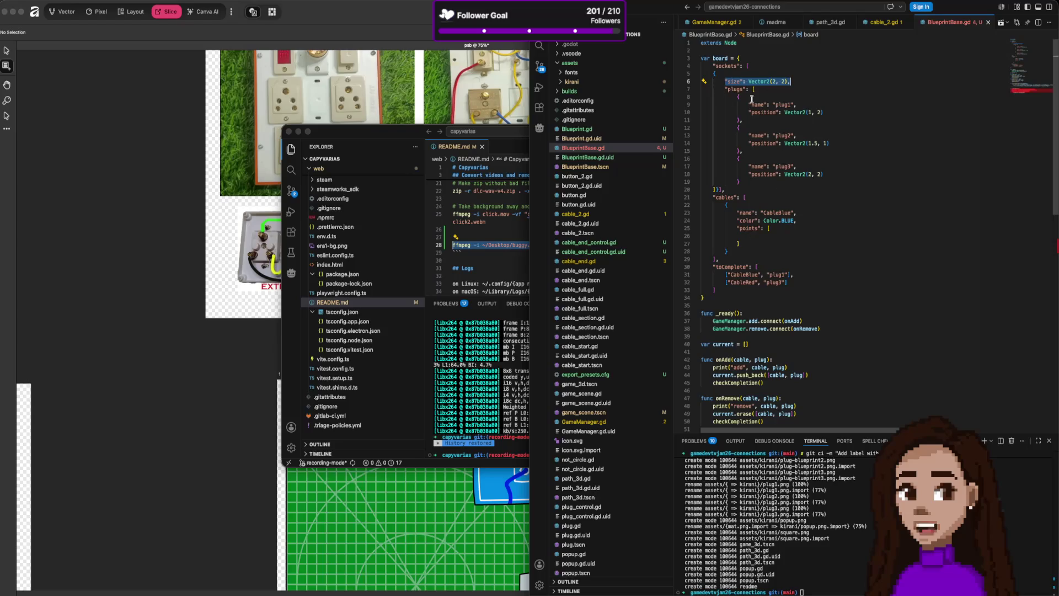
- Duplicate the CableBlue cable entry after a comma in the board's cables list
left_click(333, 132)
left_click_drag(807, 112, 823, 112)
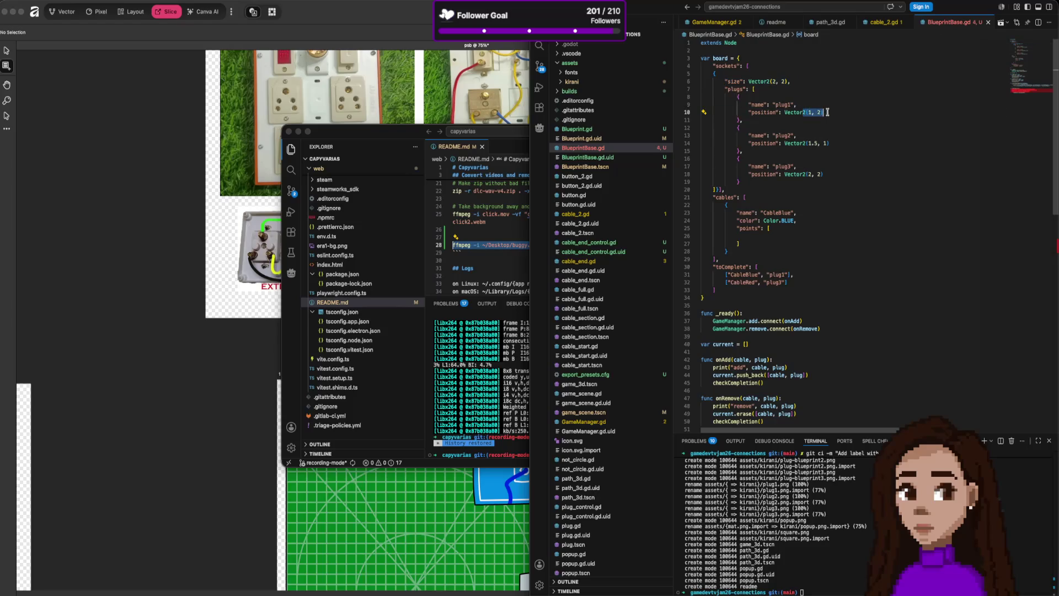
left_click_drag(748, 81, 790, 81)
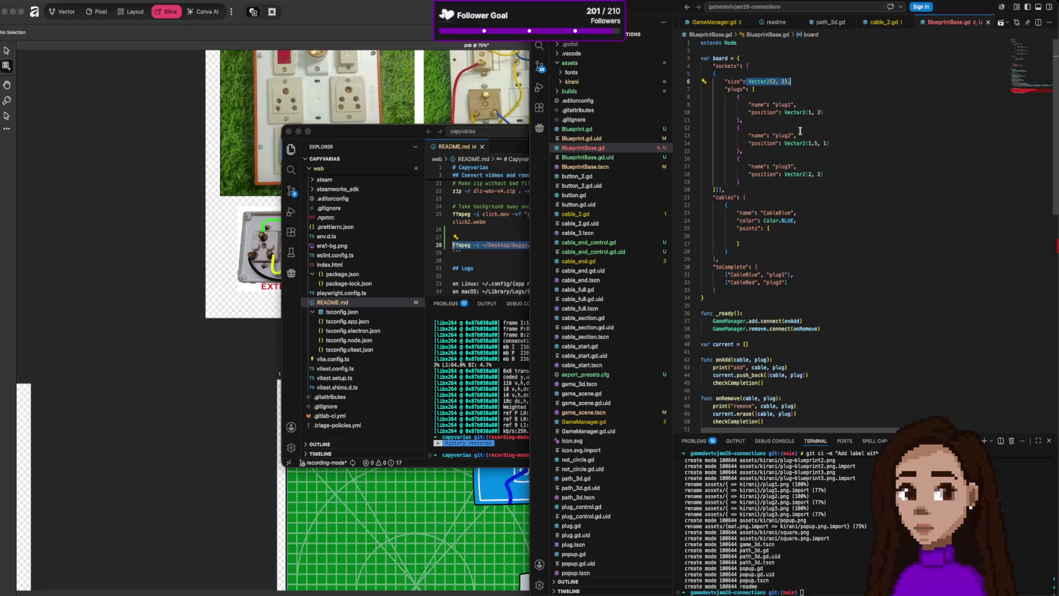
left_click_drag(716, 197, 768, 248)
left_click(768, 249)
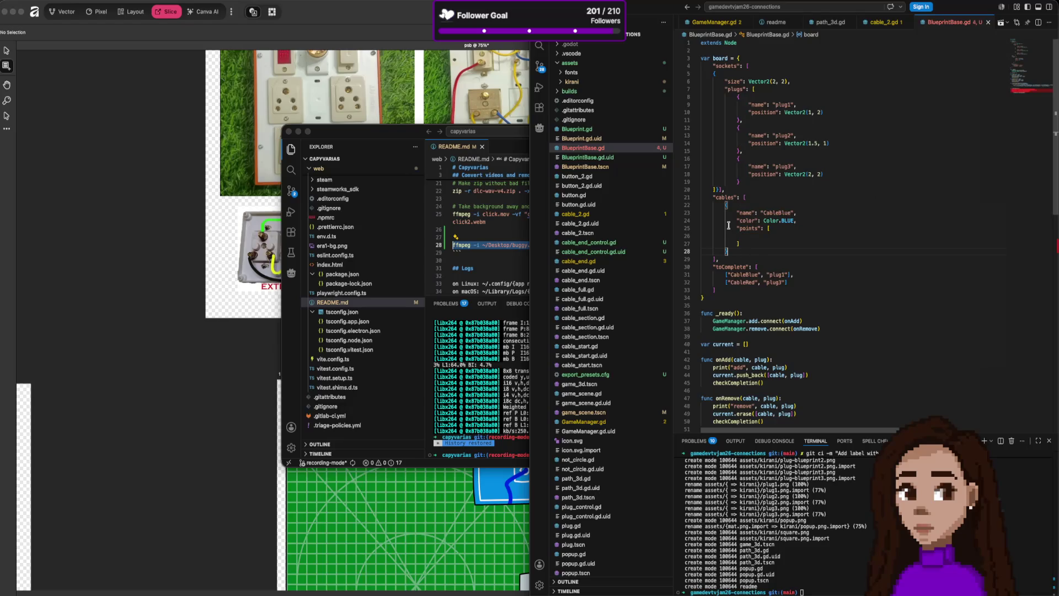
left_click_drag(701, 203, 739, 251)
key("ctrl+c")
left_click(744, 251)
type(",")
key("Return")
key("ctrl+v")
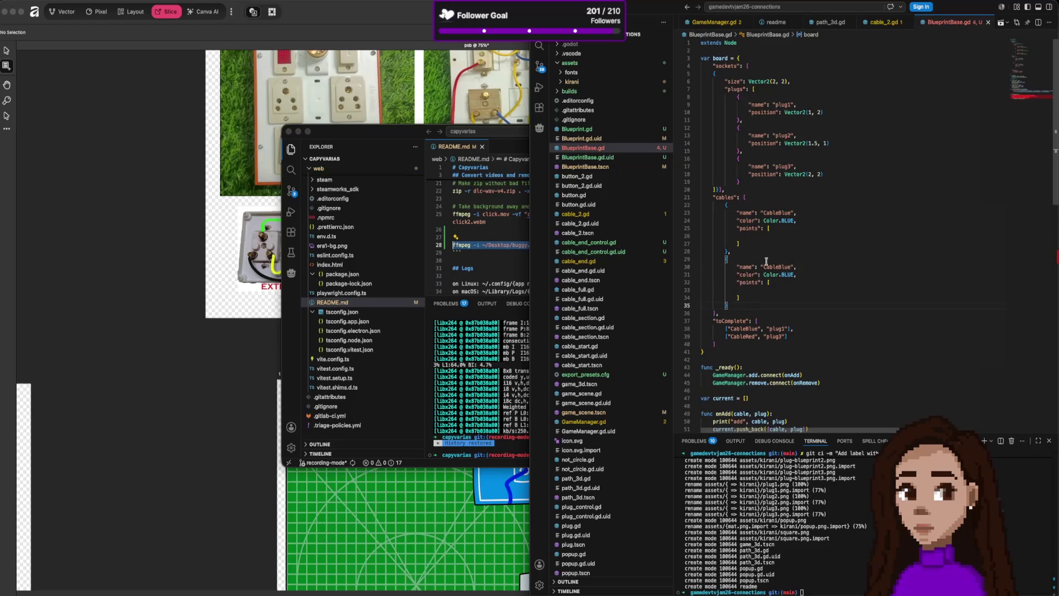
- Rename the duplicated cable to CableRed and change its colour to Color.RED
double_click(777, 267)
type("CableRed")
double_click(788, 274)
type("Re")
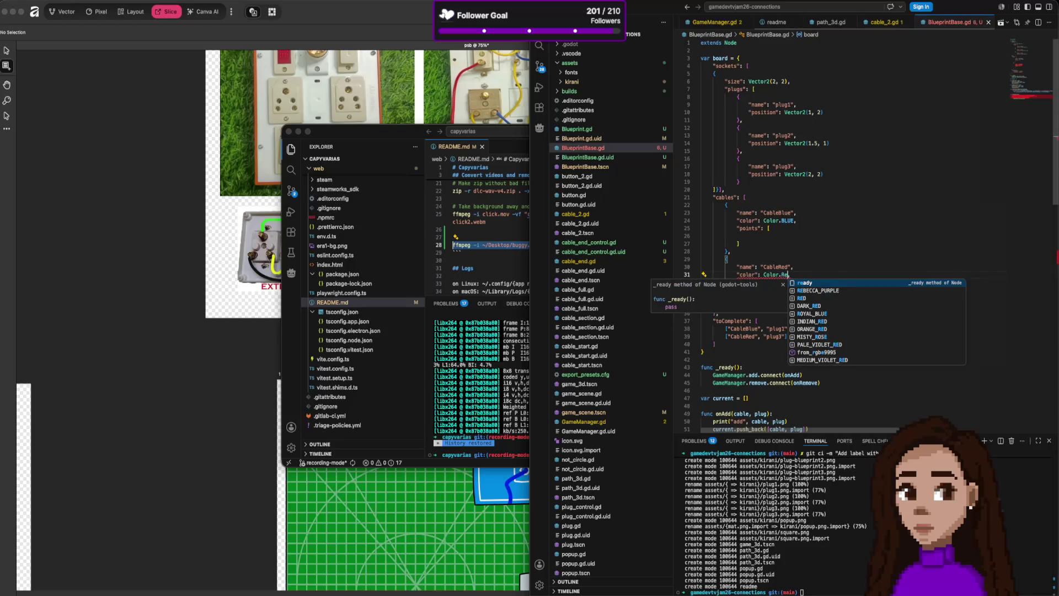
key("Down")
key("Down")
key("Return")
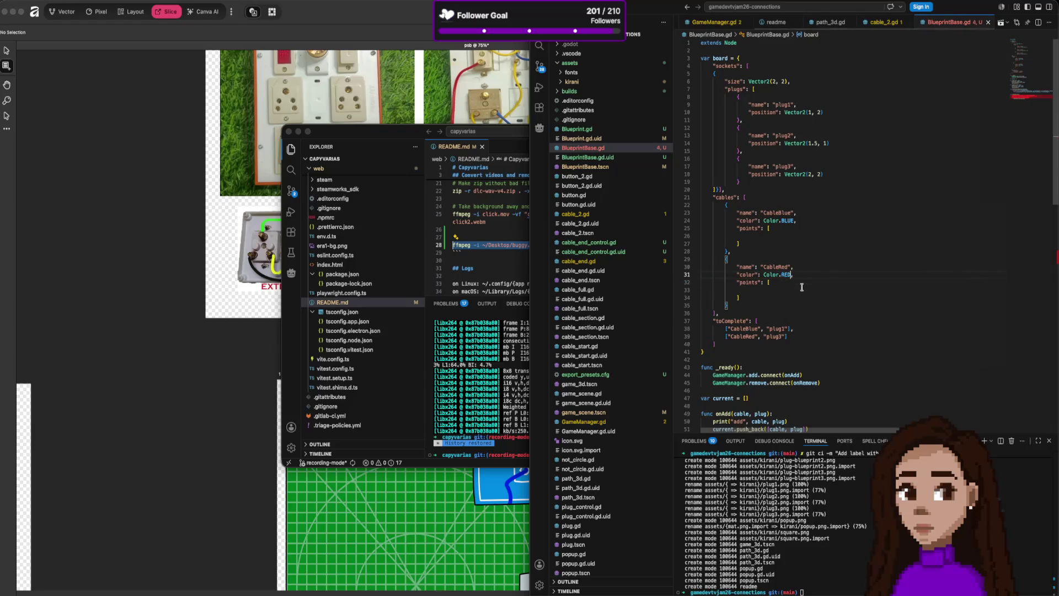
scroll(800, 290, "down", 5)
scroll(796, 297, "up", 4)
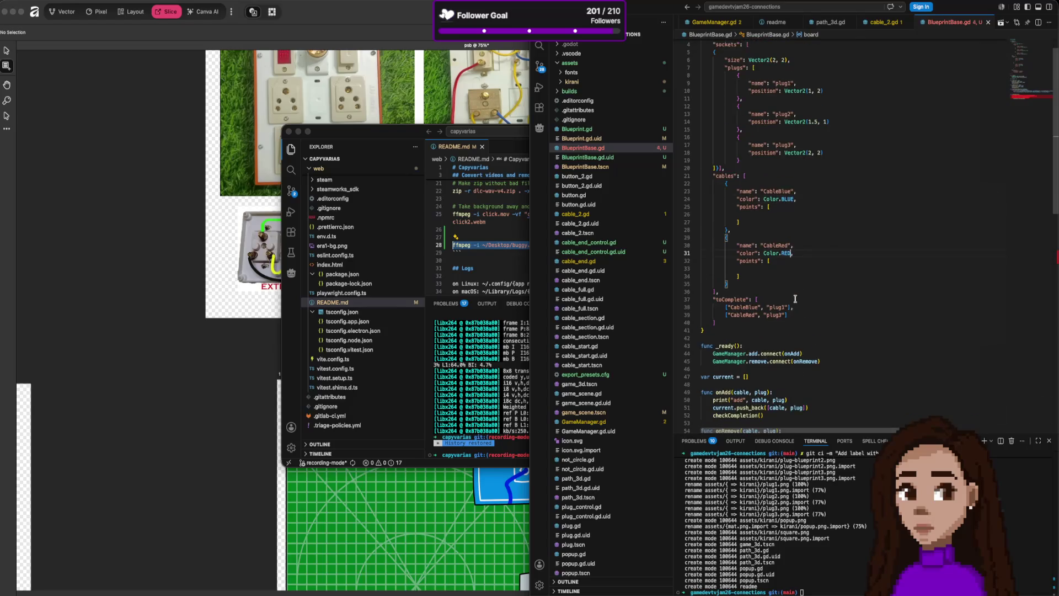
scroll(795, 299, "up", 1)
type(",")
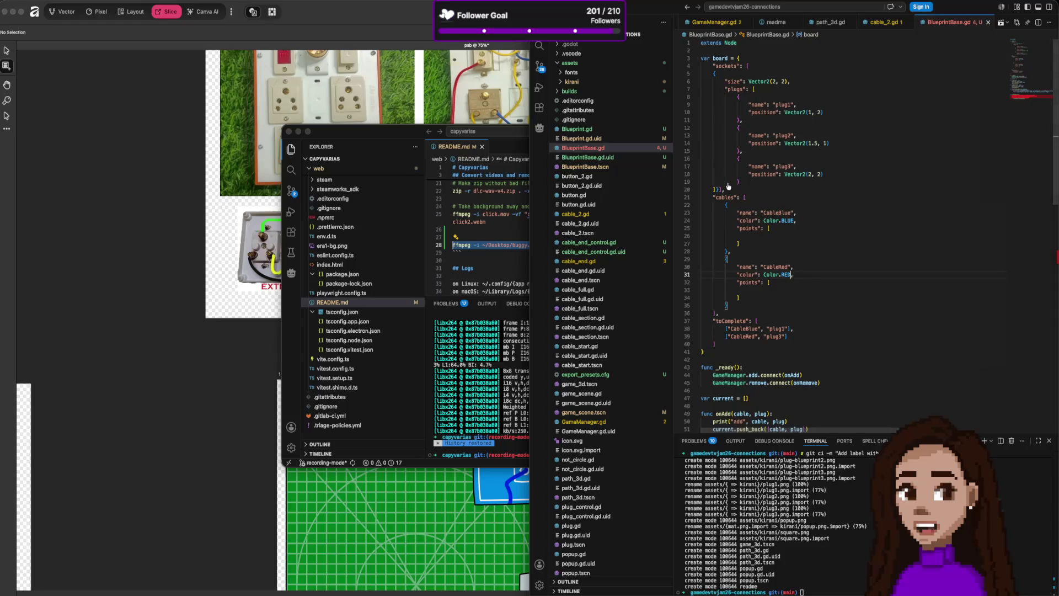
key("super+Tab")
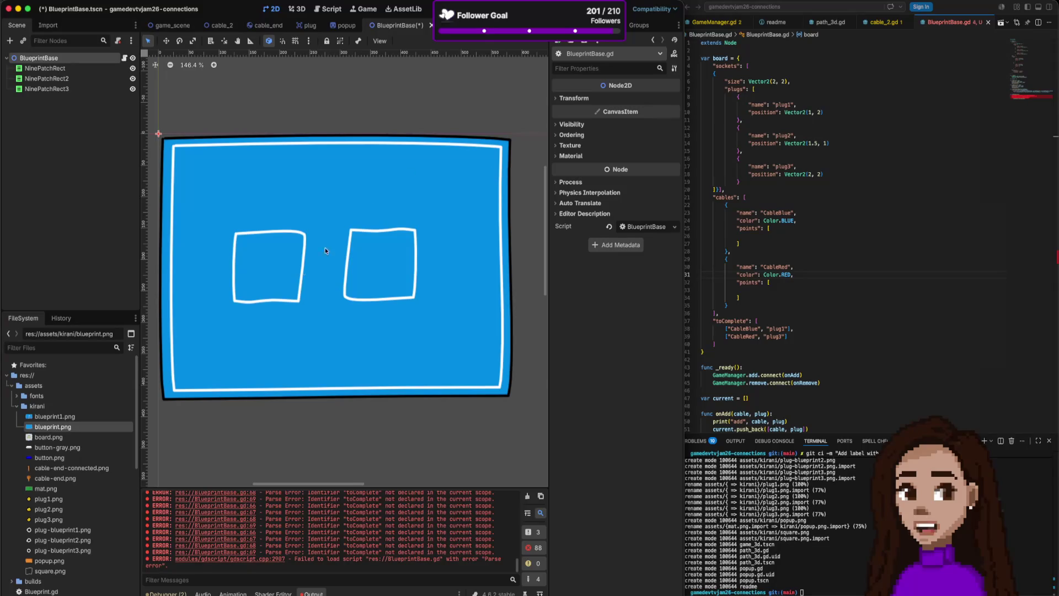
- Prefix the first toComplete reference in checkCompletion with 'board.'
left_click(783, 212)
scroll(784, 326, "down", 4)
scroll(784, 326, "down", 3)
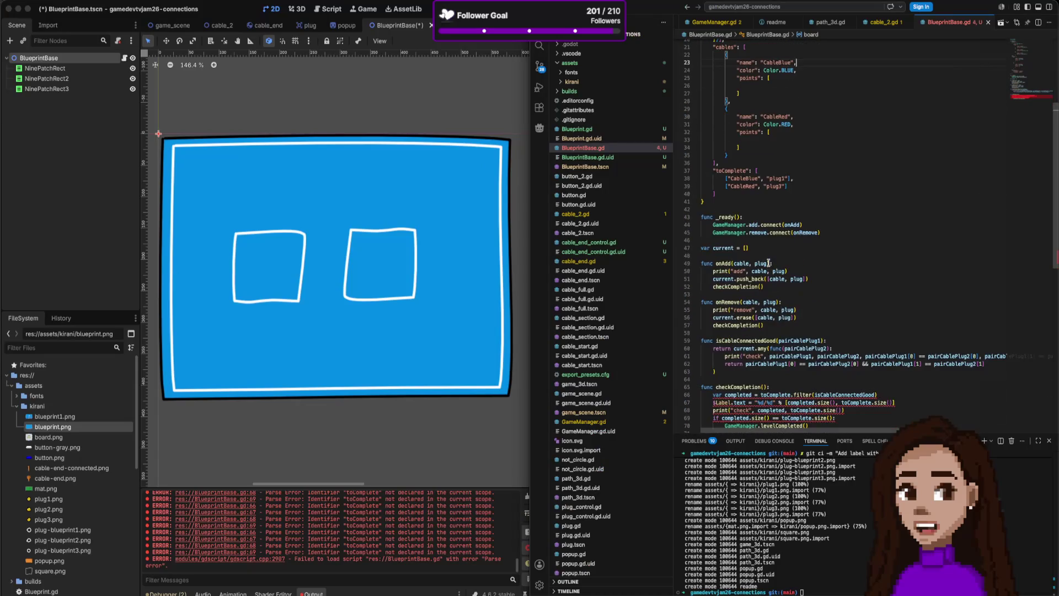
left_click_drag(820, 232, 712, 225)
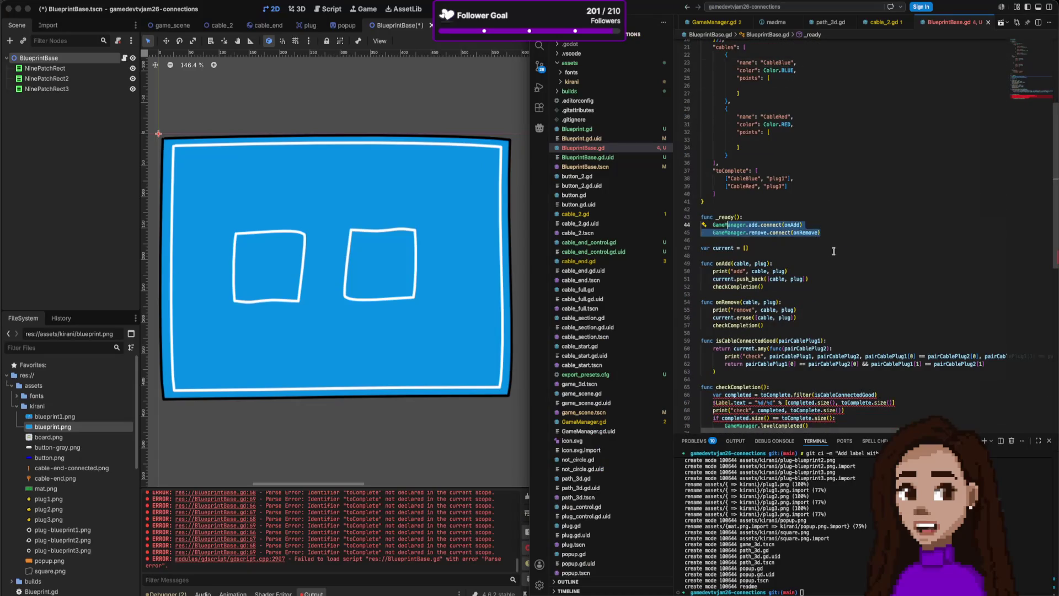
scroll(834, 251, "down", 2)
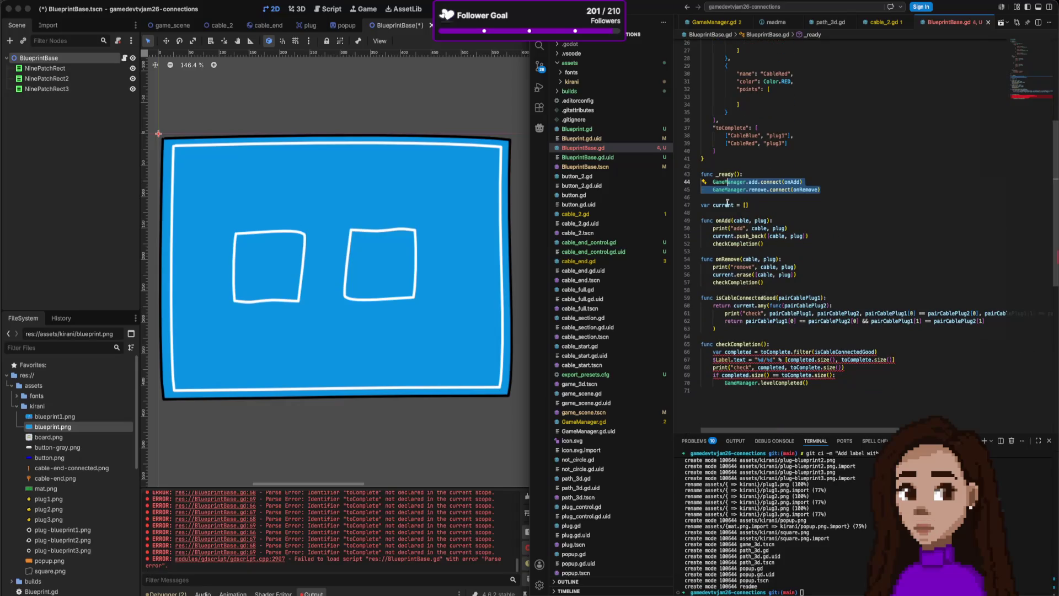
scroll(796, 297, "down", 2)
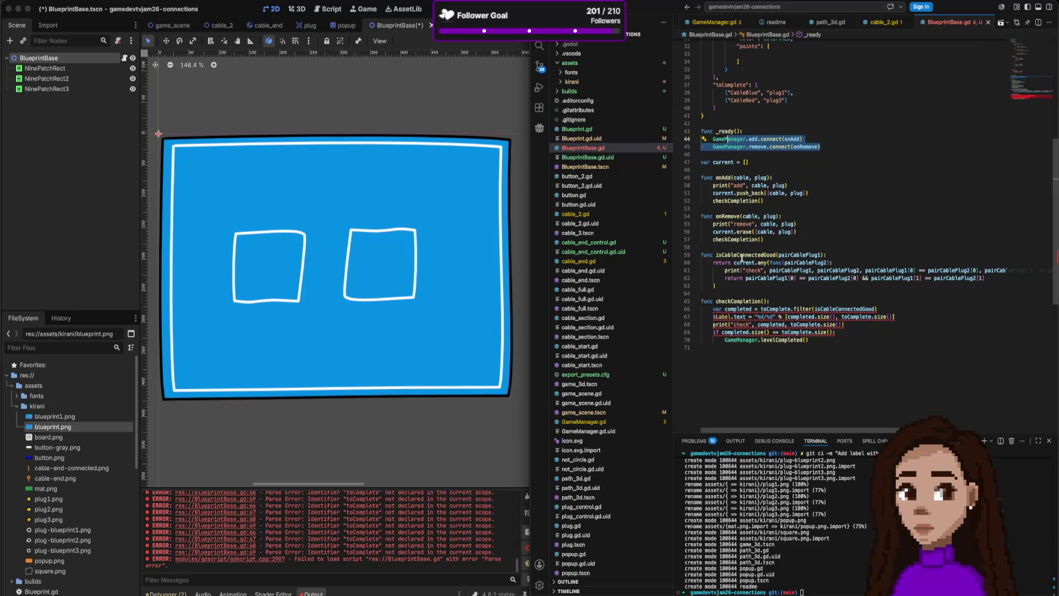
scroll(734, 293, "down", 2)
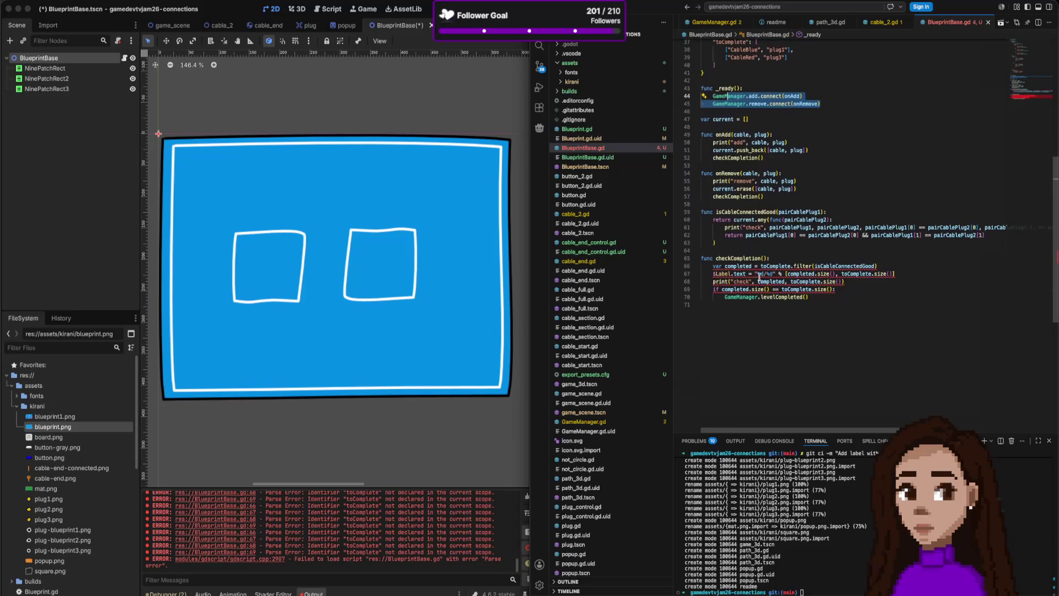
scroll(794, 264, "up", 7)
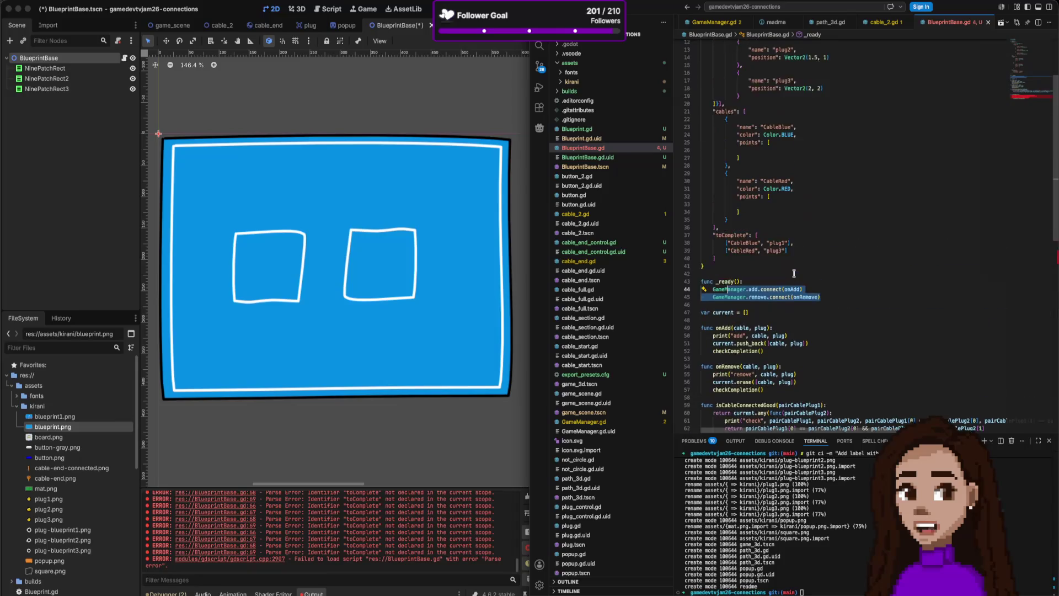
left_click(735, 212)
scroll(782, 250, "up", 5)
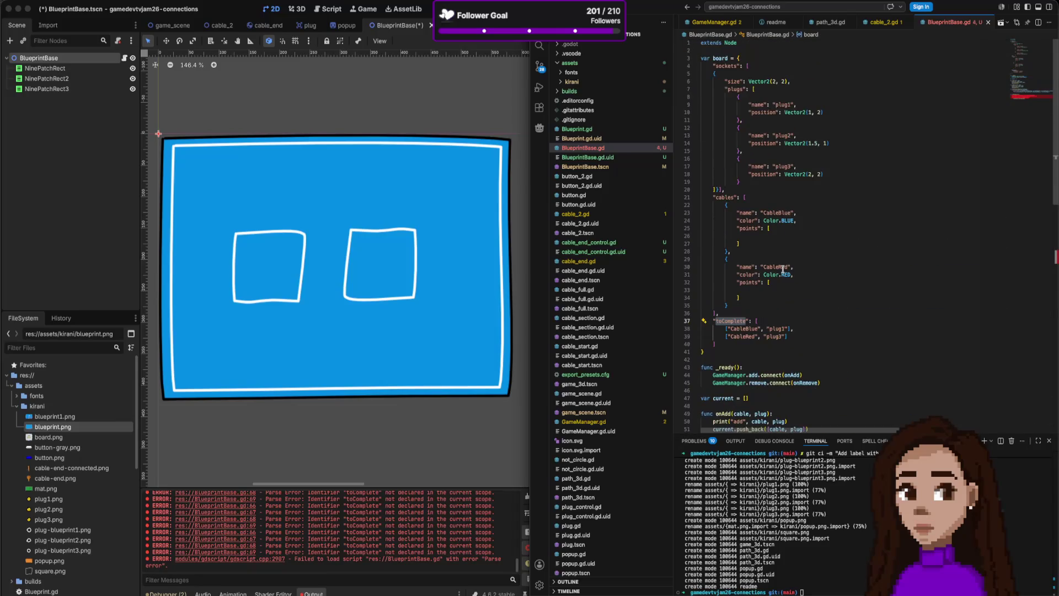
scroll(762, 275, "down", 8)
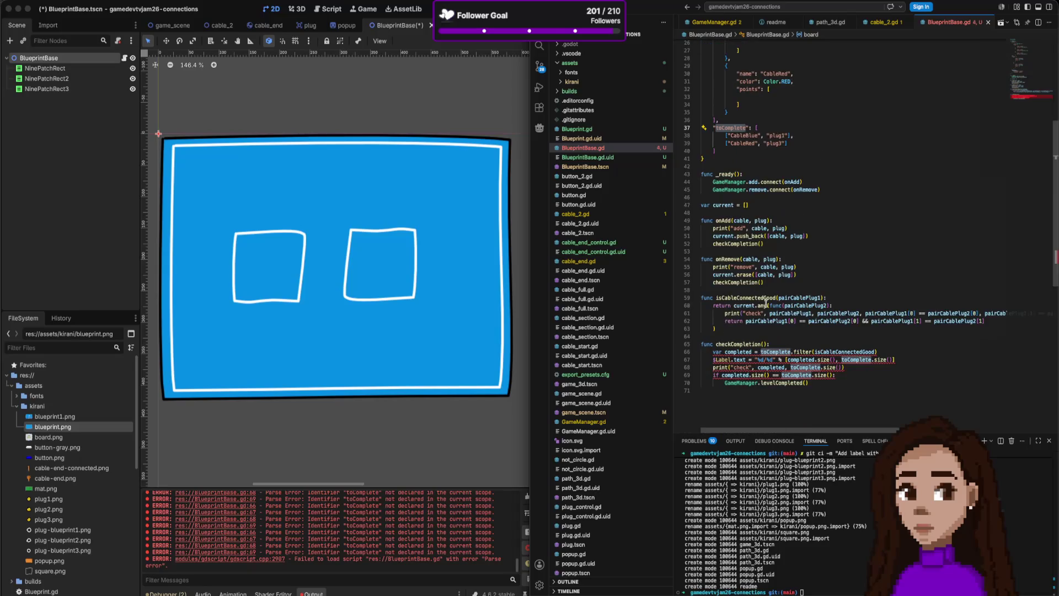
left_click(761, 352)
type("board.")
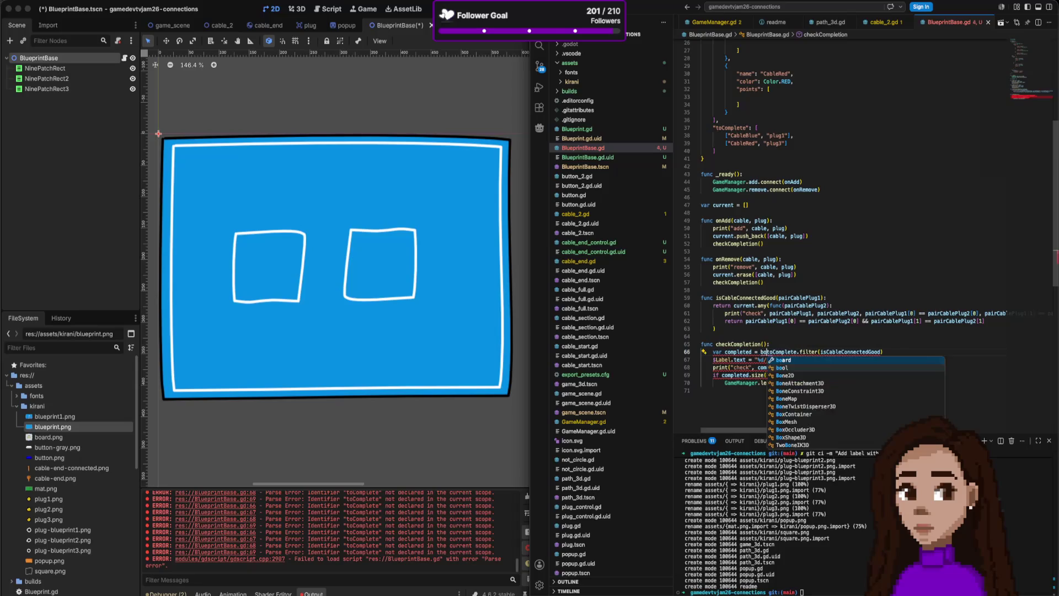
key("Escape")
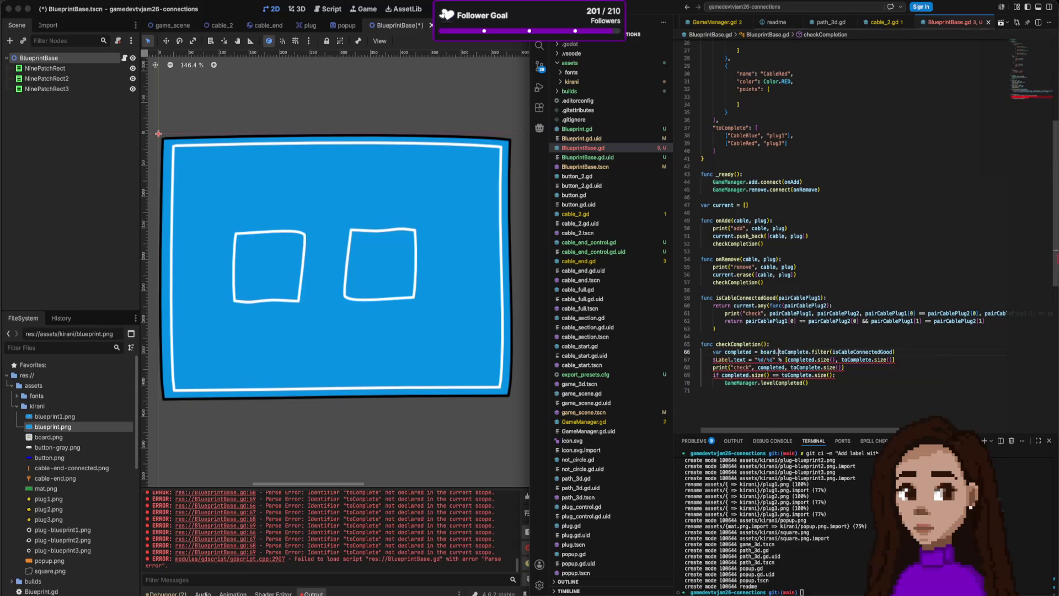
- Prefix the toComplete references on lines 67, 68 and 69 with 'board.'
double_click(767, 353)
mouse_move(788, 360)
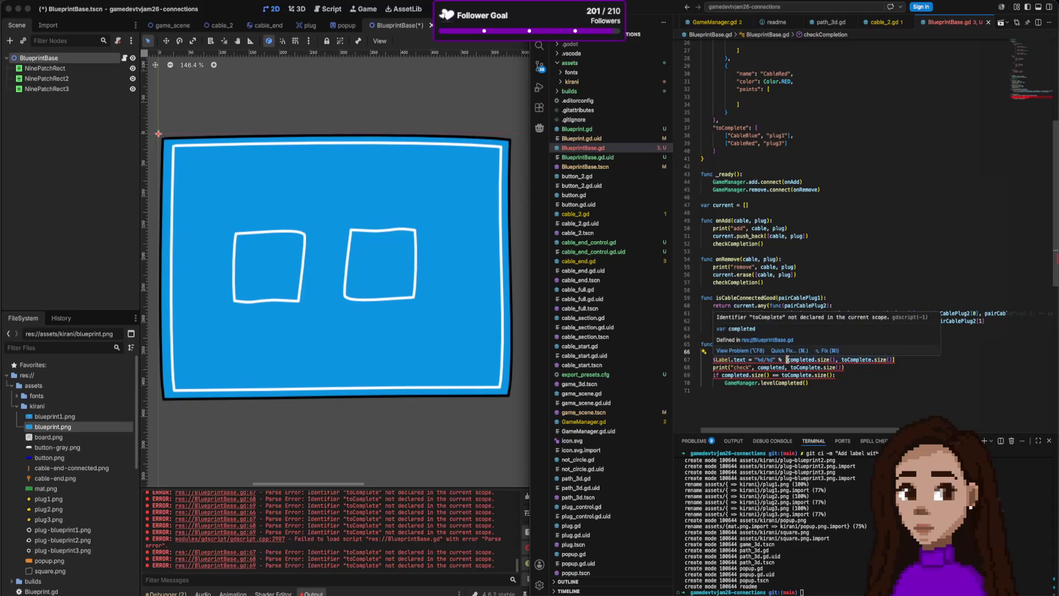
left_click(842, 360)
type("board.")
left_click(790, 367)
type("board.")
left_click(782, 375)
type("board.")
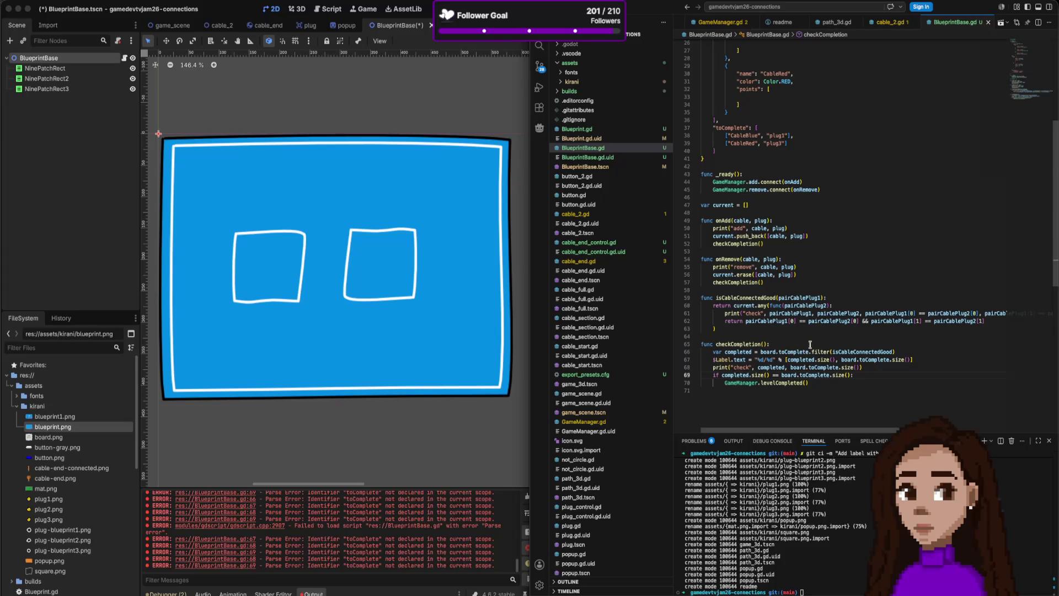
scroll(782, 348, "down", 1)
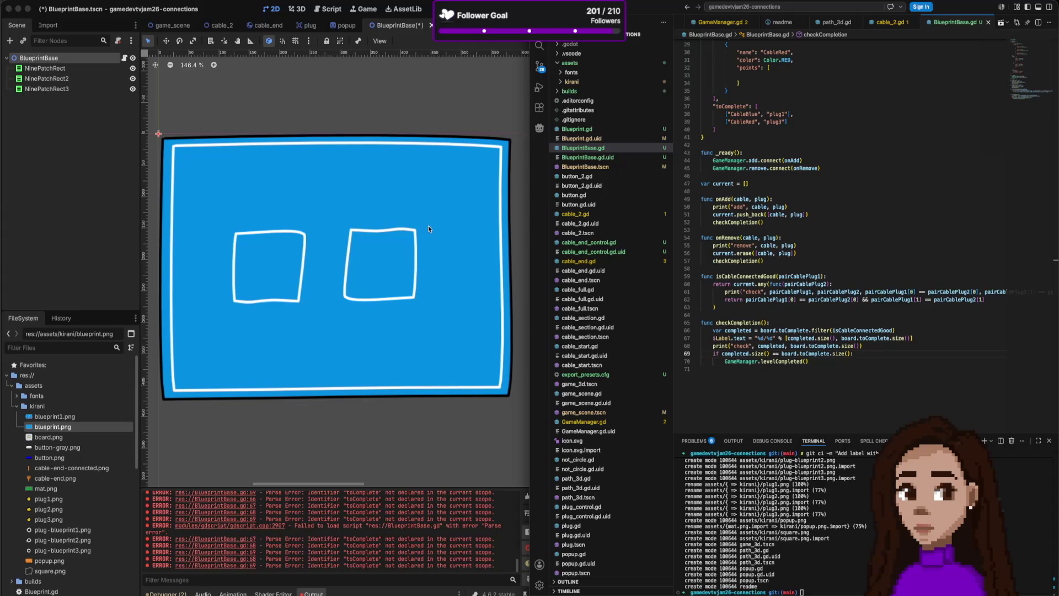
scroll(811, 278, "down", 2)
left_click(762, 293)
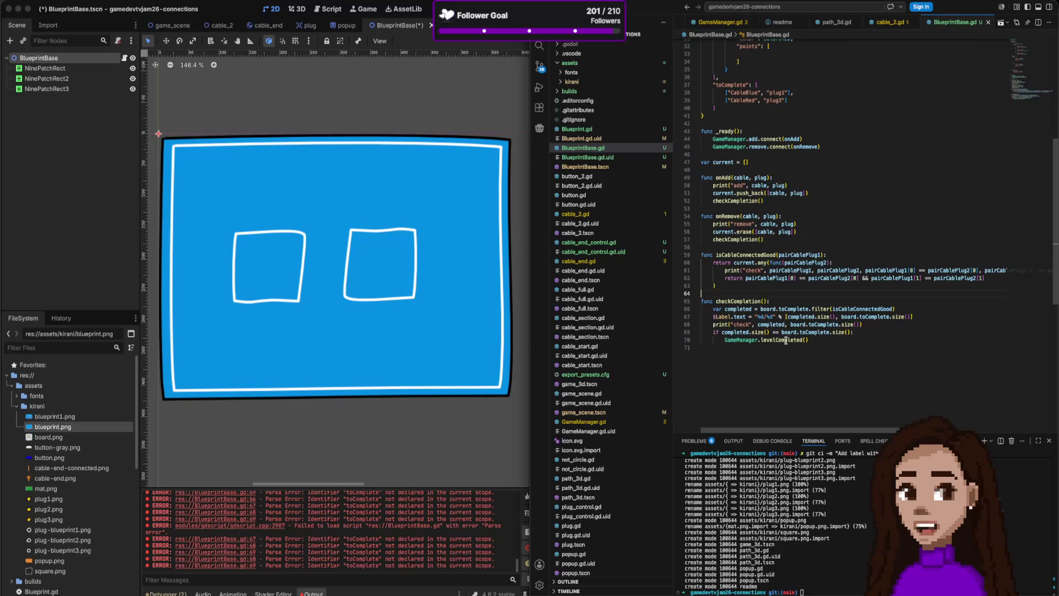
scroll(823, 335, "up", 2)
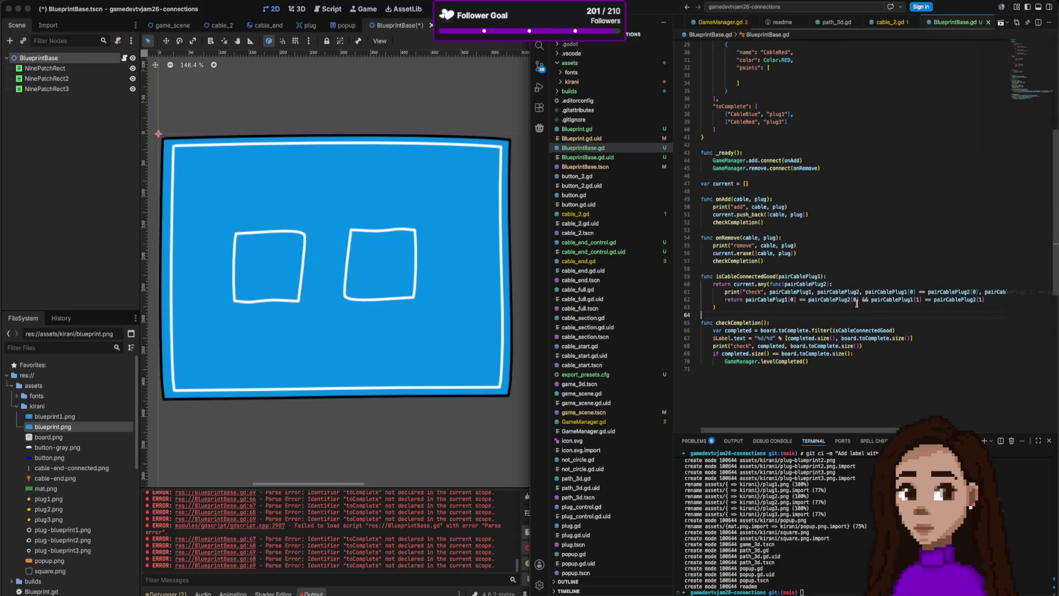
left_click(733, 407)
scroll(767, 186, "up", 10)
scroll(780, 258, "down", 10)
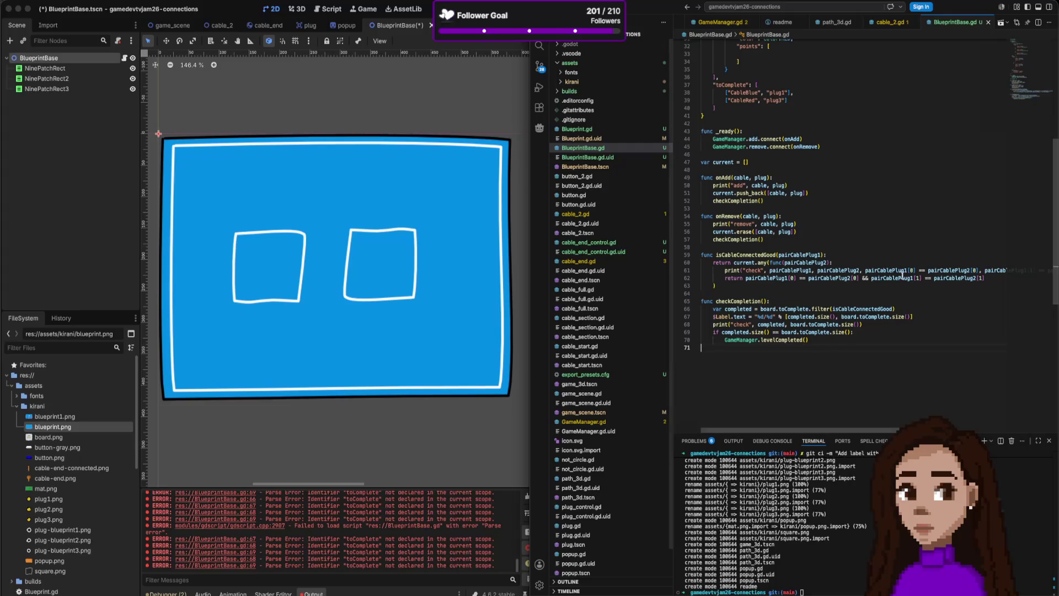
mouse_move(827, 305)
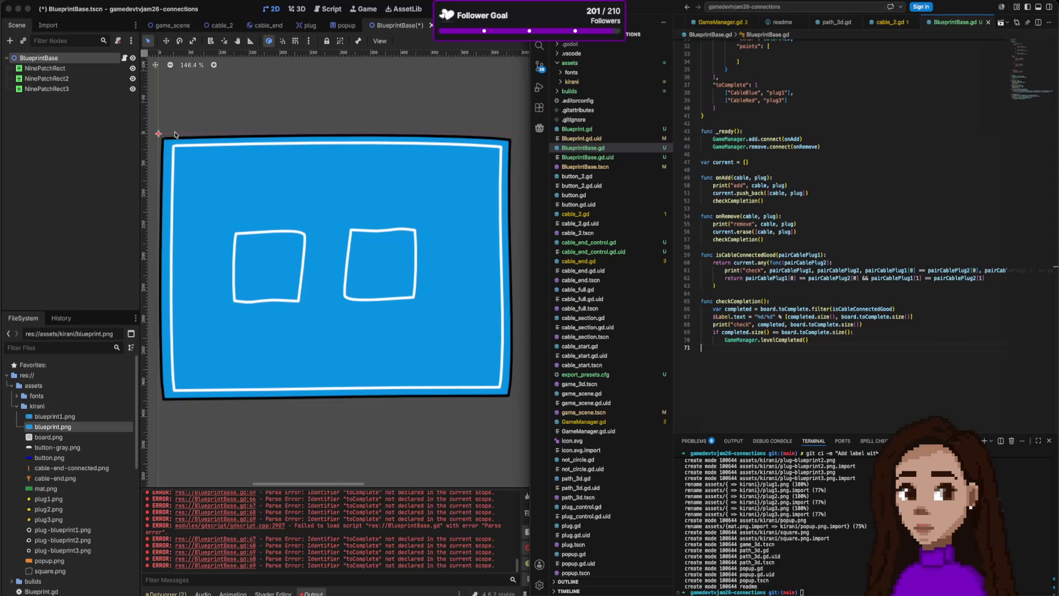
- Slightly resize the blue board NinePatchRect from its corner and review BlueprintBase.gd
left_click(209, 141)
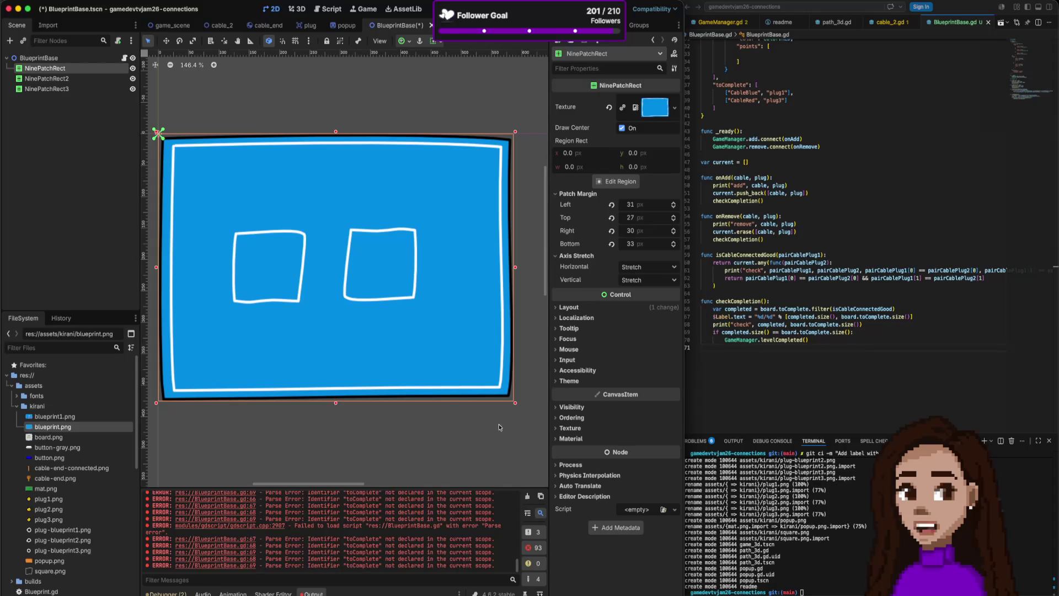
mouse_move(518, 408)
left_mouse_down()
mouse_move(485, 383)
mouse_move(485, 393)
mouse_move(515, 279)
mouse_move(521, 410)
left_mouse_up()
left_click(762, 154)
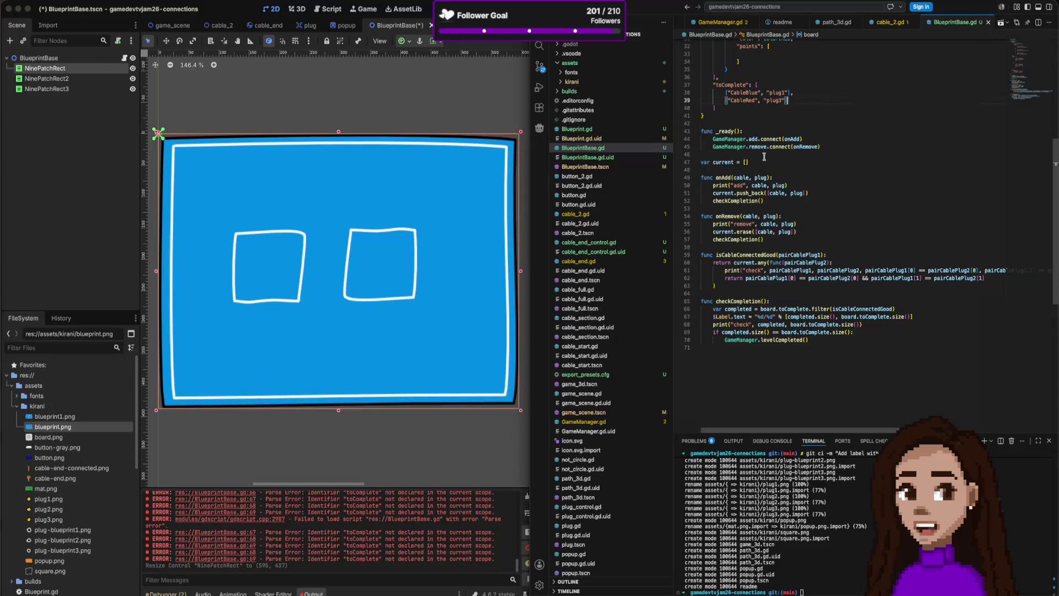
scroll(762, 155, "up", 4)
scroll(762, 154, "up", 5)
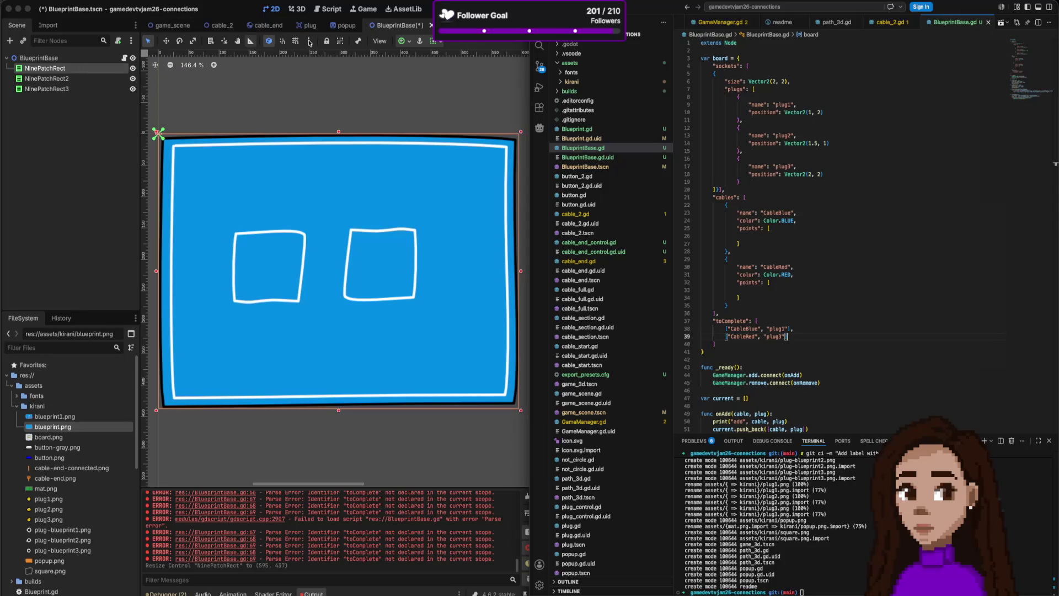
- Save BlueprintBase.tscn and switch to the game_scene tab
left_click(407, 25)
key("super+s")
scroll(81, 457, "down", 8)
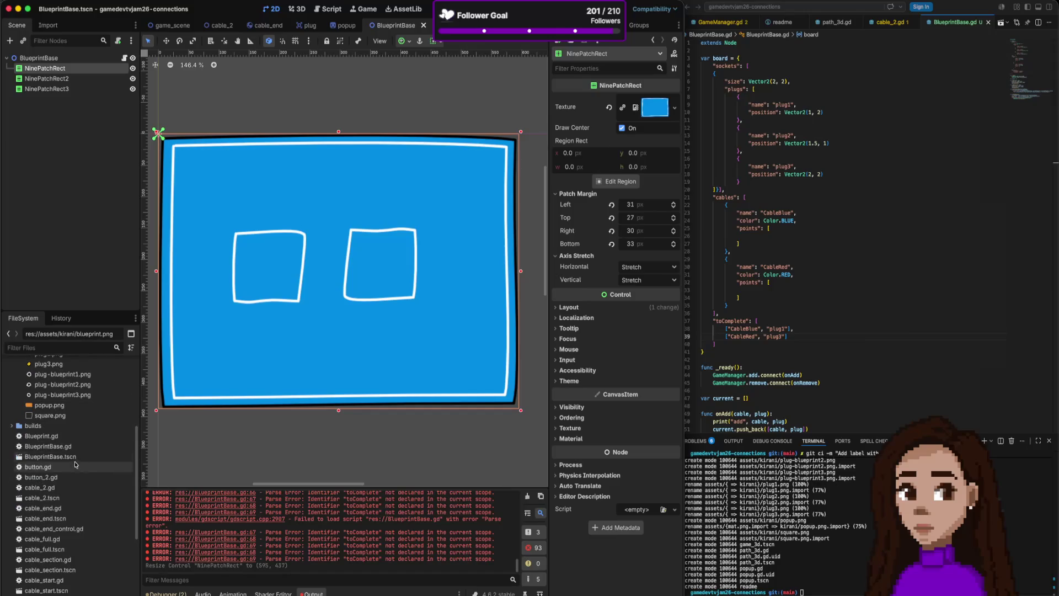
scroll(57, 490, "down", 5)
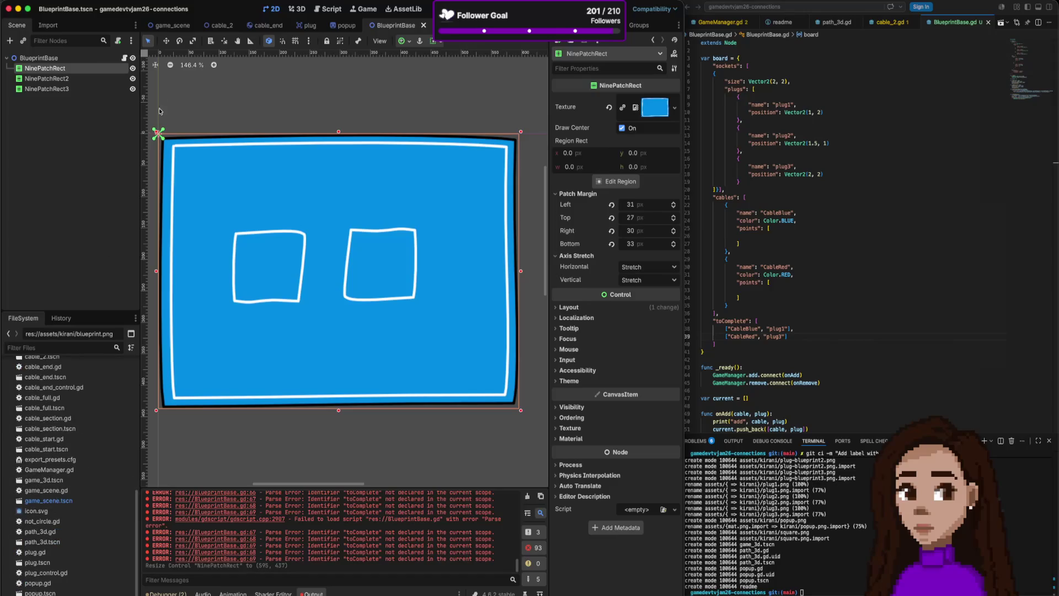
left_click(172, 26)
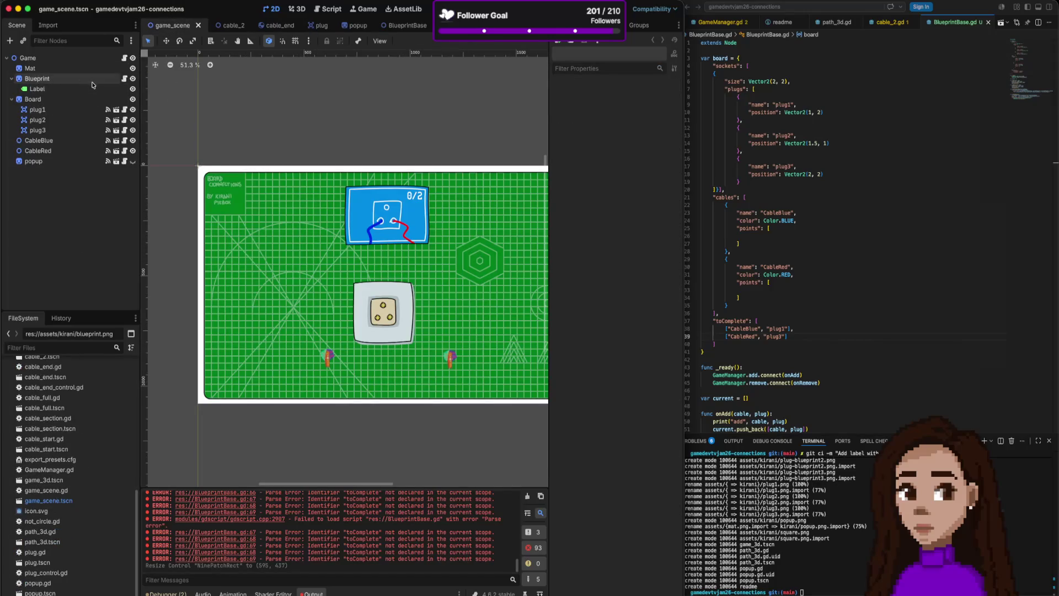
- Copy the 0/2 Label from game_scene and paste it onto the BlueprintBase board's upper right
left_click(91, 82)
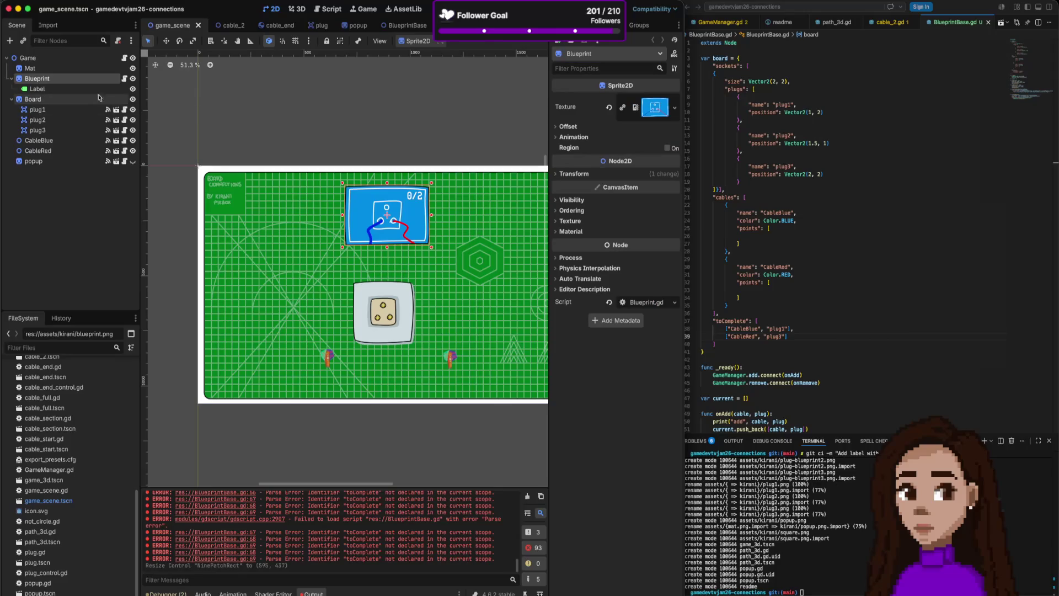
left_click(92, 89)
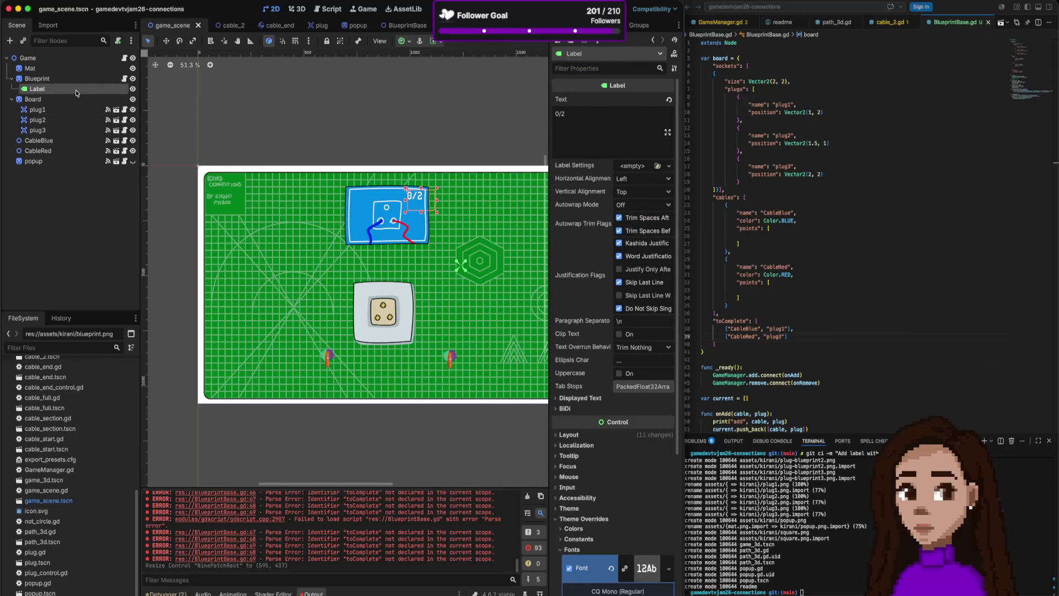
left_click(403, 25)
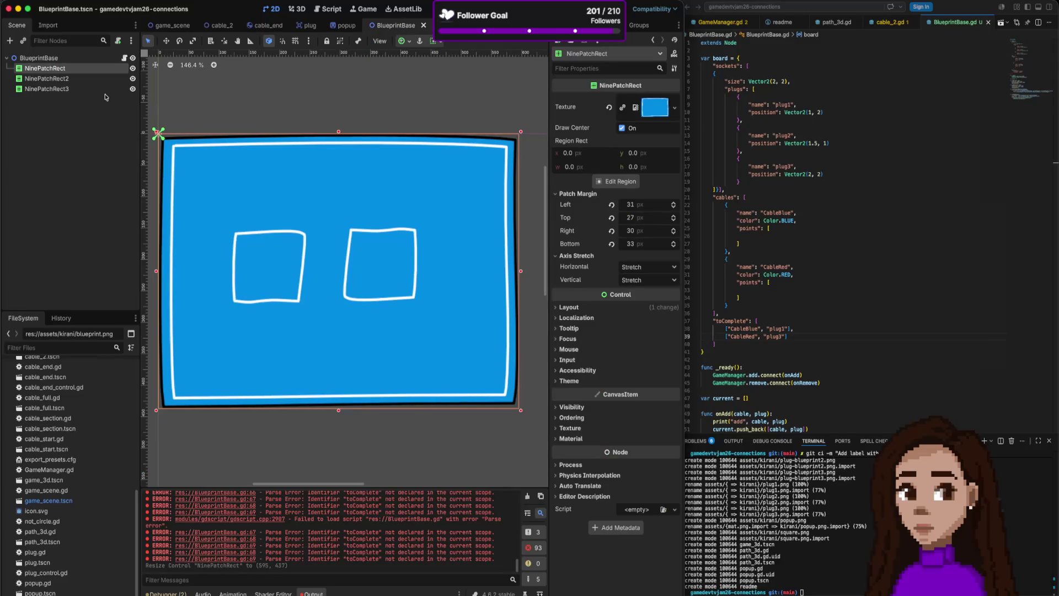
key("ctrl+v")
mouse_move(415, 226)
left_mouse_down()
mouse_move(465, 186)
mouse_move(443, 181)
left_mouse_up()
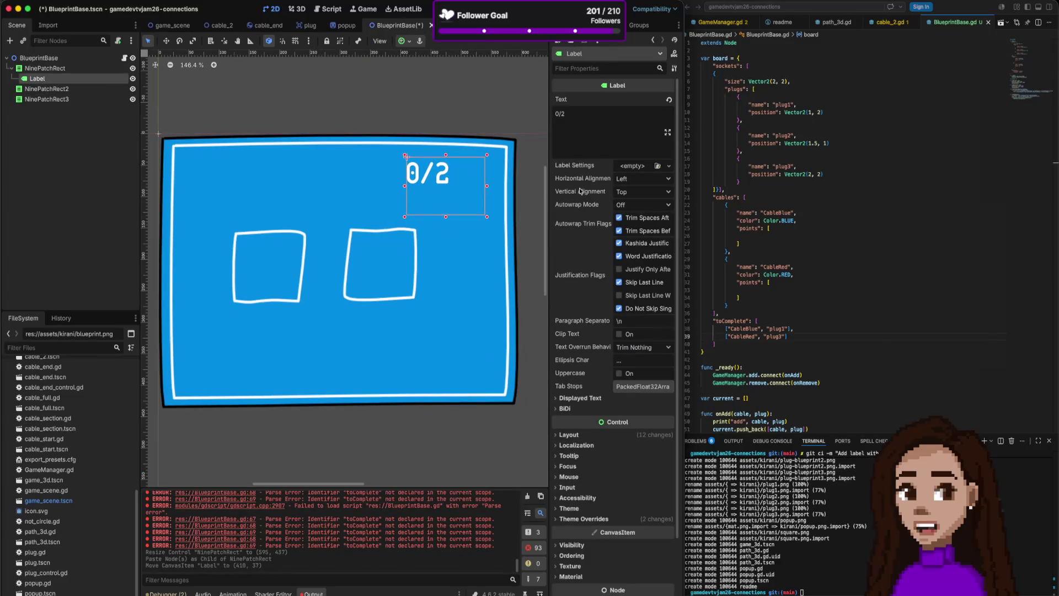
- Right-align the label with top vertical alignment and nudge it into the board's top-right corner
left_click(645, 180)
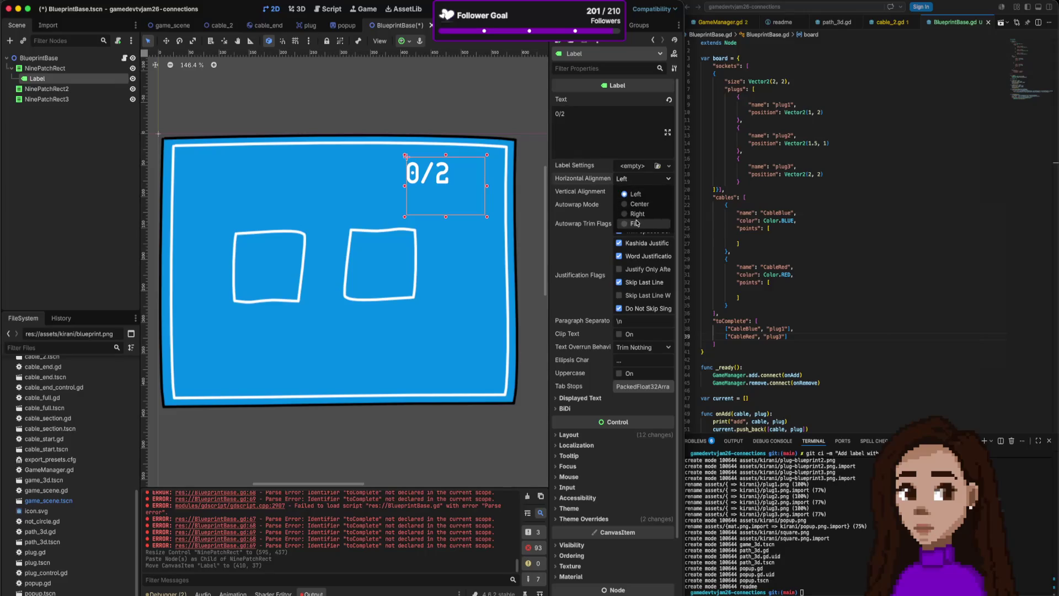
left_click(637, 213)
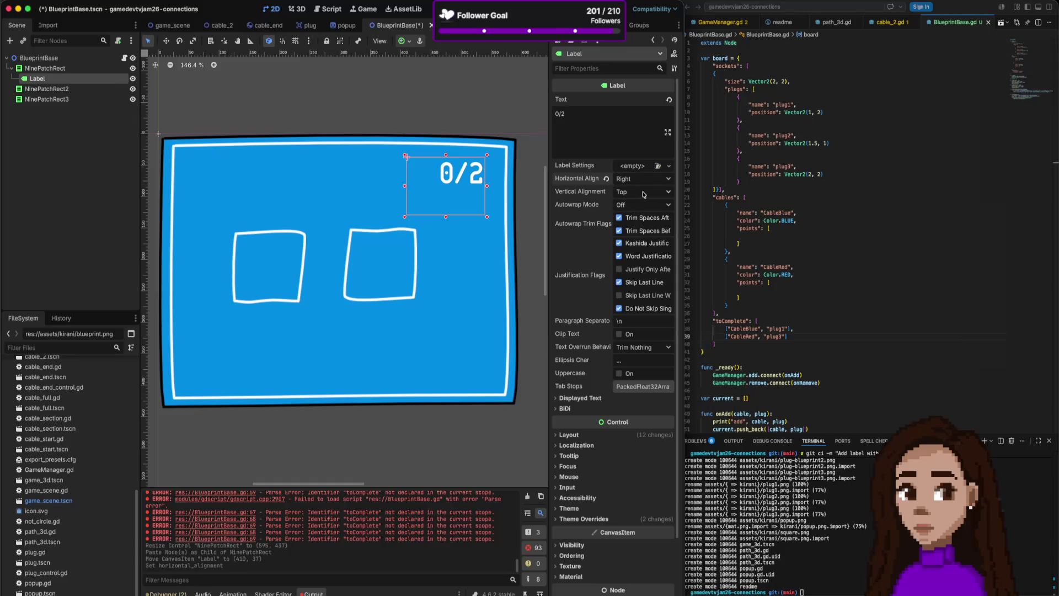
left_click(640, 196)
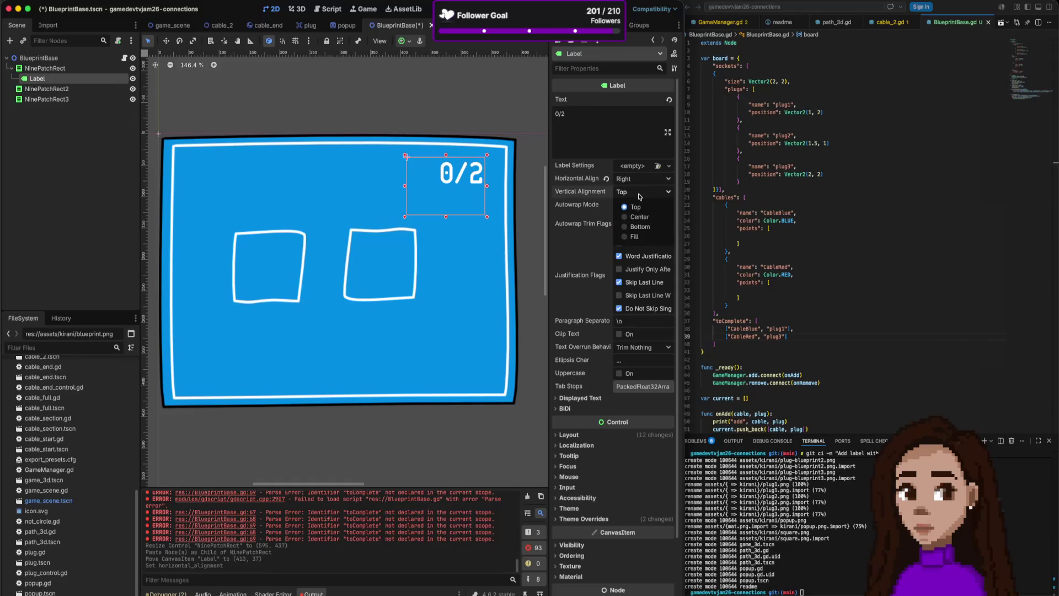
left_click(640, 197)
left_click_drag(469, 170, 483, 166)
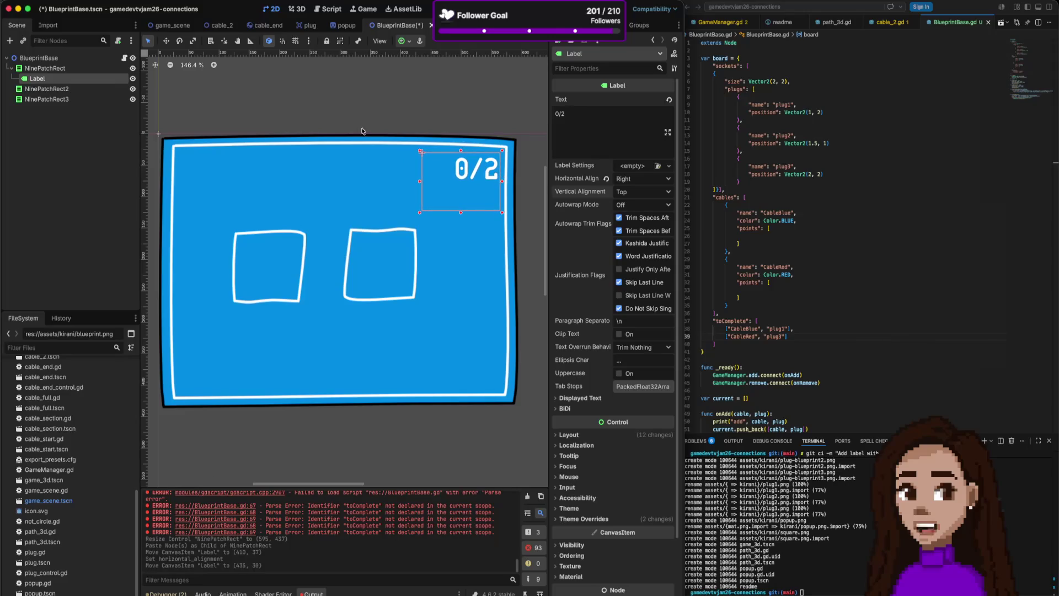
left_click(45, 68)
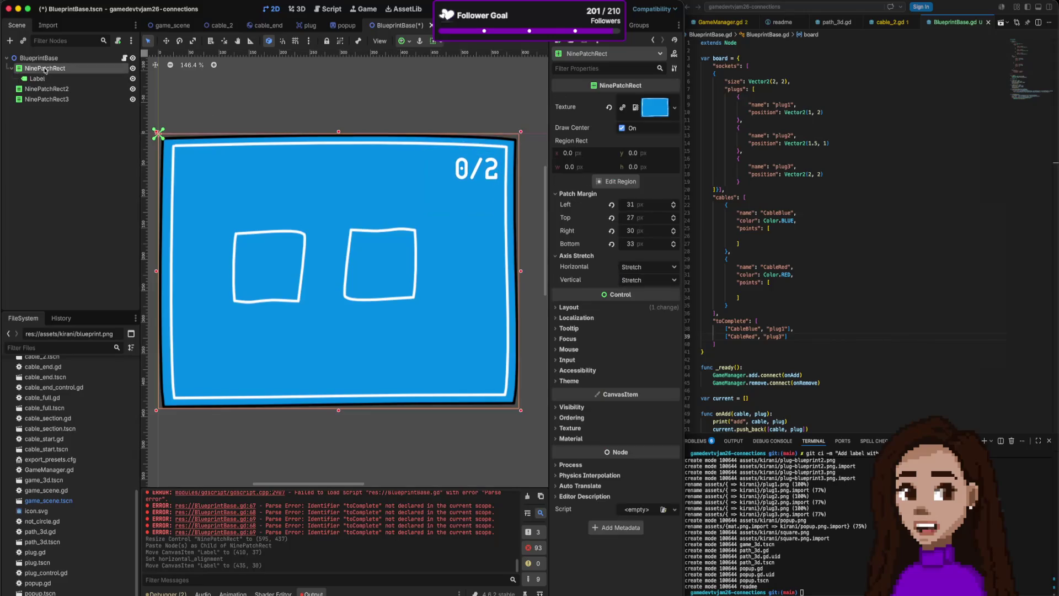
left_click(468, 185)
left_click_drag(486, 172, 481, 171)
left_click(111, 68)
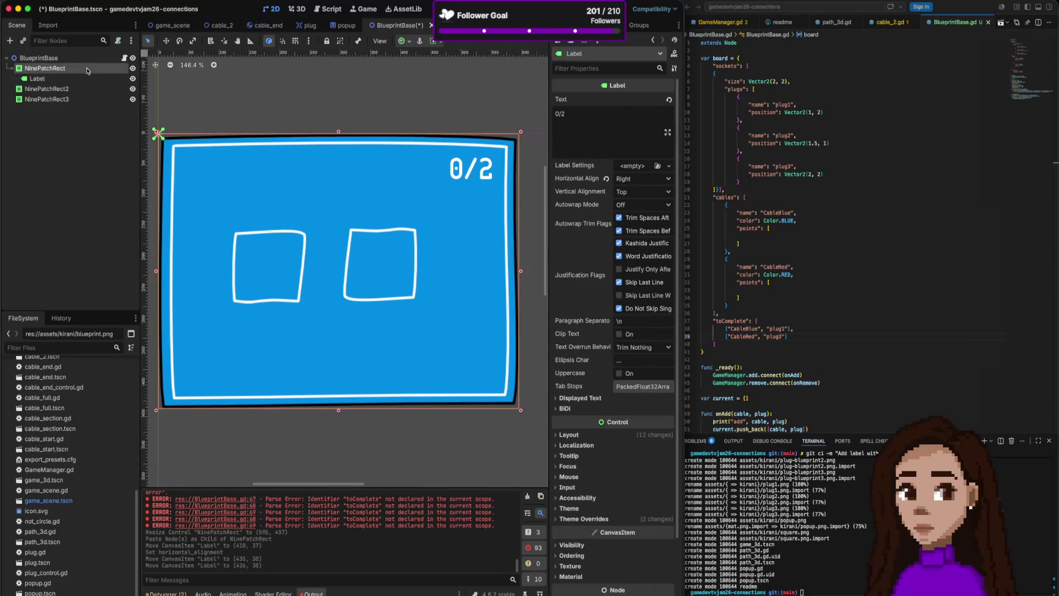
- Narrow the blue board into a tall panel and reselect the 0/2 label to check its position
left_click_drag(518, 269, 338, 257)
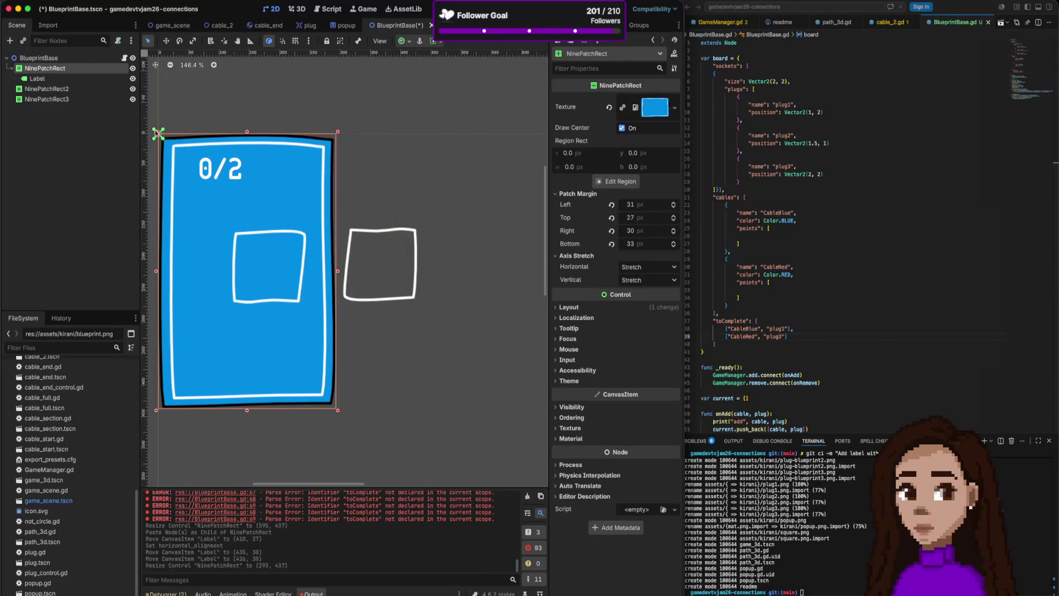
left_click(72, 77)
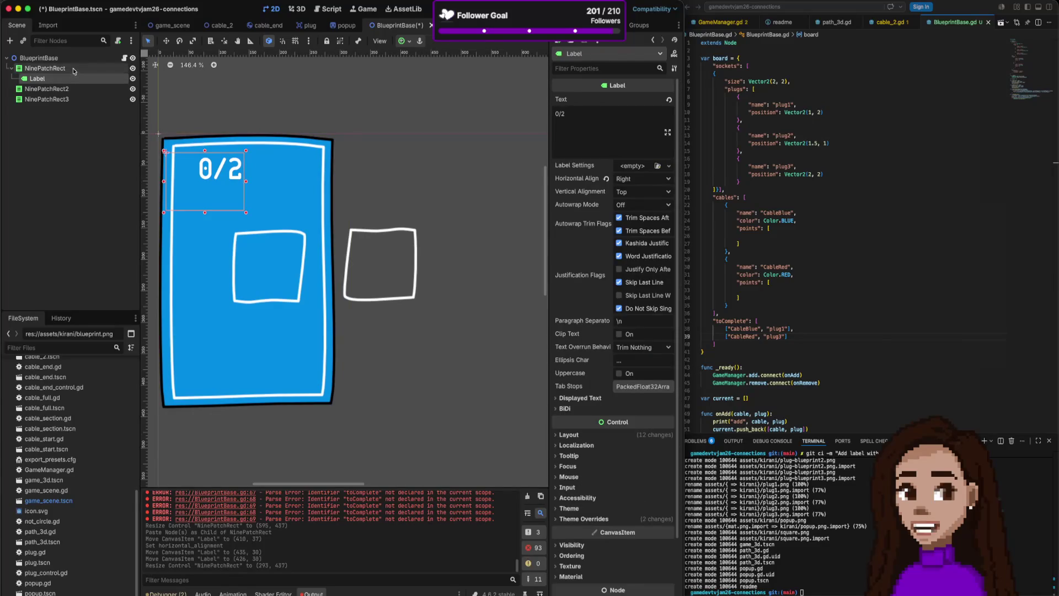
left_click(73, 69)
left_click(237, 167)
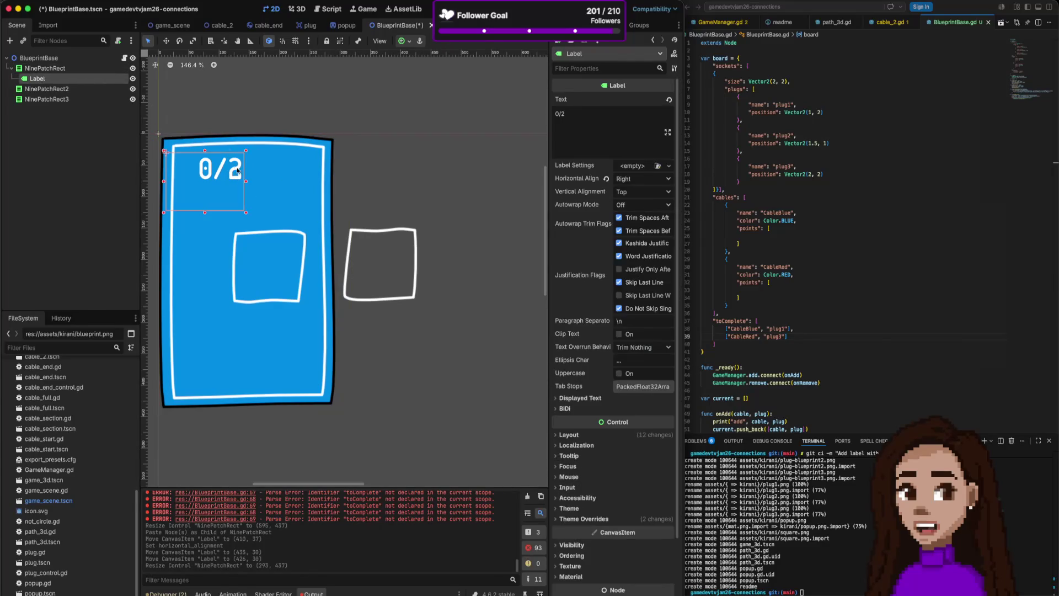
left_click(282, 147)
left_click(215, 171)
left_click(613, 435)
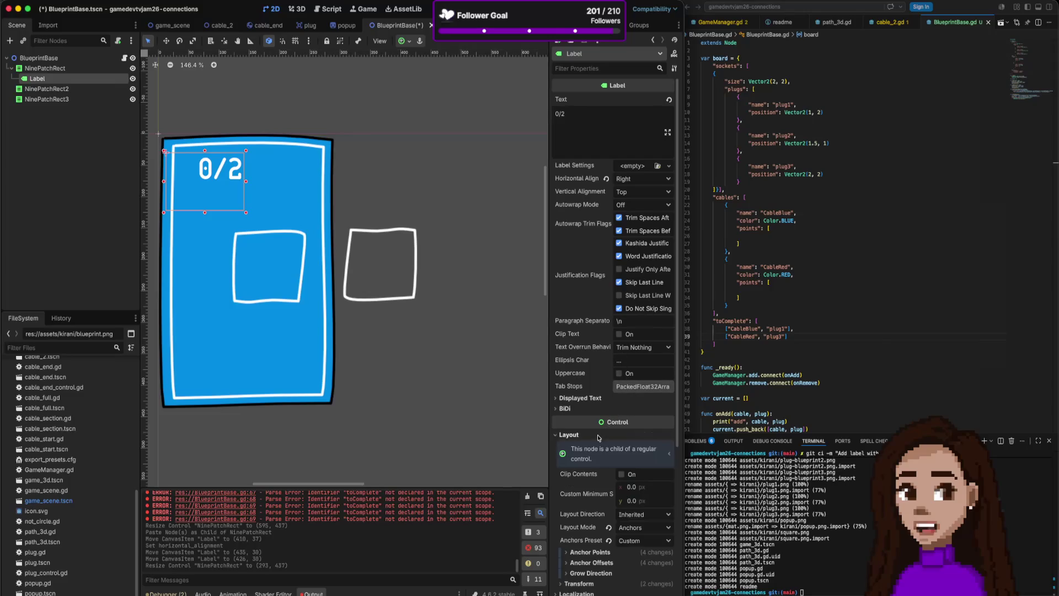
- Keep the label in Anchors layout mode and pin its anchors along the board's top edge
scroll(618, 437, "down", 2)
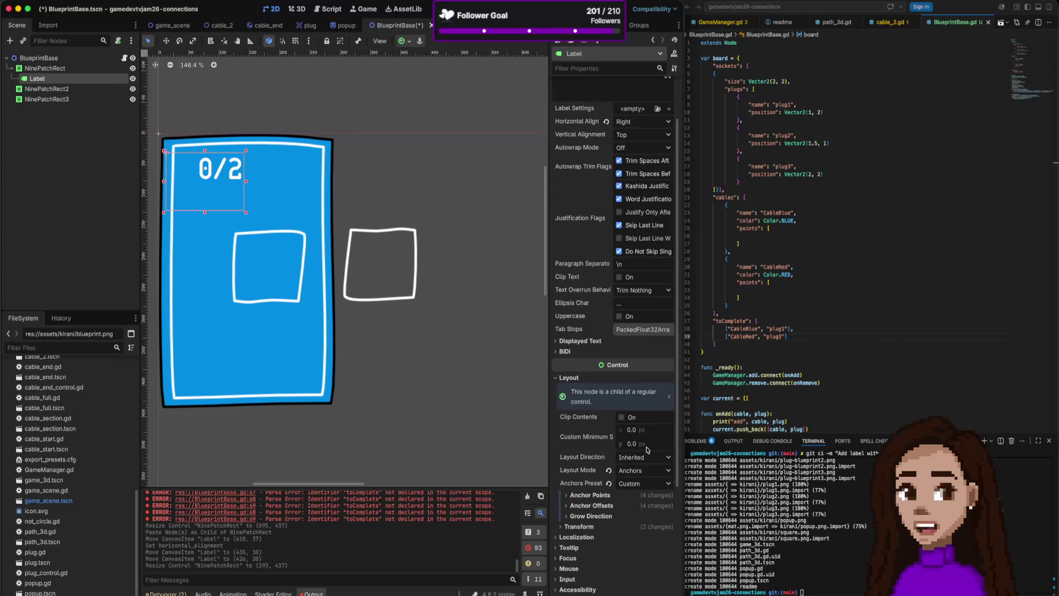
scroll(649, 449, "down", 1)
left_click(649, 444)
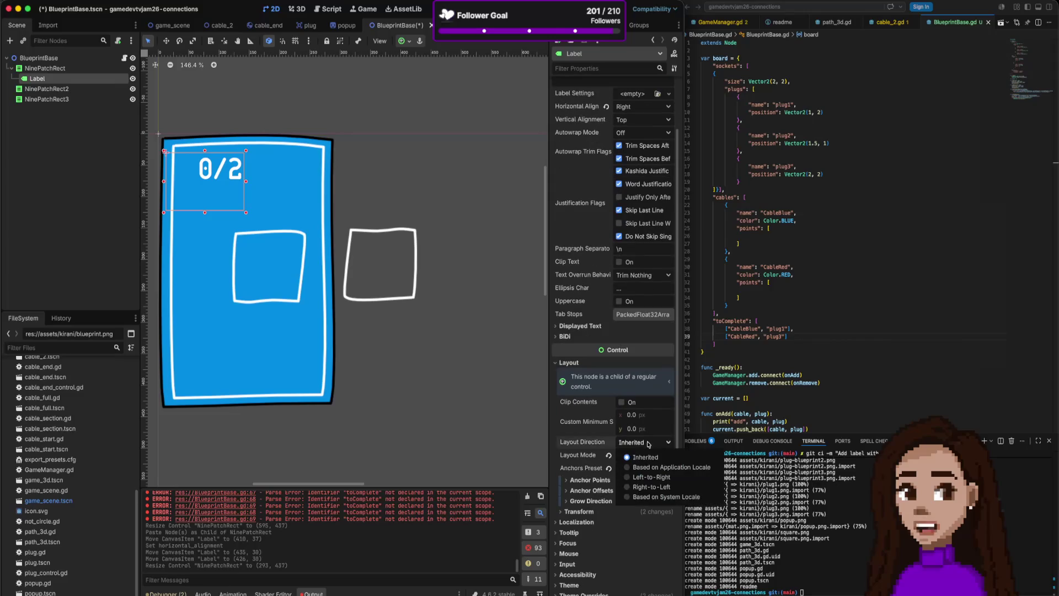
left_click(649, 445)
left_click(645, 456)
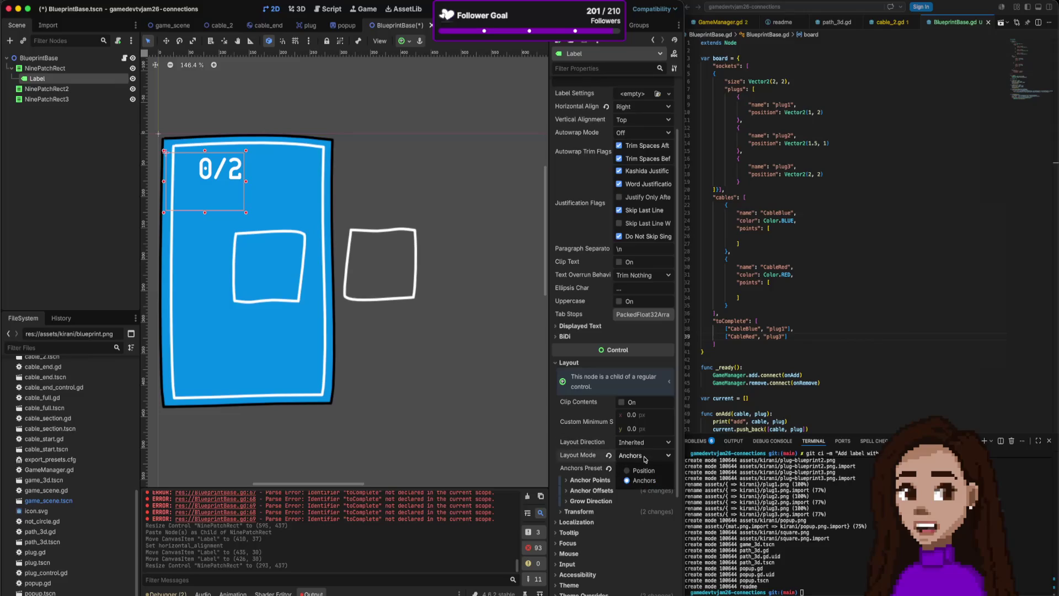
left_click(646, 459)
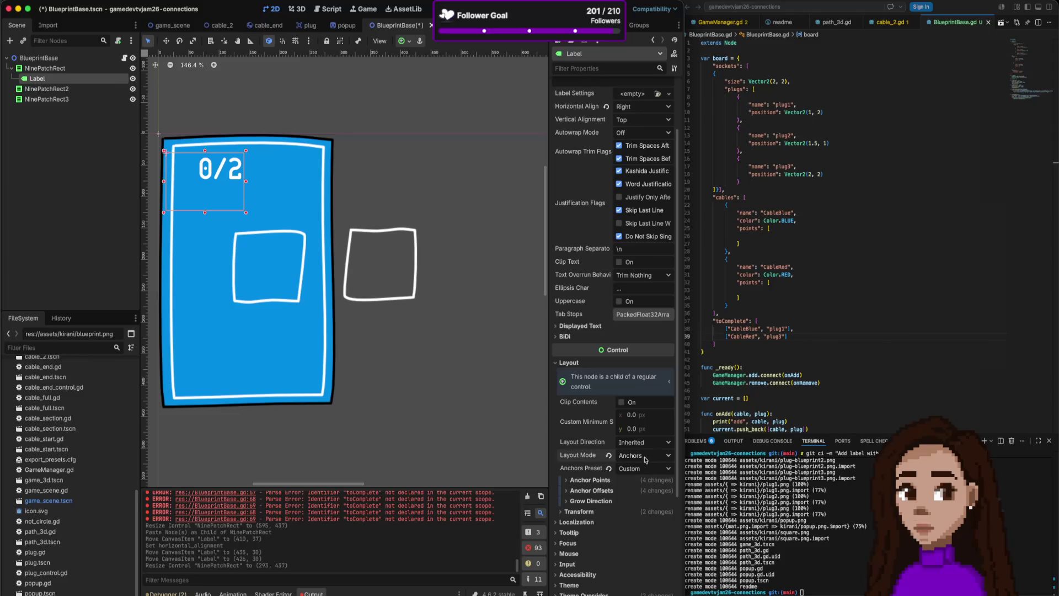
scroll(259, 227, "down", 4)
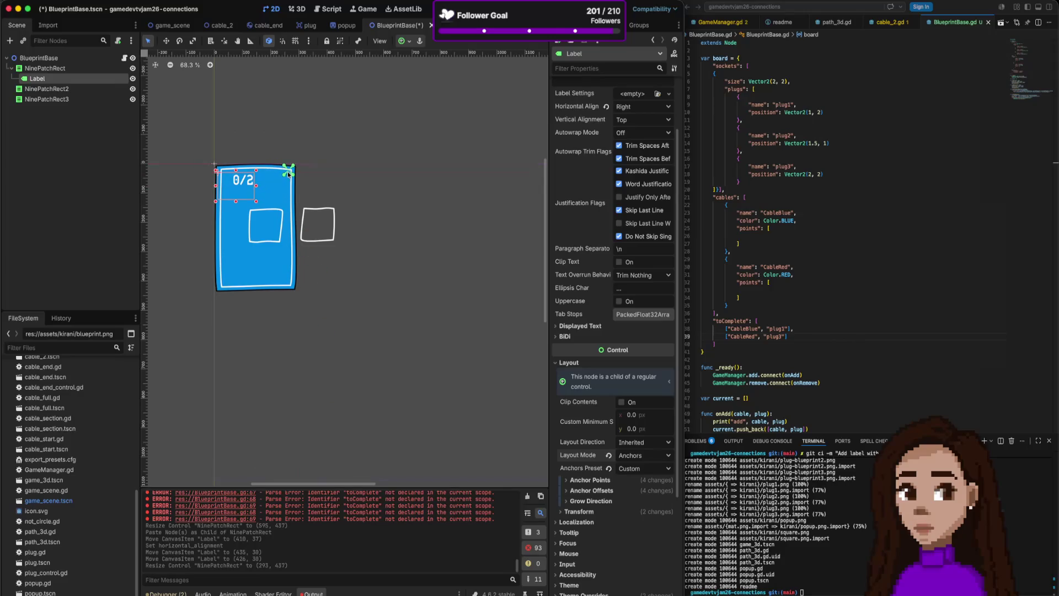
left_click_drag(289, 173, 295, 174)
scroll(294, 174, "up", 3)
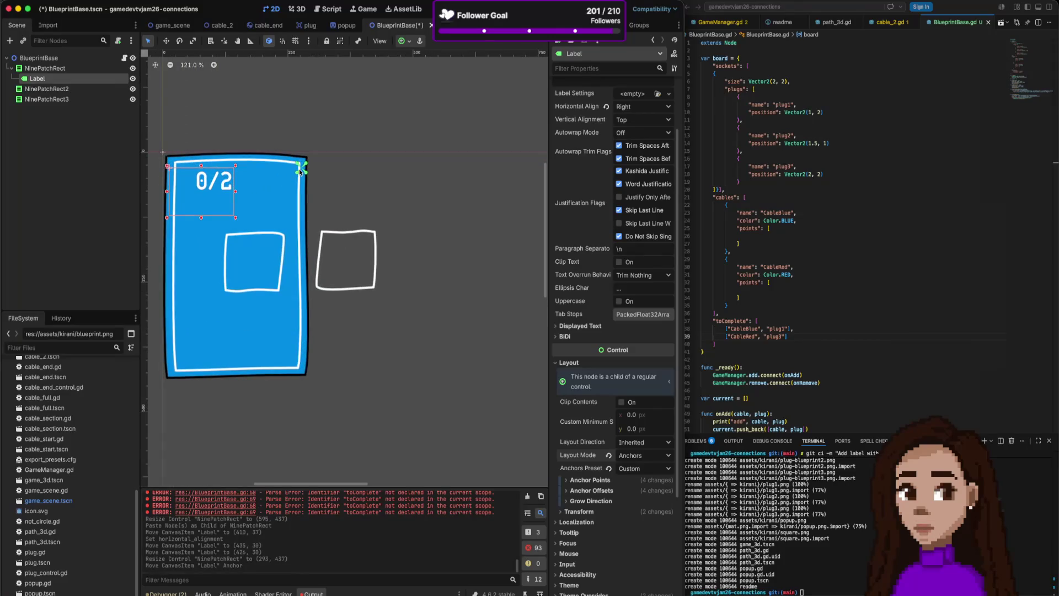
left_click(286, 174)
mouse_move(282, 176)
left_mouse_down()
mouse_move(174, 200)
mouse_move(164, 185)
left_mouse_up()
- Widen the board to 481 × 437 and confirm the label stays along its top
left_click(304, 154)
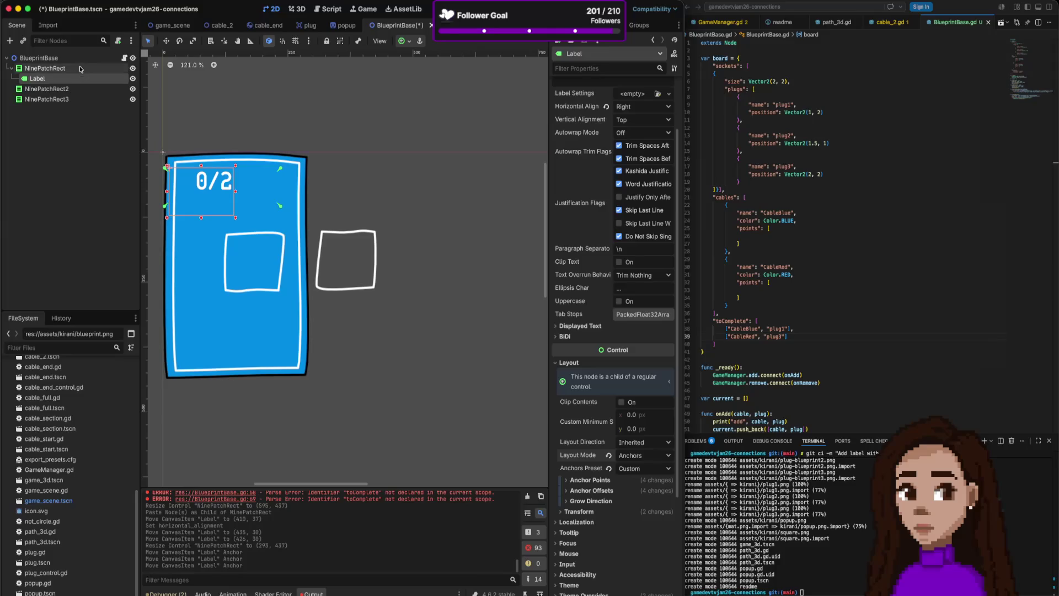
mouse_move(312, 264)
left_mouse_down()
mouse_move(447, 262)
mouse_move(406, 264)
left_mouse_up()
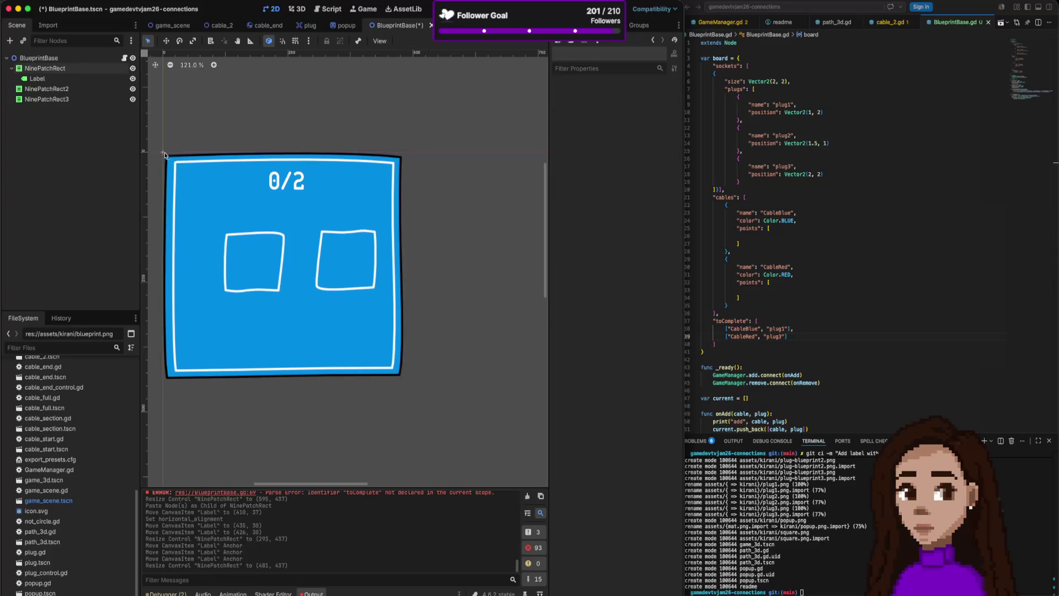
left_click(187, 176)
left_click(242, 164)
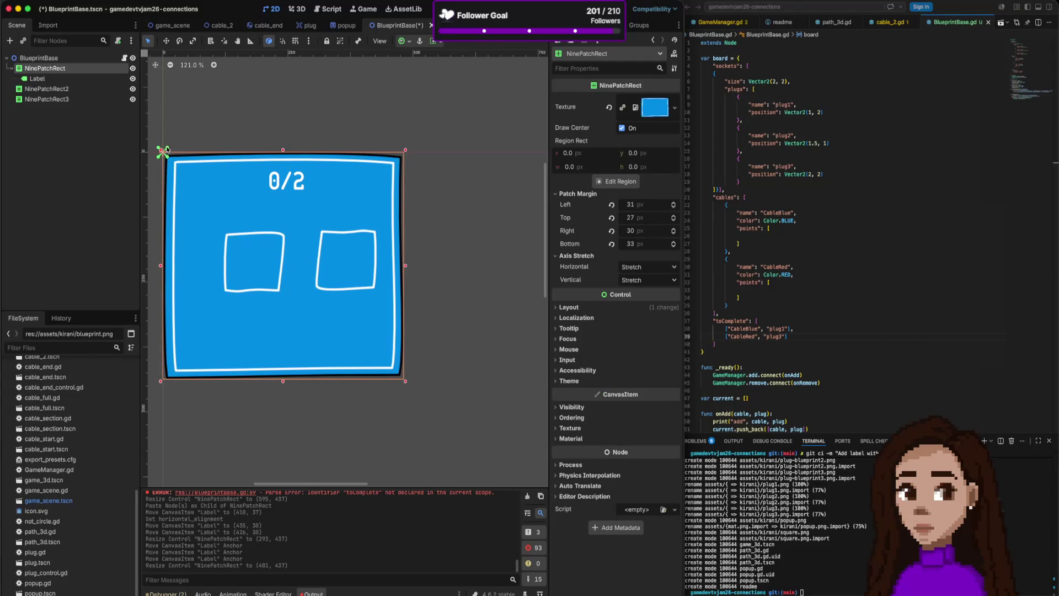
- Apply the Full Rect anchors preset to the board and enlarge it back into a large panel
left_click(612, 307)
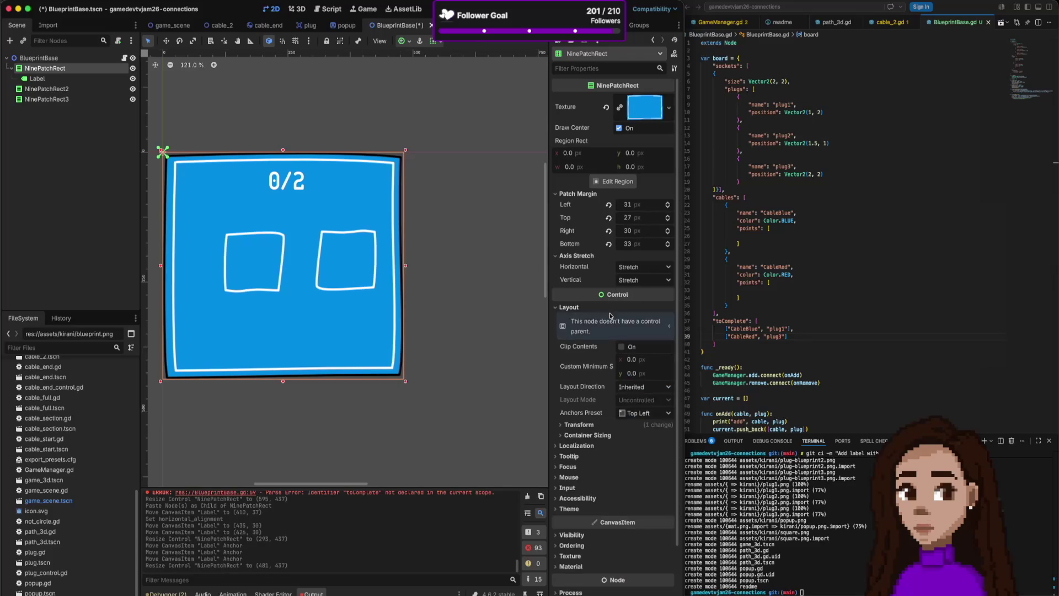
left_click(652, 392)
left_click(654, 395)
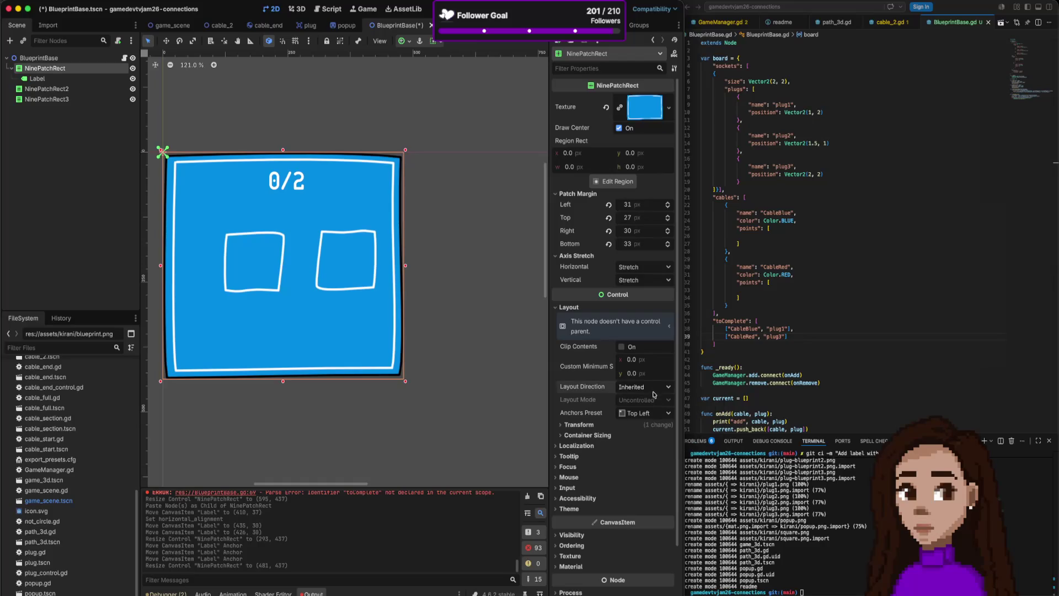
left_click(652, 418)
left_click(661, 437)
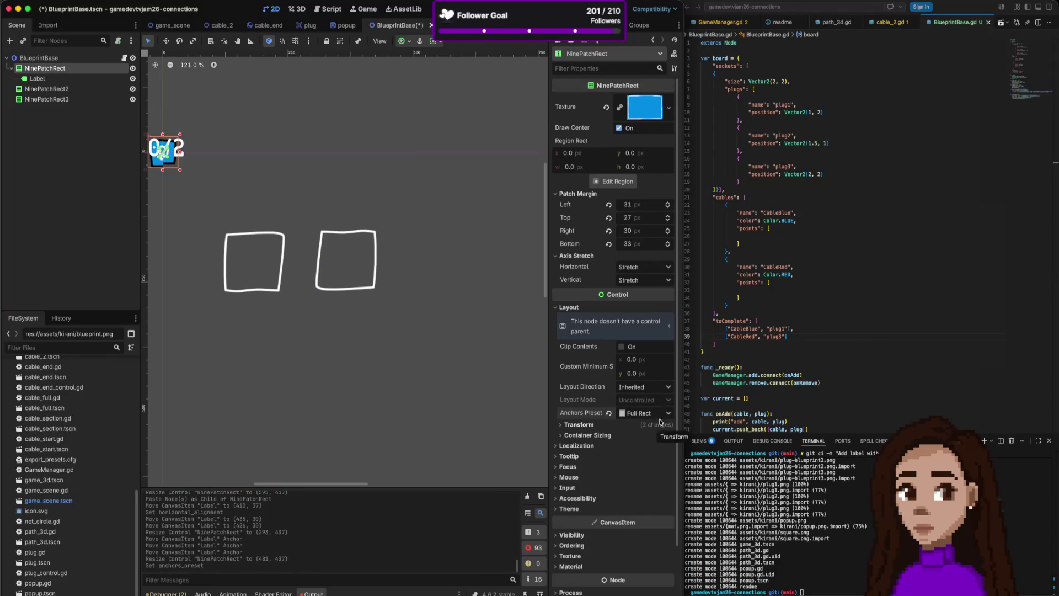
left_click_drag(181, 170, 514, 414)
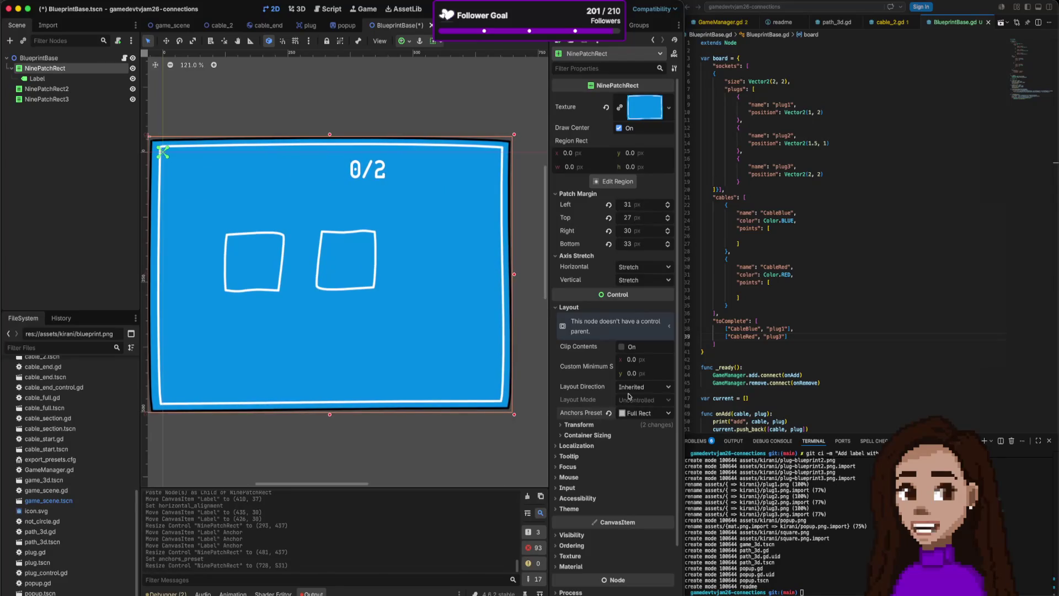
- Move the board's anchors to Top Left, leaving it 728 × 531
left_click(651, 413)
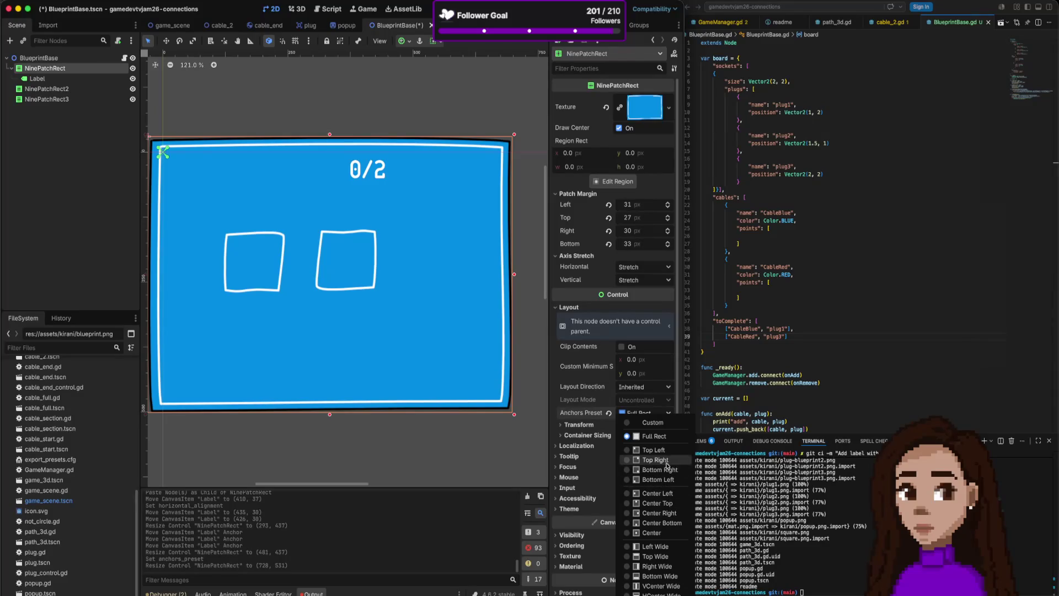
left_click(654, 435)
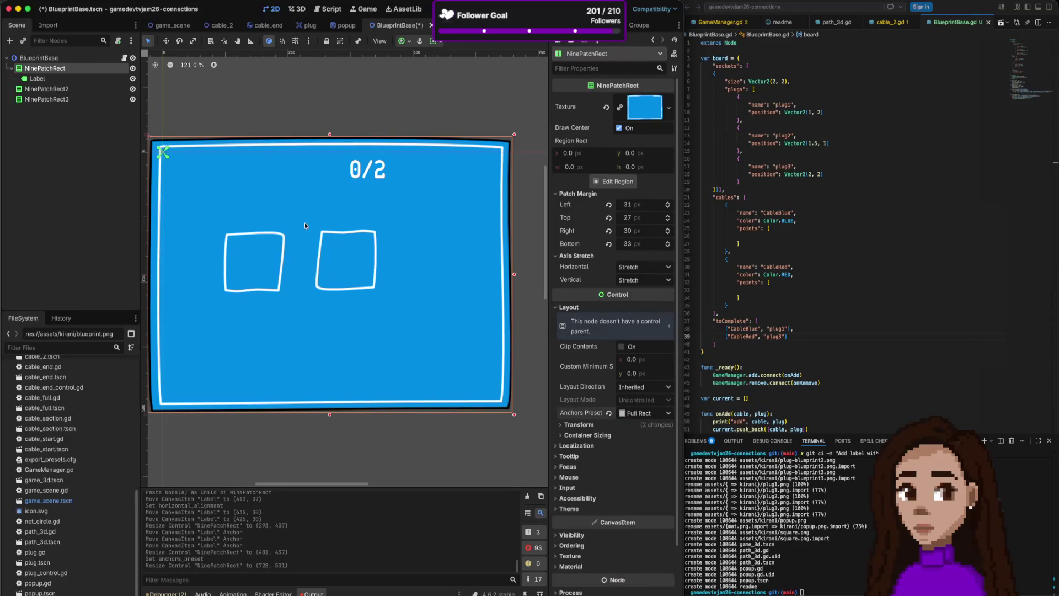
left_click(164, 154)
left_click(168, 159)
left_click(166, 150)
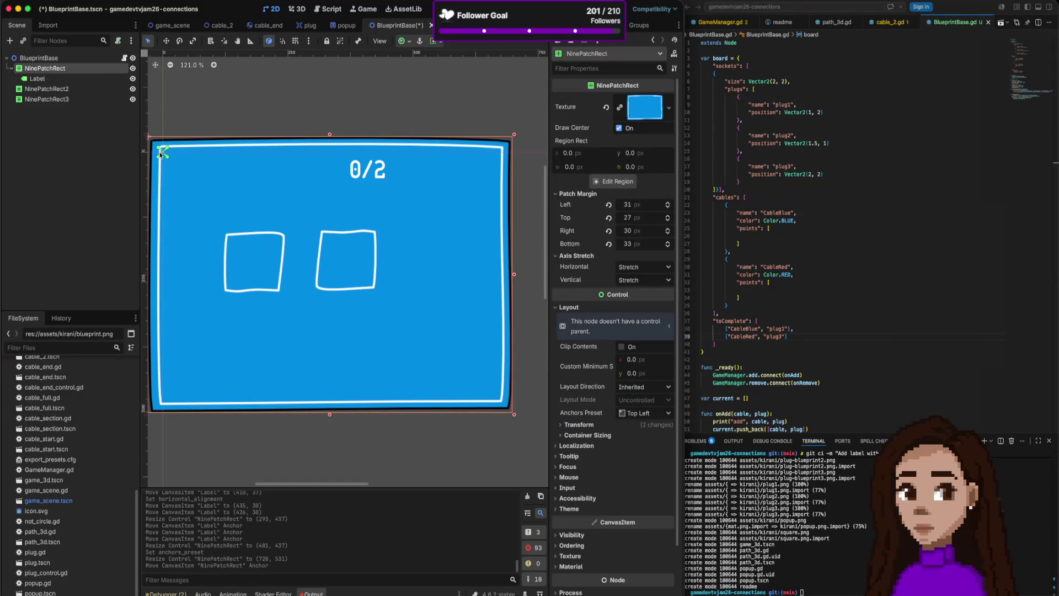
left_click(77, 79)
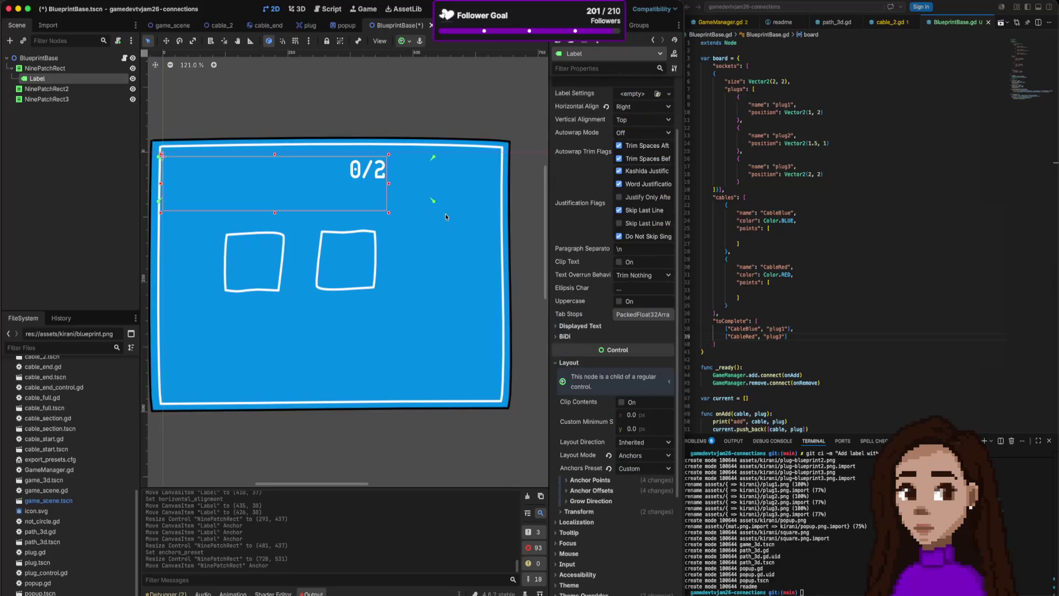
- Set the 0/2 label's anchors preset to Top Right
left_click_drag(477, 202, 484, 226)
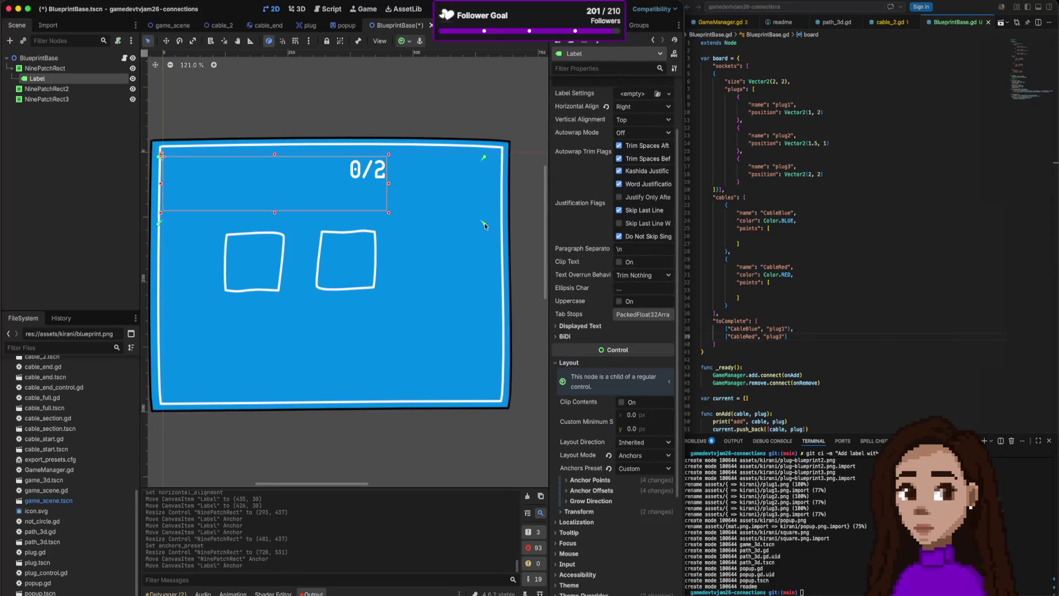
left_click(649, 456)
left_click(649, 456)
left_click(650, 469)
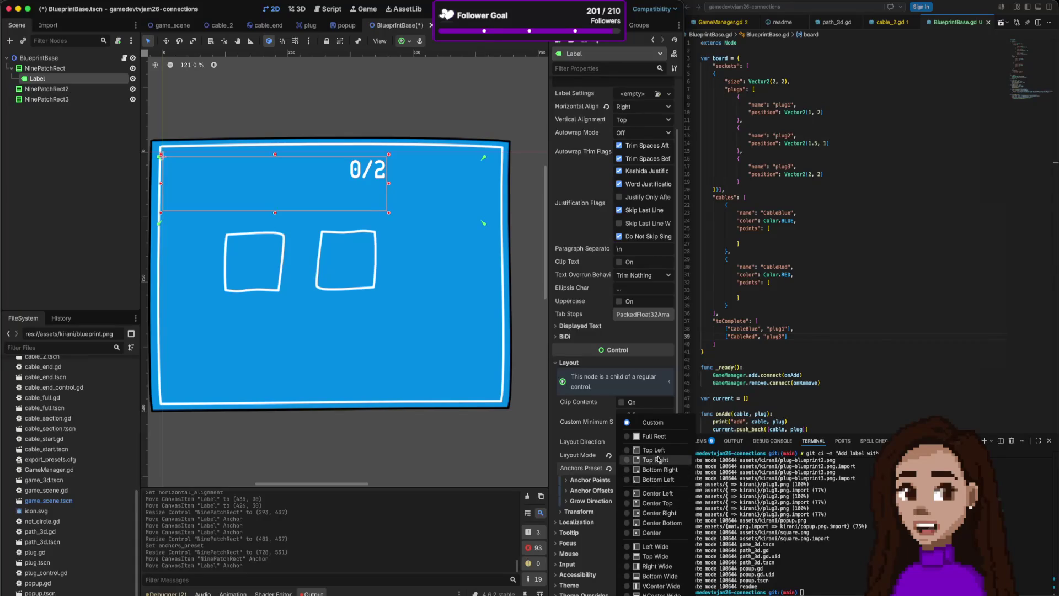
left_click(660, 460)
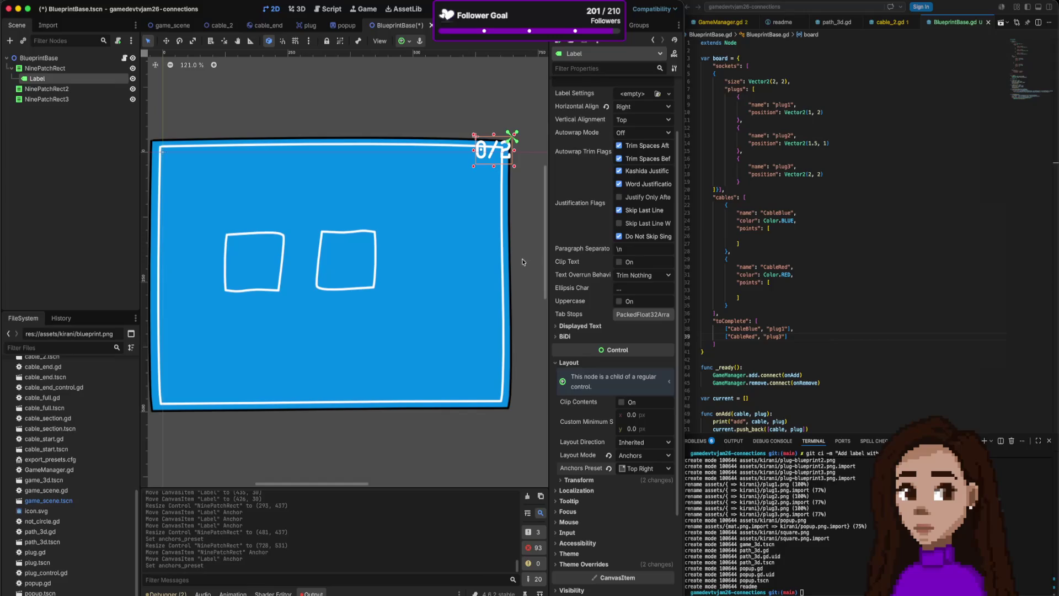
- Fine-tune the label's corner position and the board's right edge to 741 × 531
left_click(485, 254)
mouse_move(513, 279)
left_mouse_down()
mouse_move(372, 279)
mouse_move(511, 279)
left_mouse_up()
left_click(95, 79)
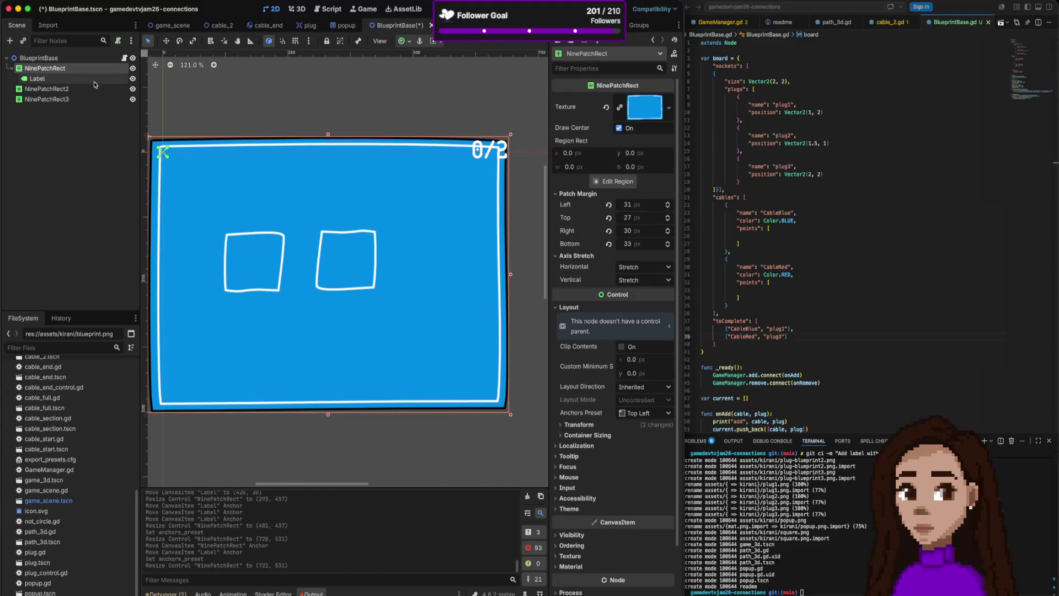
left_click_drag(497, 153, 473, 170)
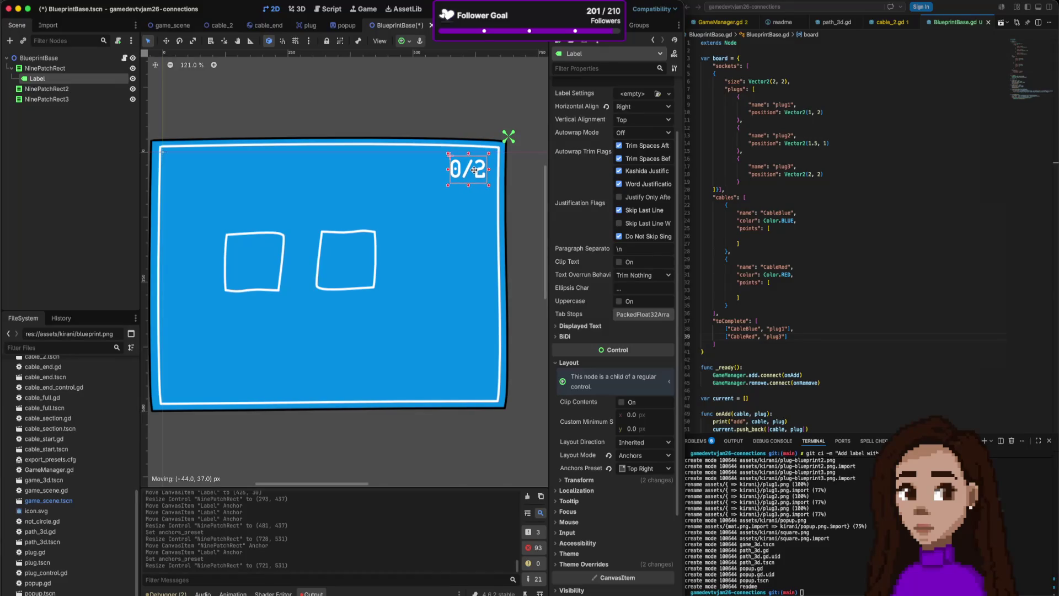
left_click(485, 199)
mouse_move(508, 274)
left_mouse_down()
mouse_move(223, 256)
mouse_move(519, 270)
left_mouse_up()
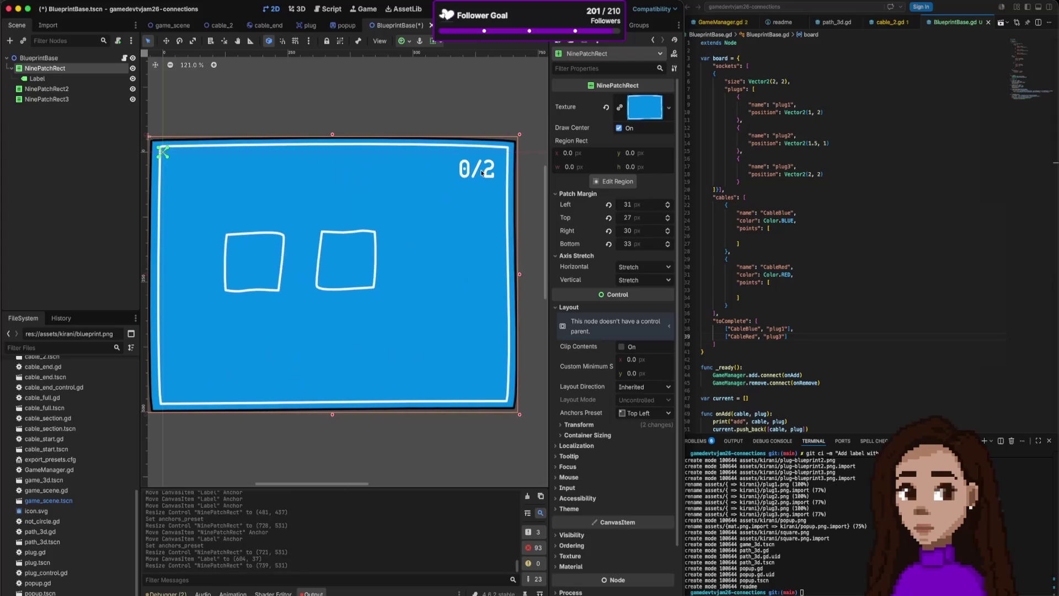
left_click(481, 170)
left_click(504, 267)
mouse_move(519, 274)
left_mouse_down()
mouse_move(374, 277)
mouse_move(533, 281)
mouse_move(276, 278)
mouse_move(520, 275)
left_mouse_up()
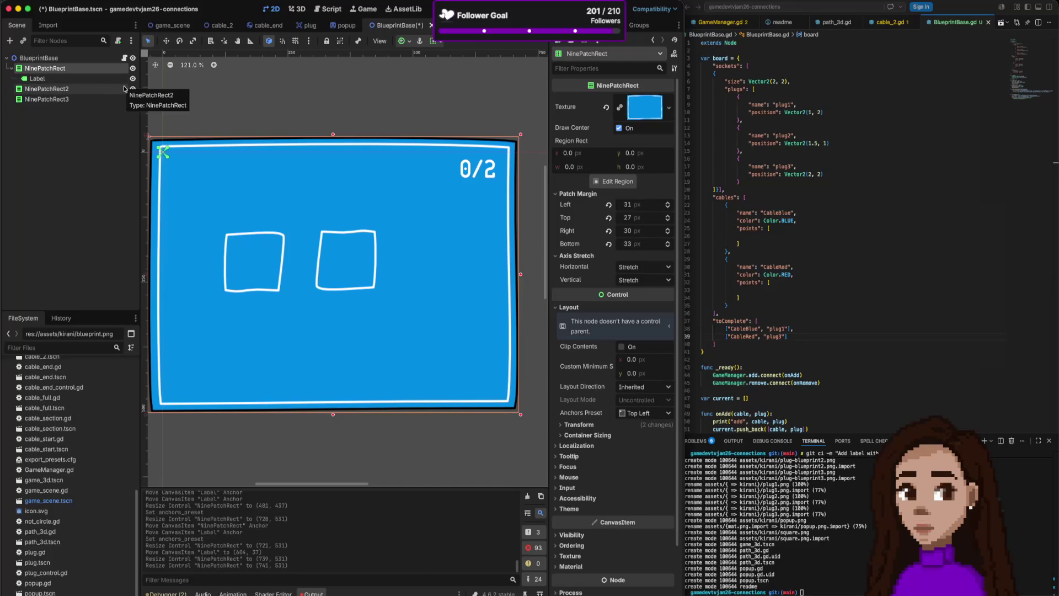
- Save BlueprintBase.tscn with the 0/2 label in the top-right corner
key("ctrl+s")
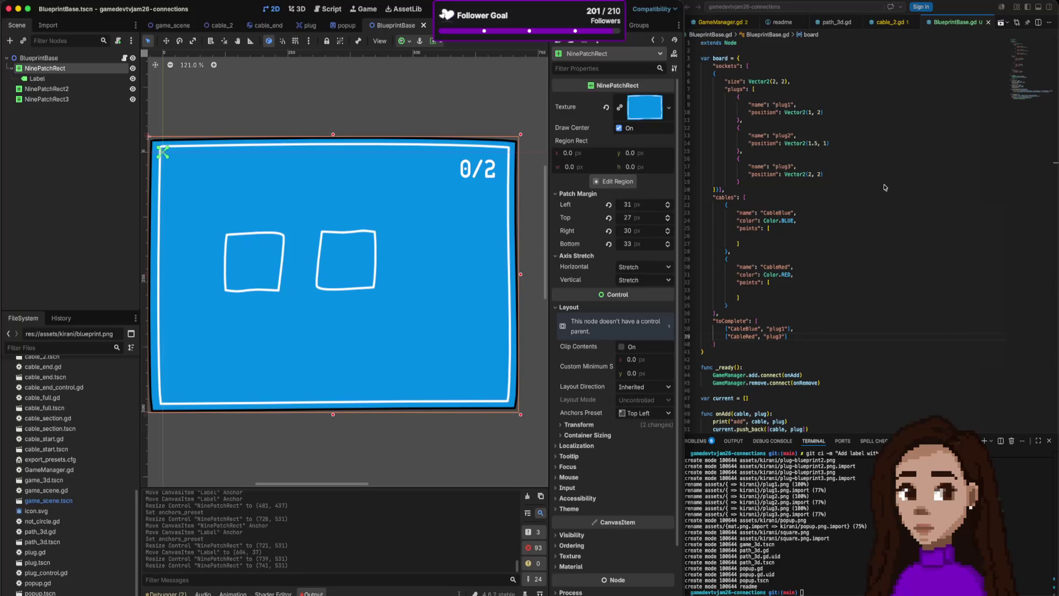
- Add an empty line at the end of _ready() after the onRemove connection
left_click(769, 275)
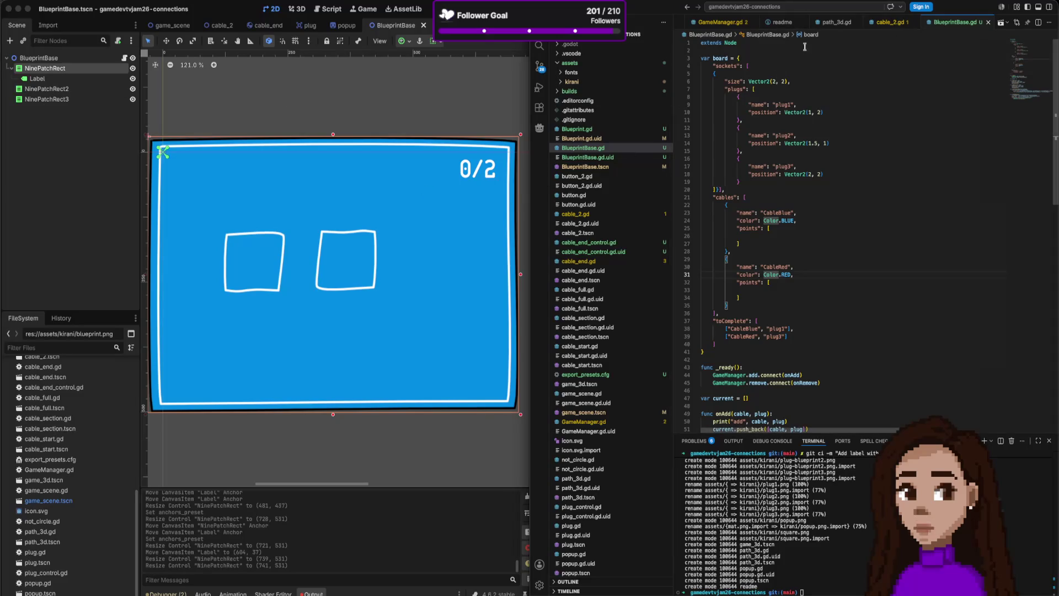
left_click(884, 24)
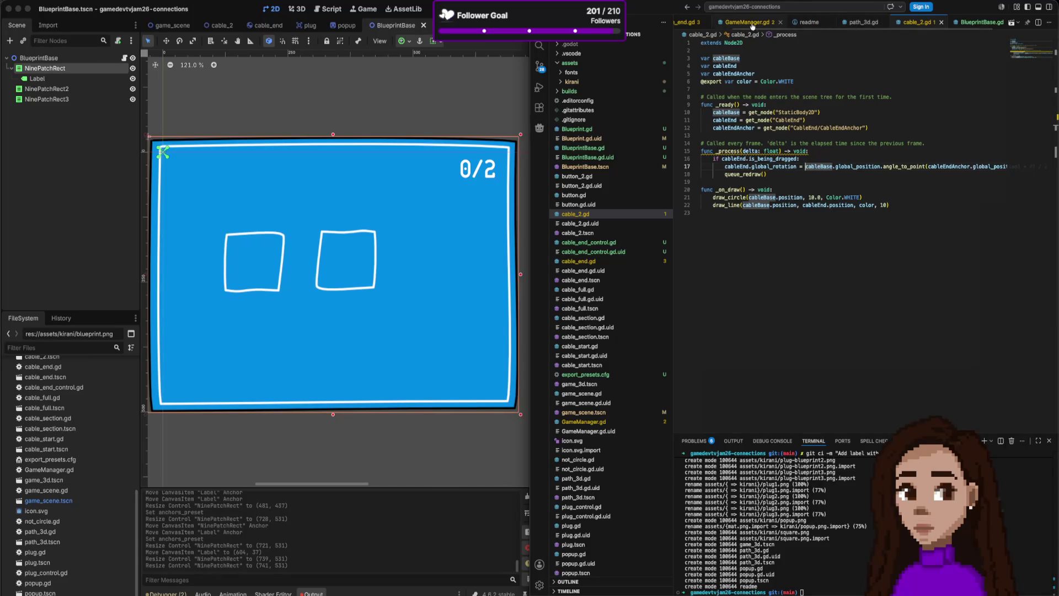
left_click(983, 23)
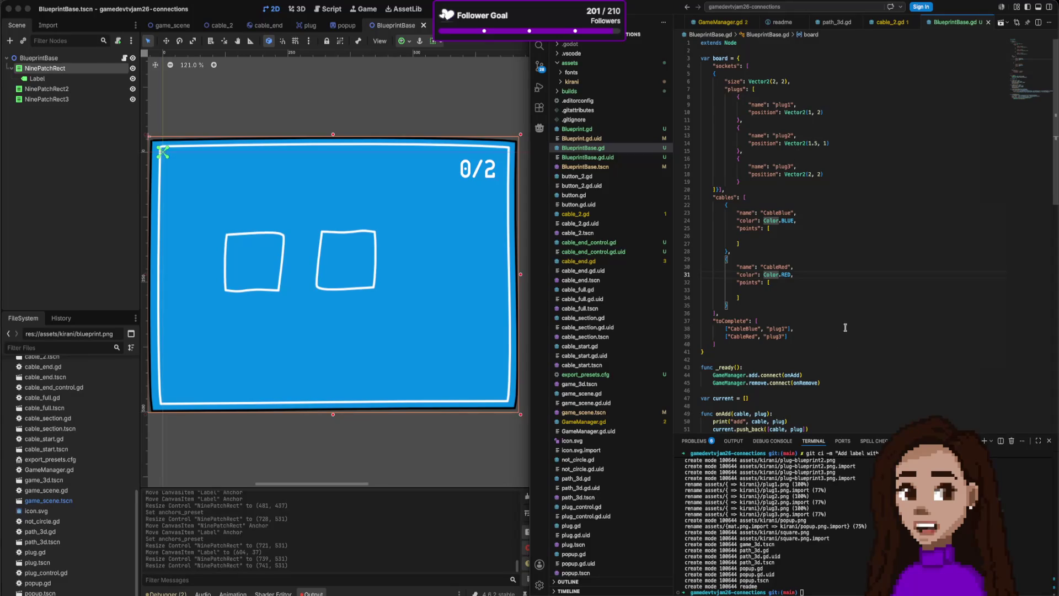
scroll(790, 180, "down", 5)
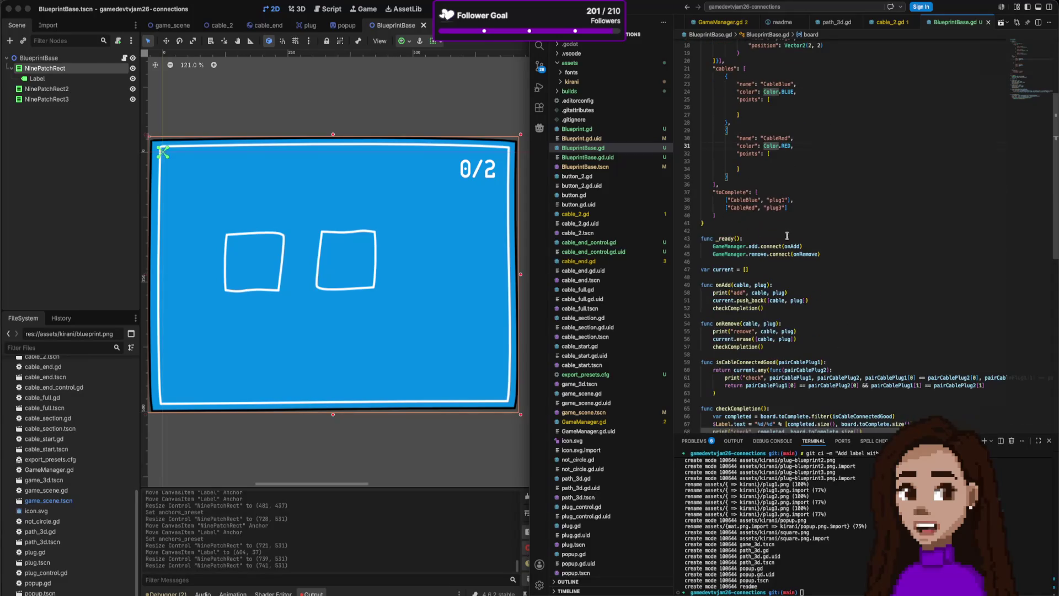
left_click(848, 253)
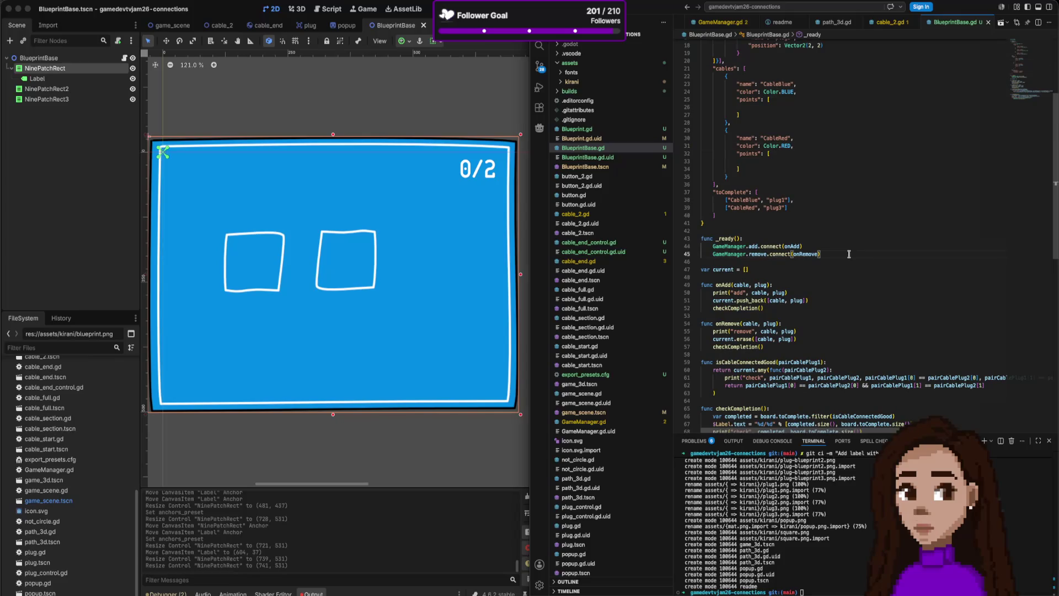
key("Return")
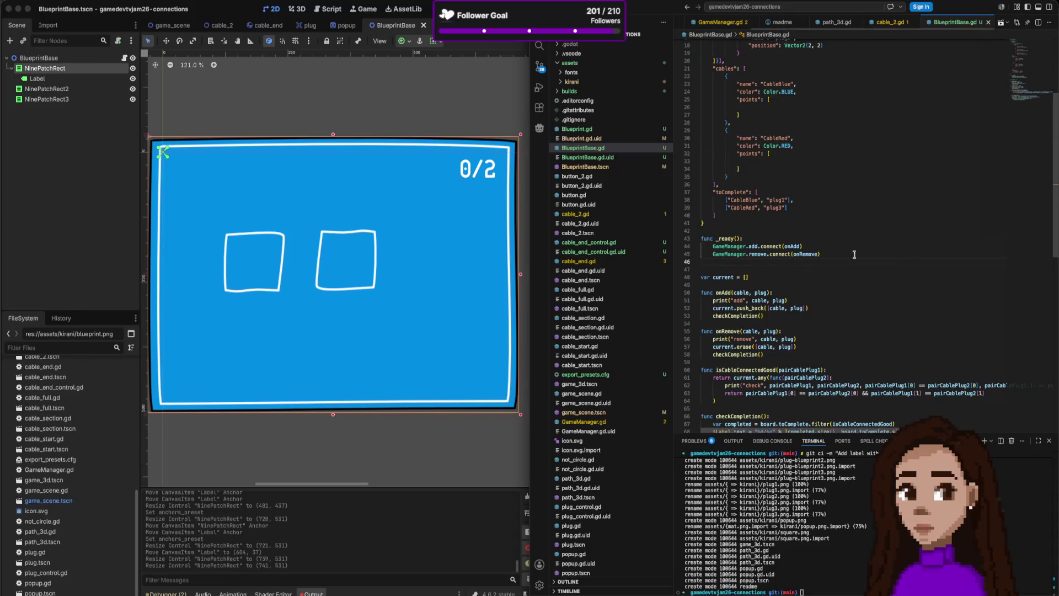
scroll(850, 300, "down", 3)
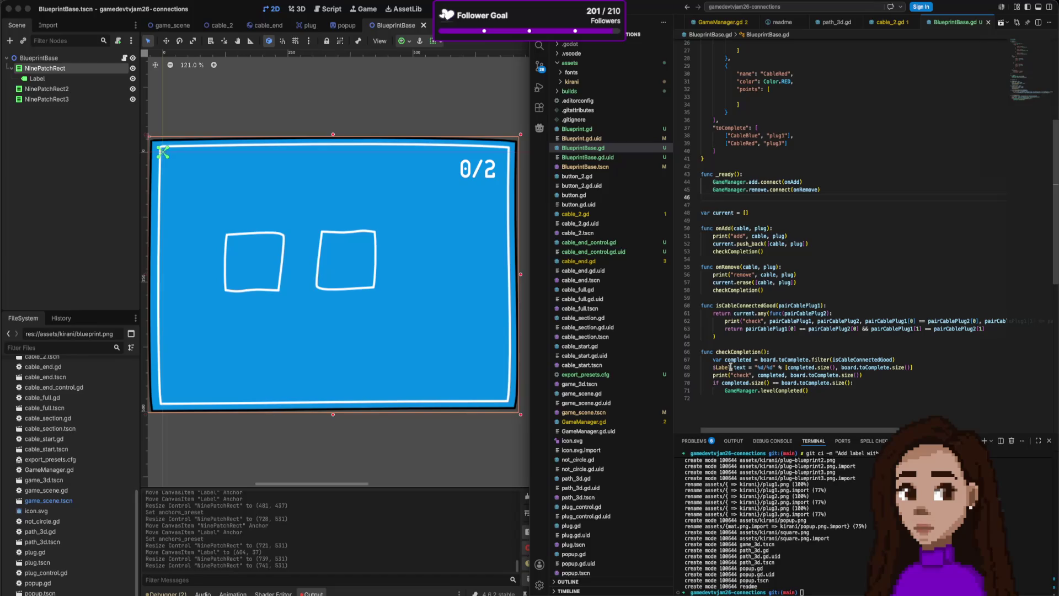
- Copy the checkCompletion() call and paste it onto the new line in _ready()
mouse_move(731, 367)
mouse_move(831, 369)
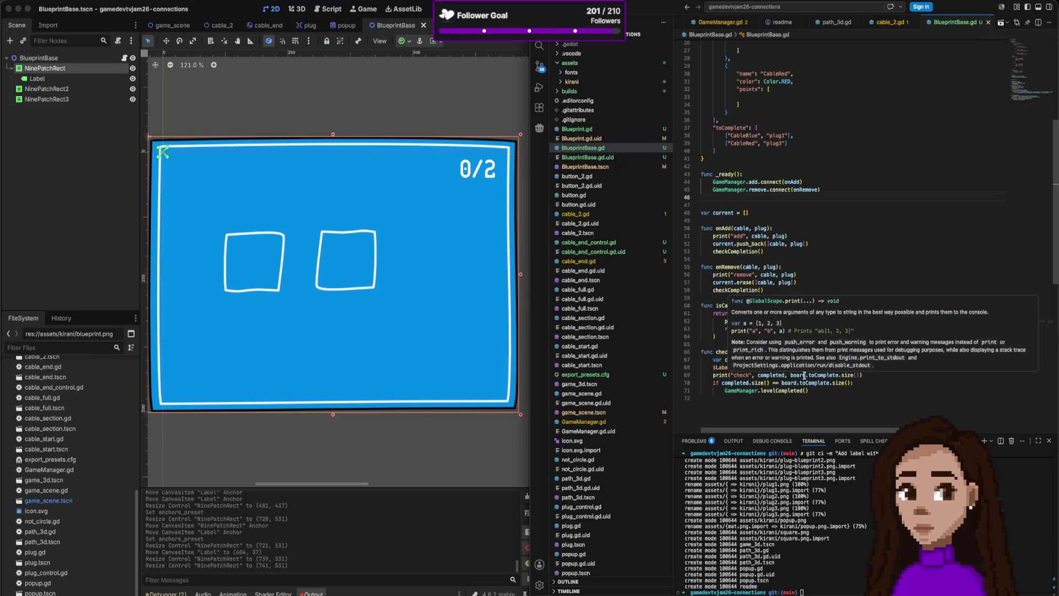
triple_click(939, 366)
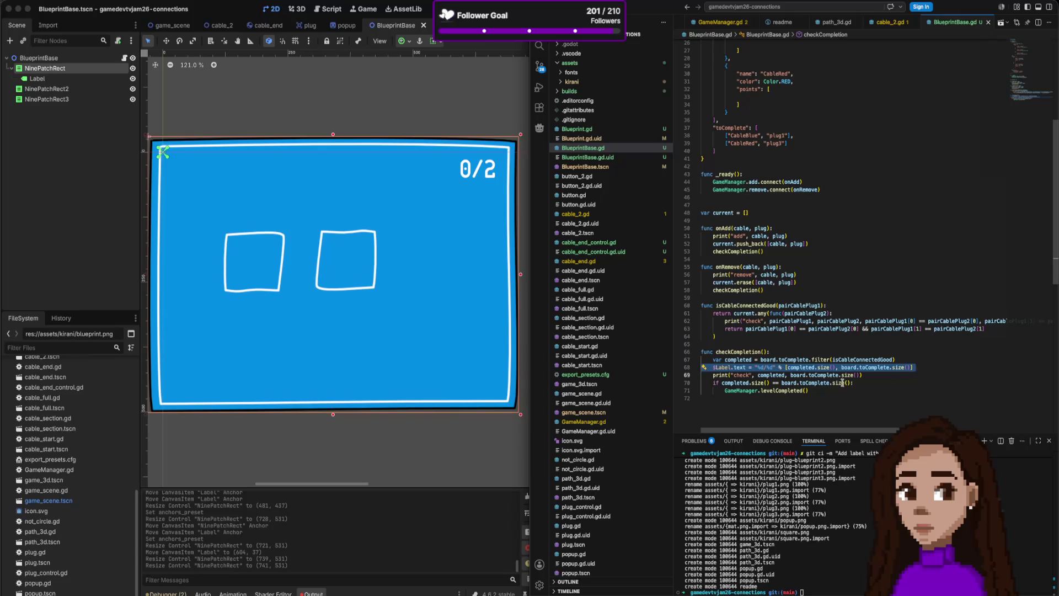
mouse_move(841, 384)
left_click_drag(767, 352, 721, 352)
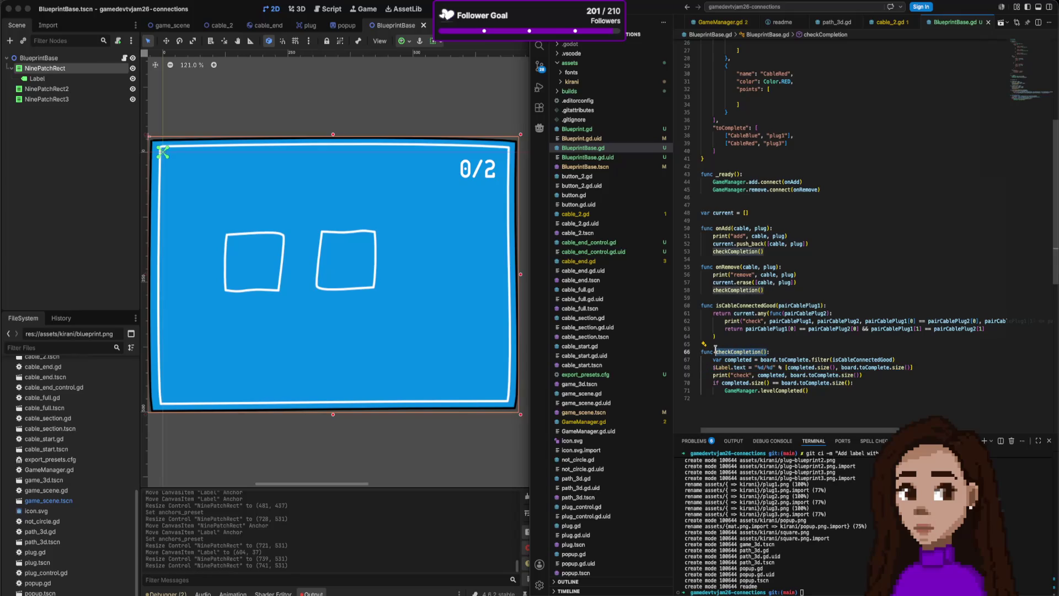
key("ctrl+c")
left_click(755, 190)
key("End")
key("Return")
key("ctrl+v")
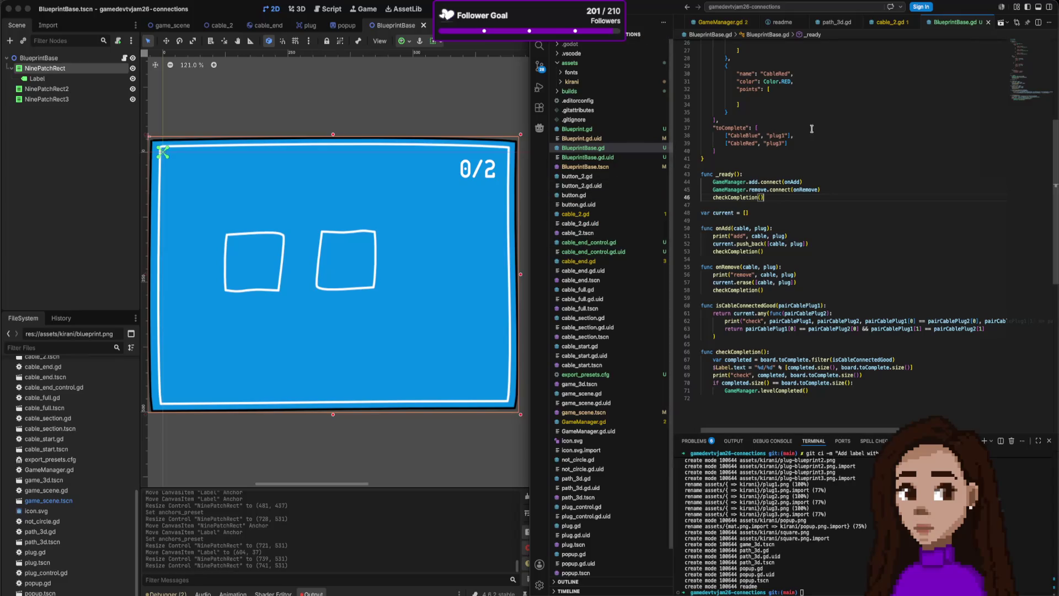
scroll(818, 217, "up", 5)
left_click(474, 171)
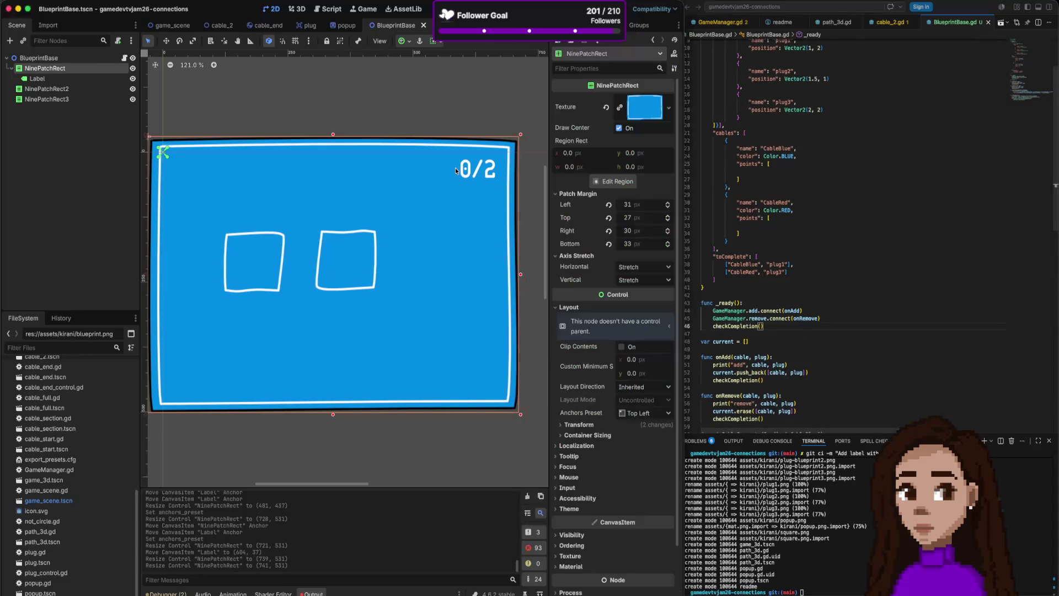
- Change the progress label's text from 0/2 to 0/0, then run the game
left_click(475, 171)
scroll(617, 116, "up", 3)
left_click(603, 121)
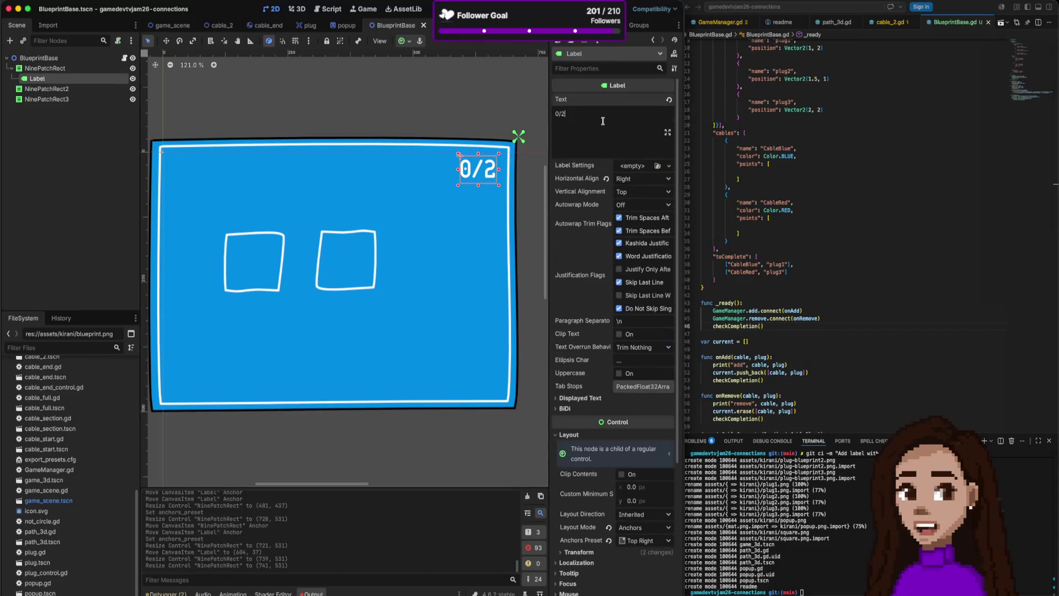
key("BackSpace")
type("0")
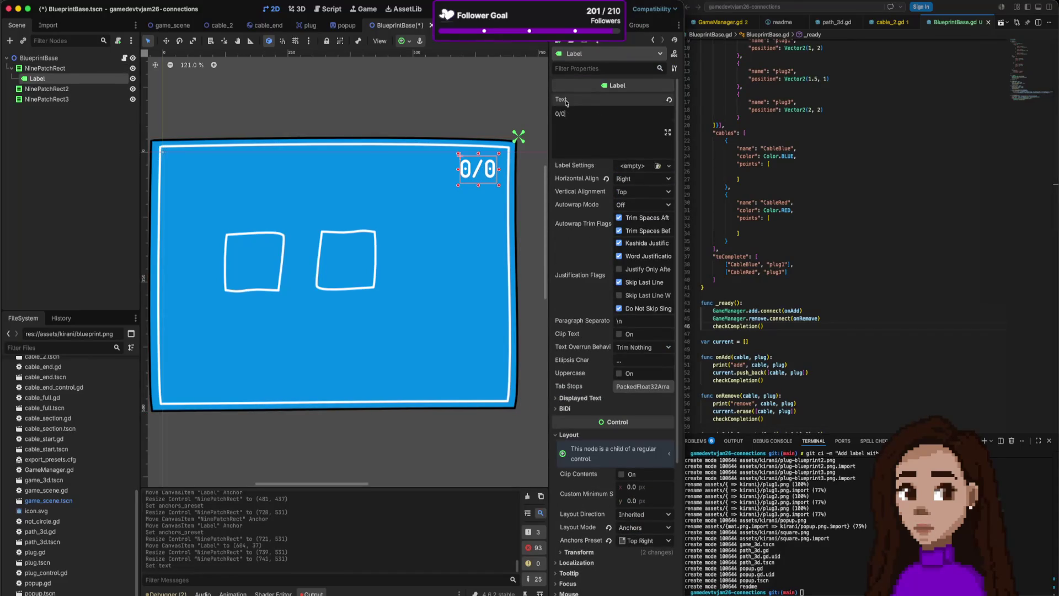
key("super+b")
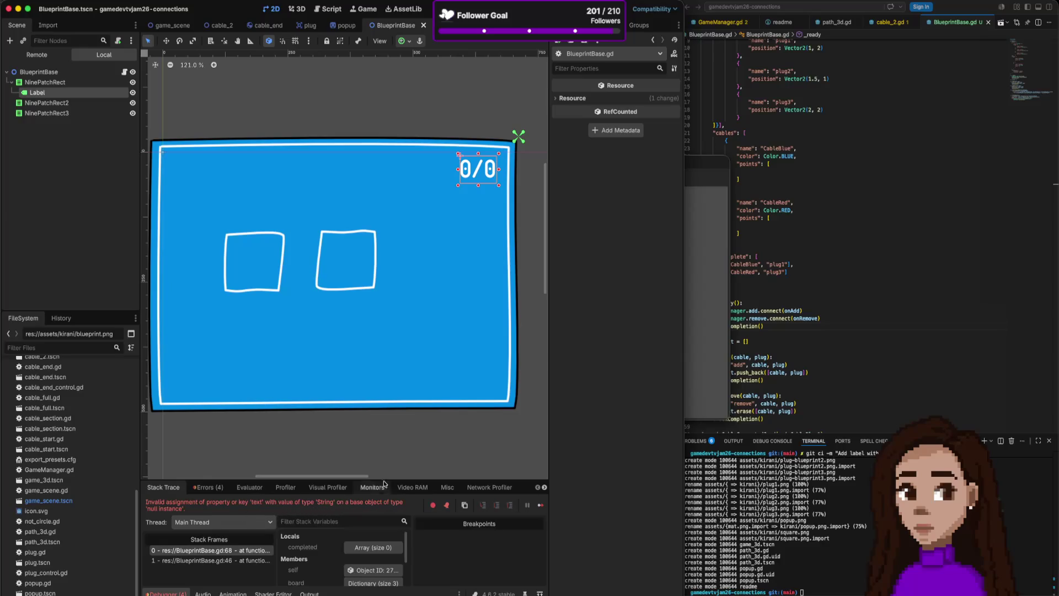
left_click(752, 290)
scroll(753, 291, "down", 10)
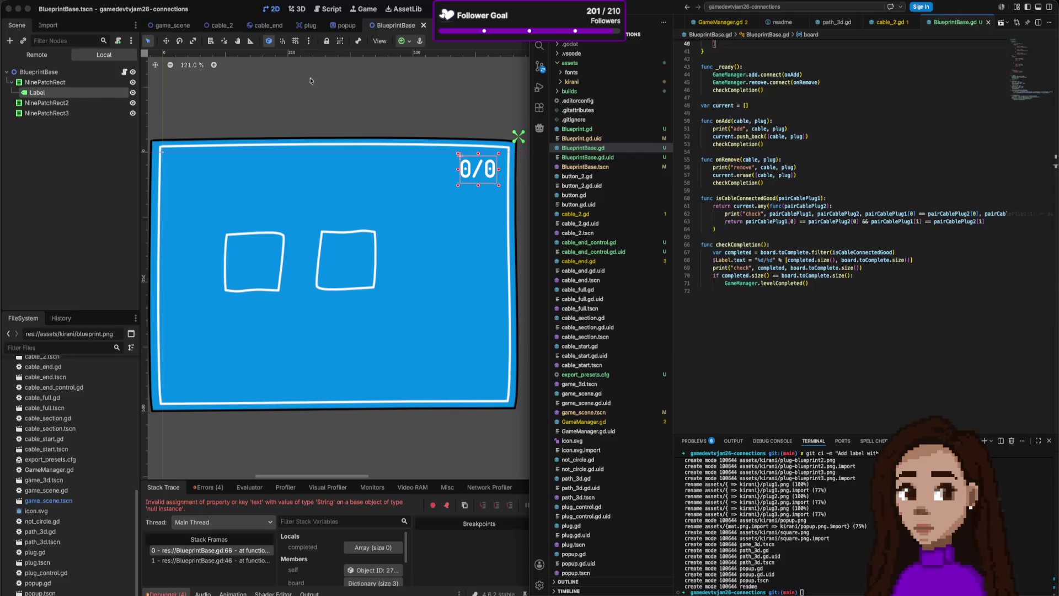
scroll(784, 221, "up", 3)
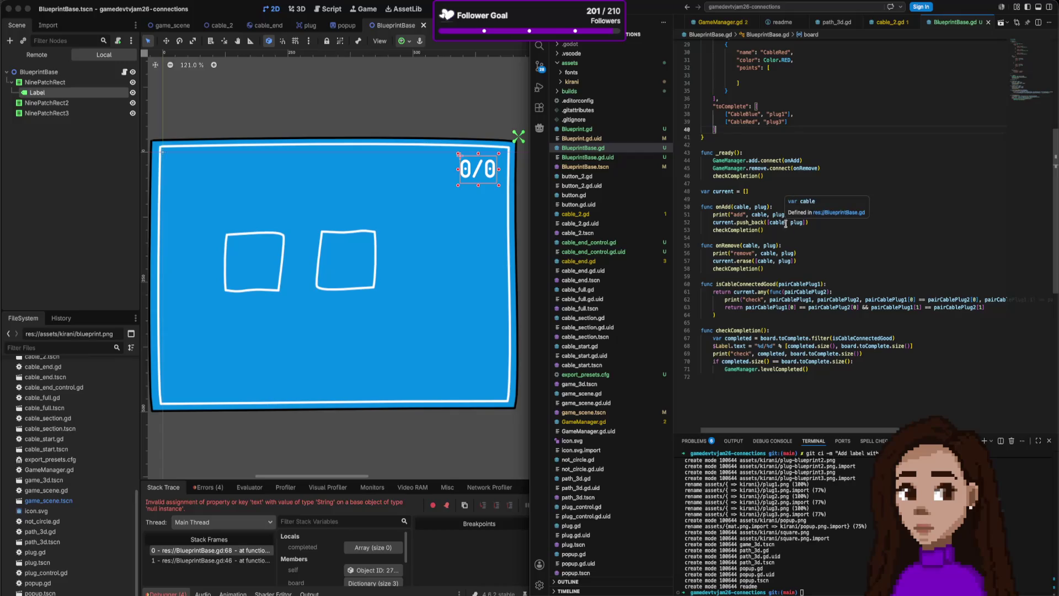
scroll(797, 296, "up", 9)
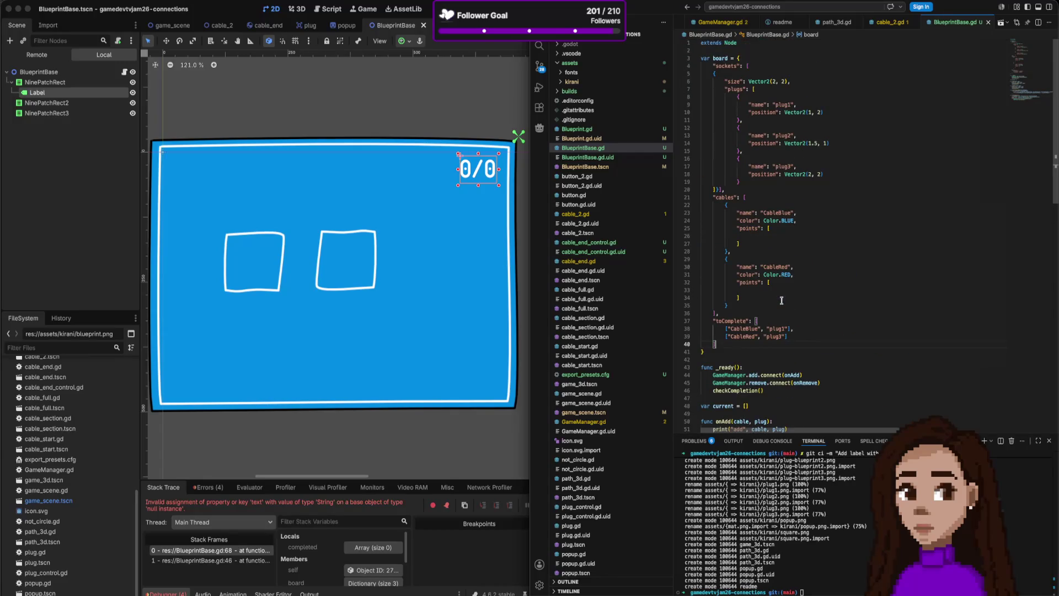
left_click(254, 507)
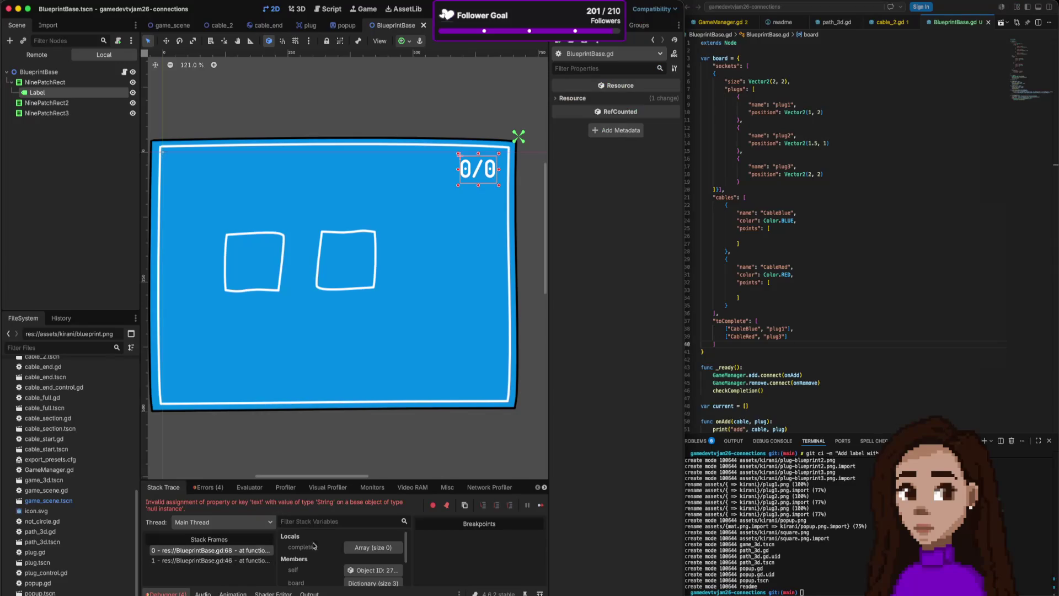
scroll(810, 349, "down", 8)
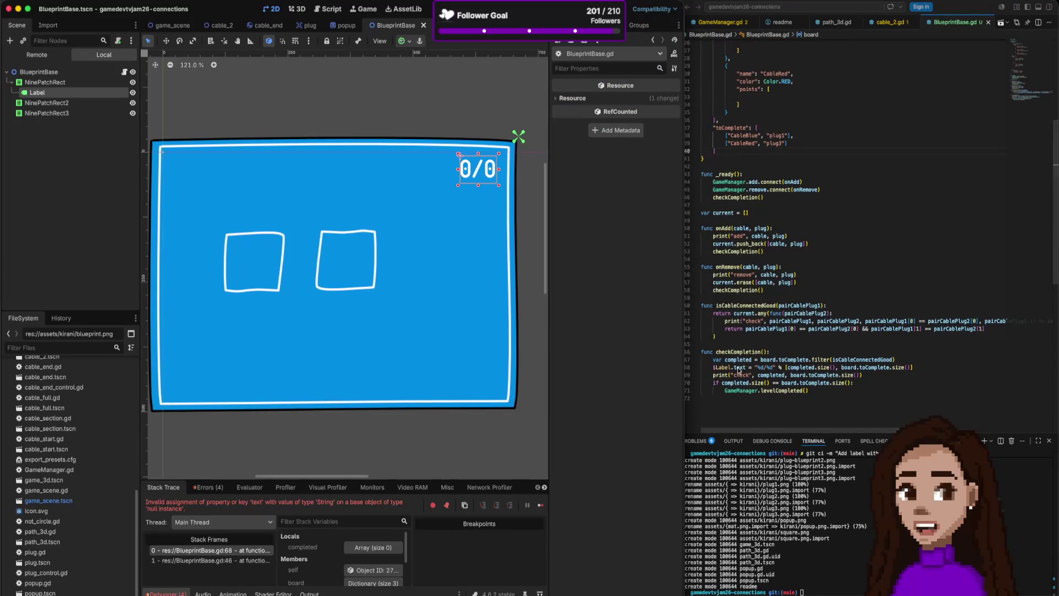
triple_click(721, 367)
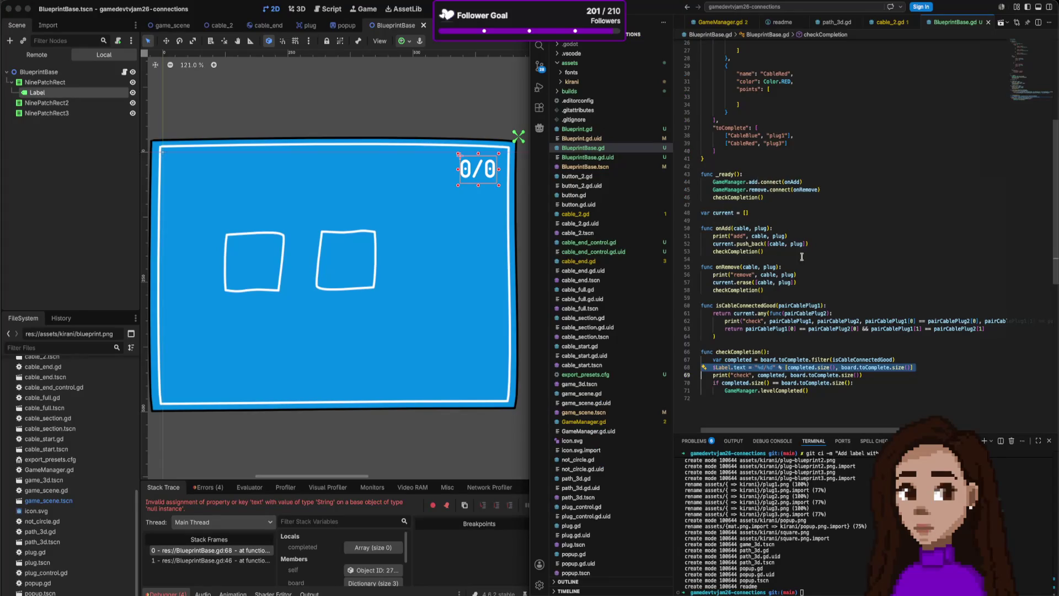
left_click(57, 96)
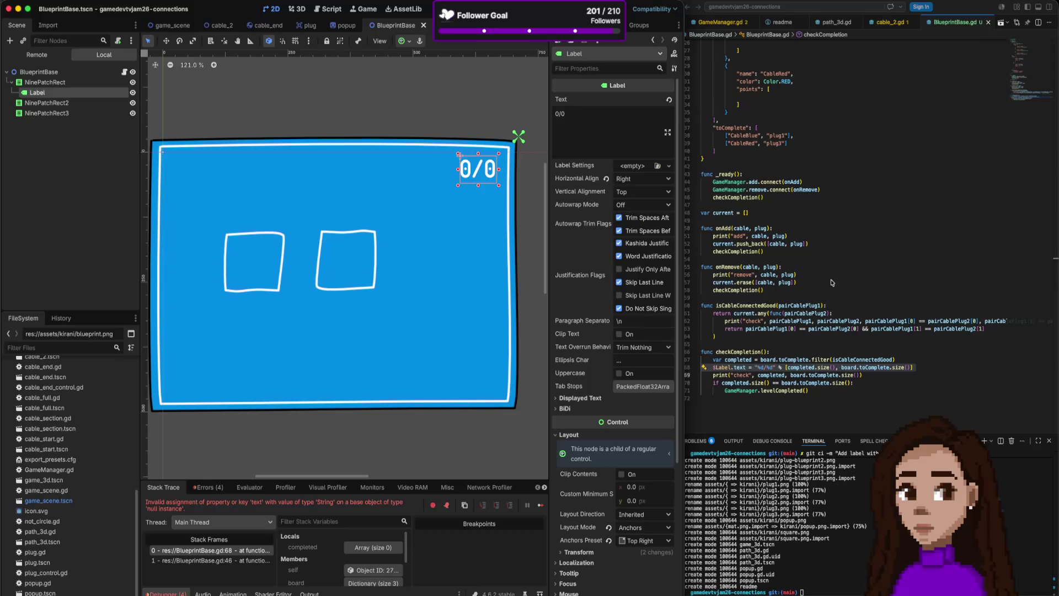
left_click(806, 282)
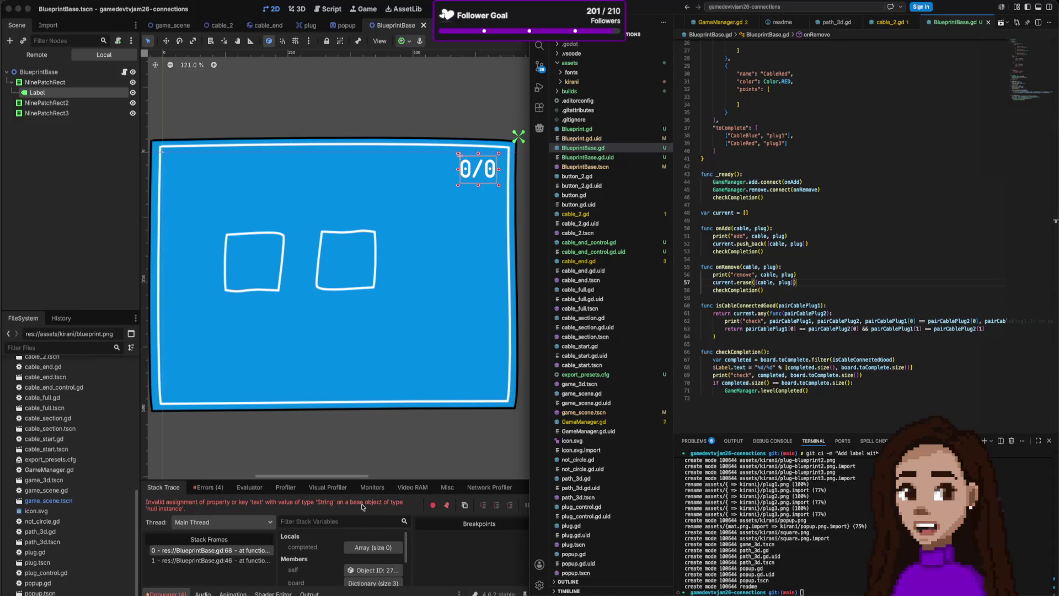
left_click_drag(363, 502, 361, 511)
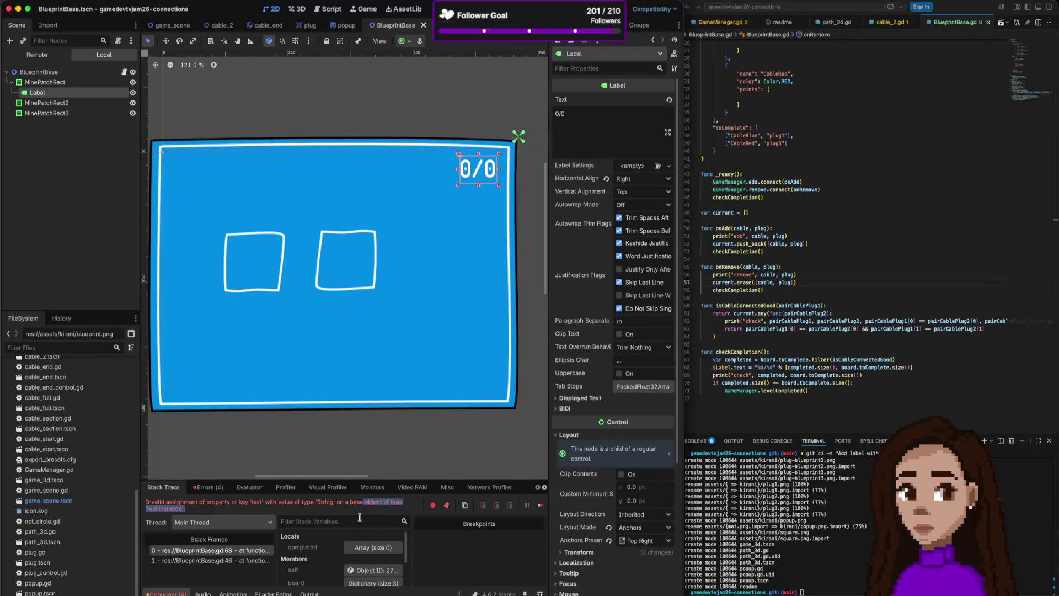
left_click(351, 492)
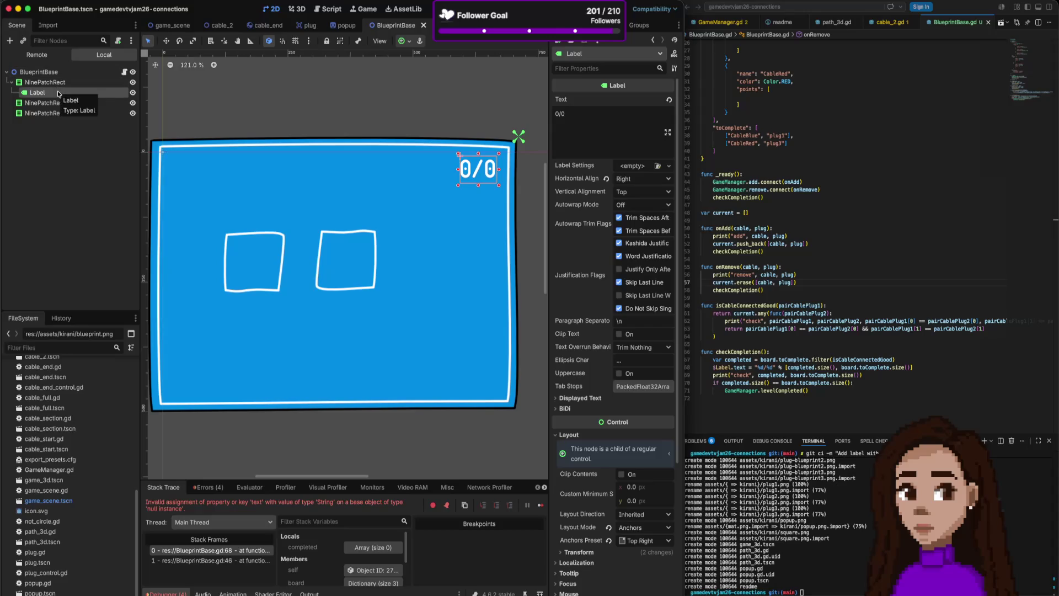
left_click(843, 383)
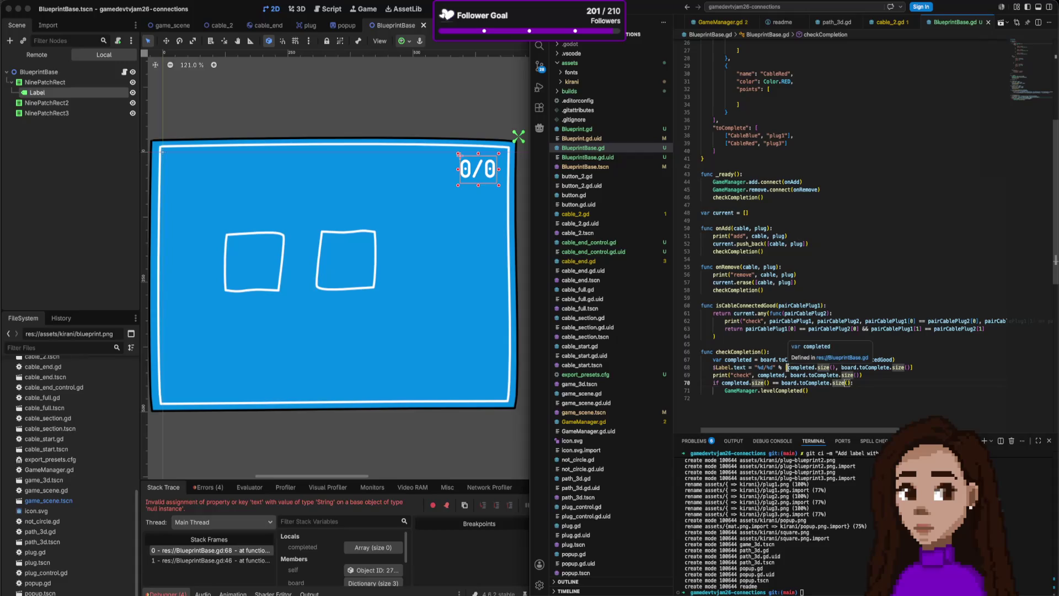
mouse_move(732, 384)
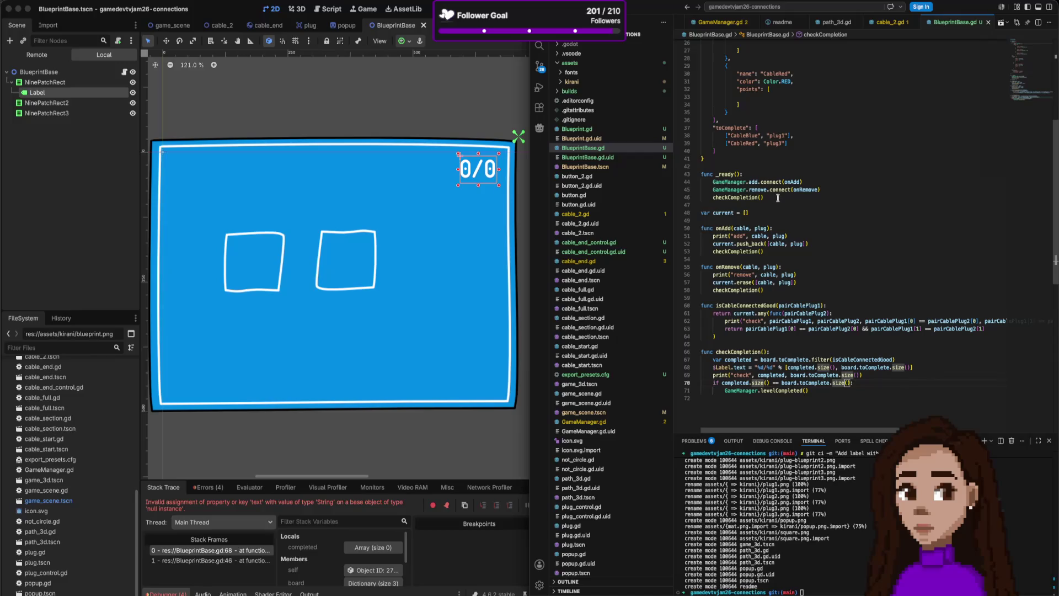
left_click(804, 197)
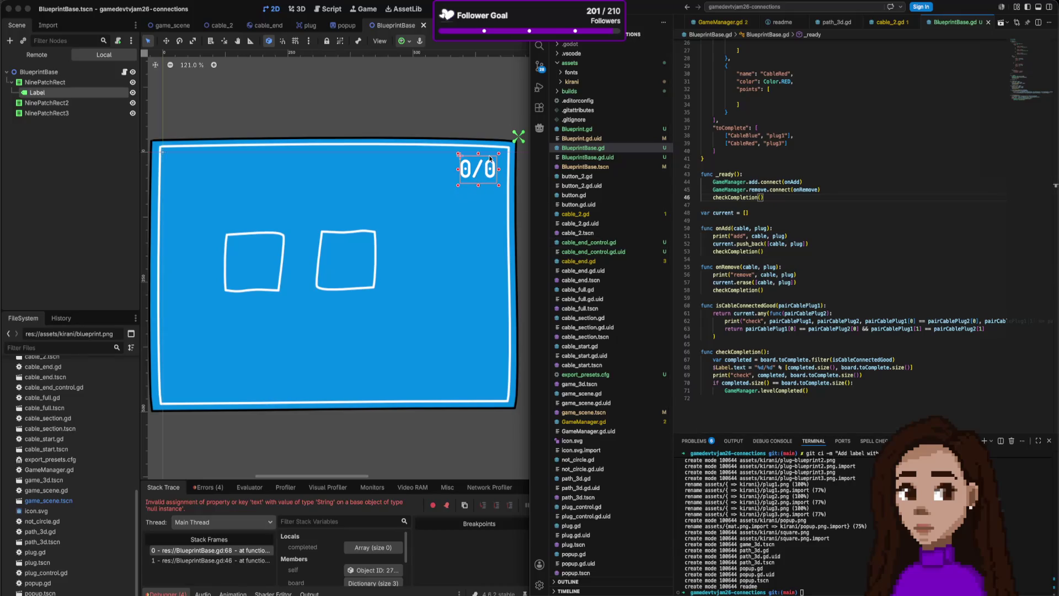
- Rename the Label node to Points in the Scene dock
double_click(50, 93)
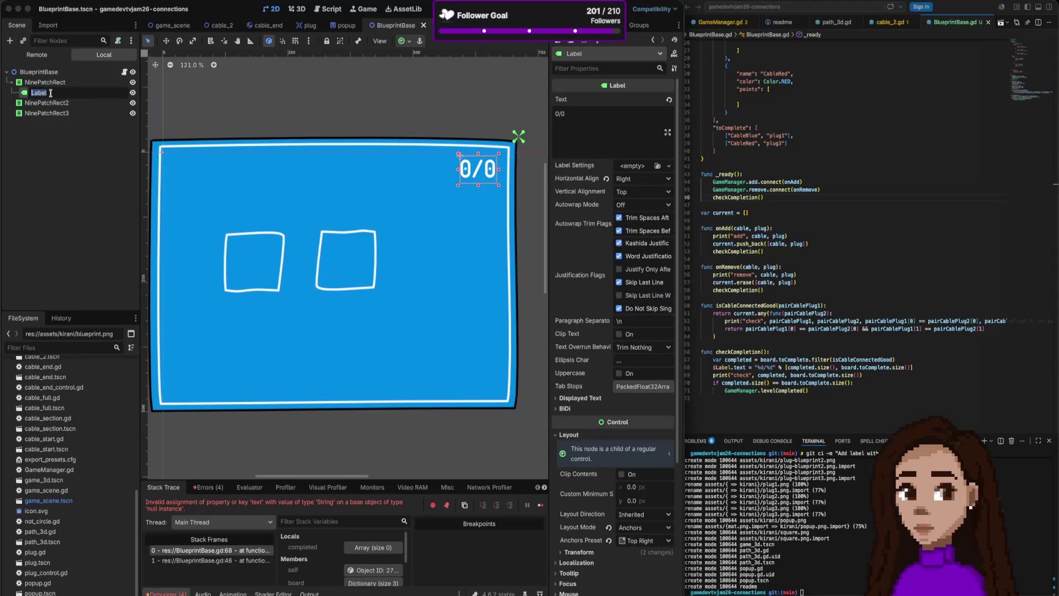
left_click(51, 93)
double_click(51, 93)
type("Points")
key("Return")
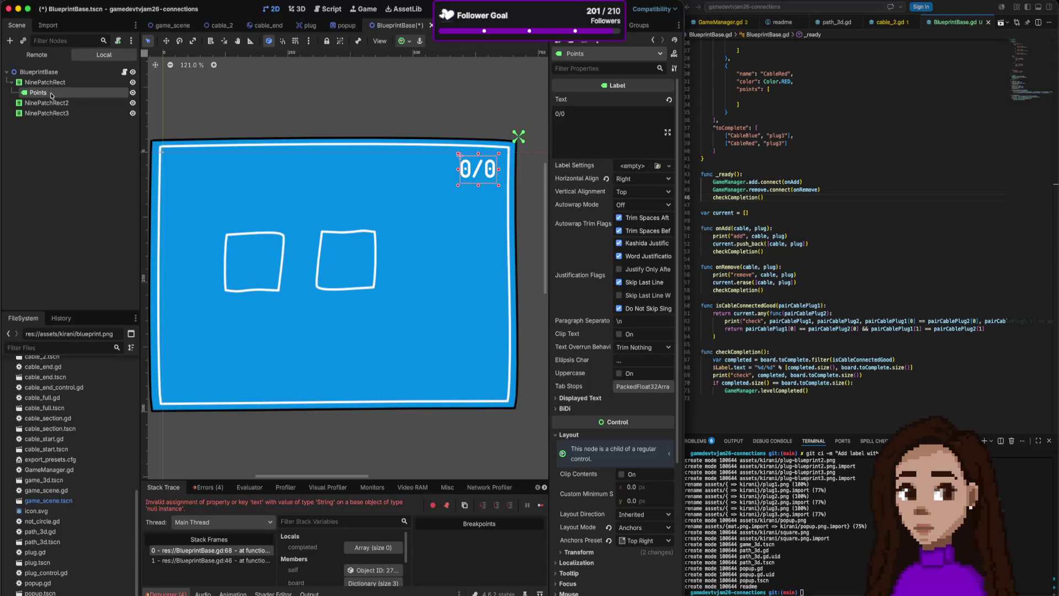
- Change $Label to $Points on line 68 of BlueprintBase.gd, then save and run the scene
left_click(795, 365)
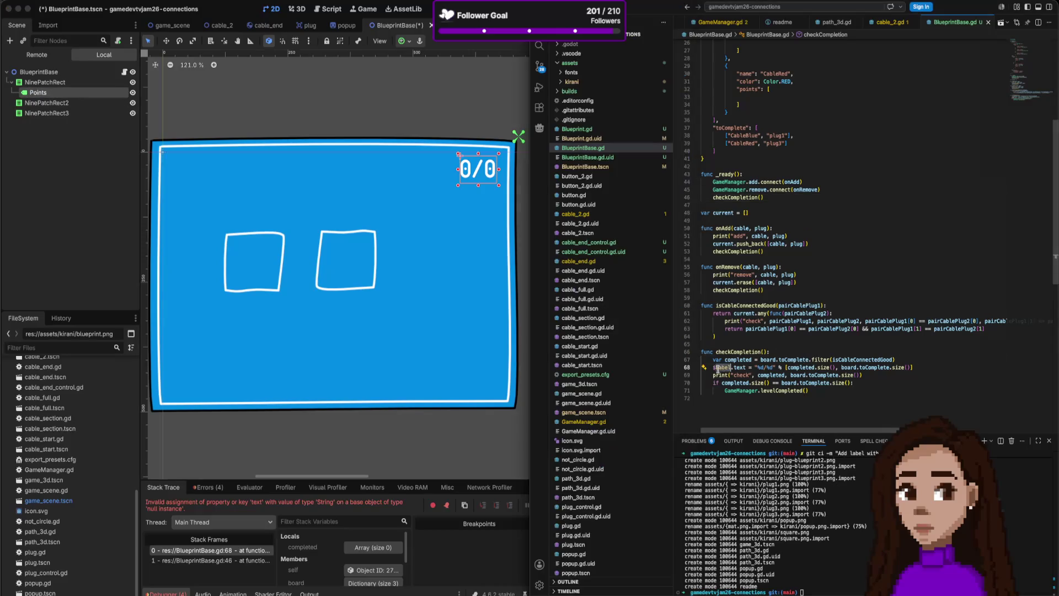
type("Points")
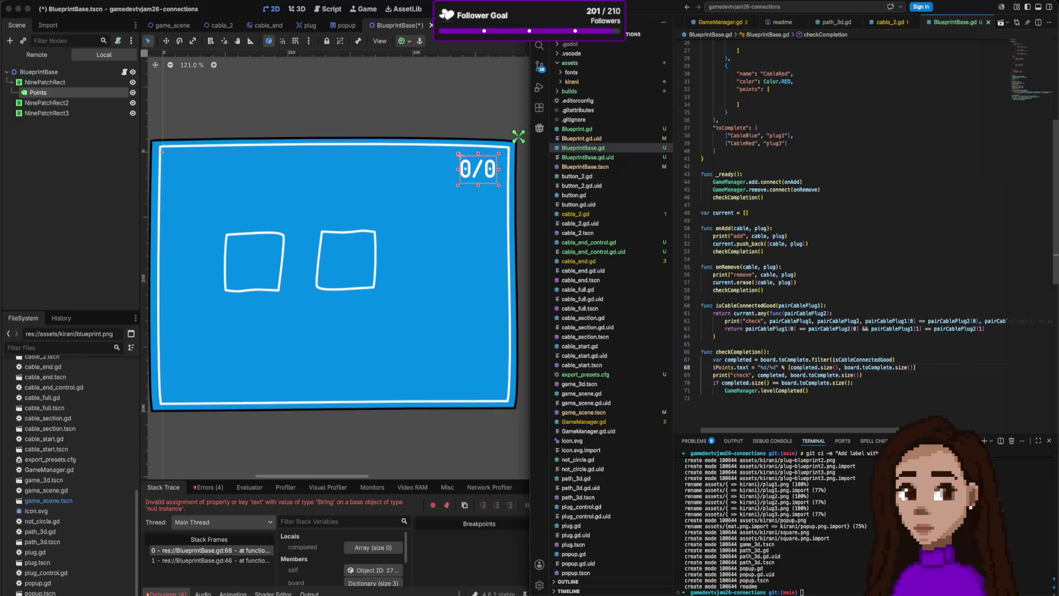
key("super+Tab")
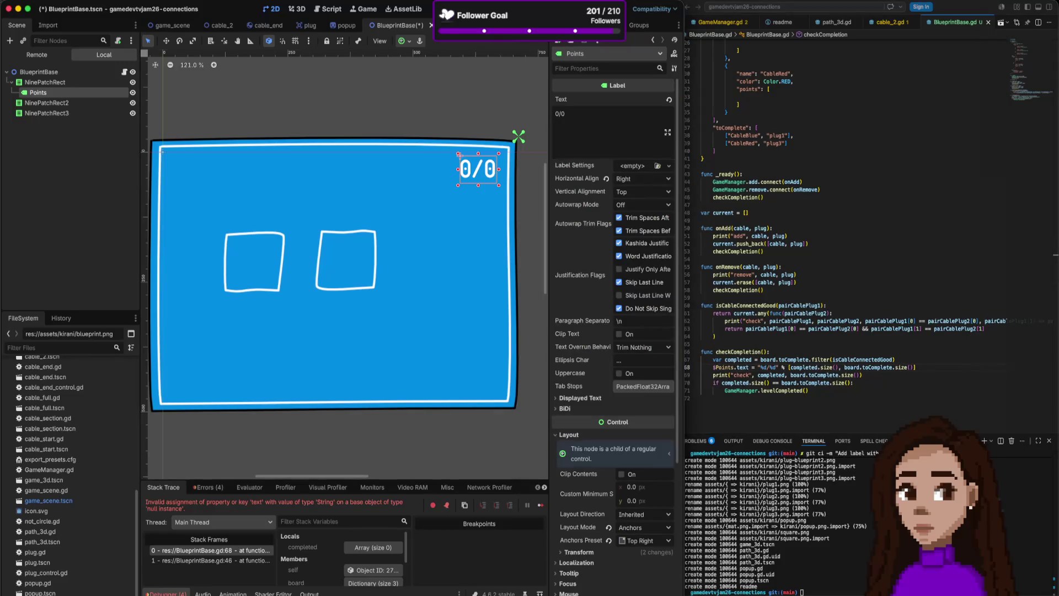
key("super+b")
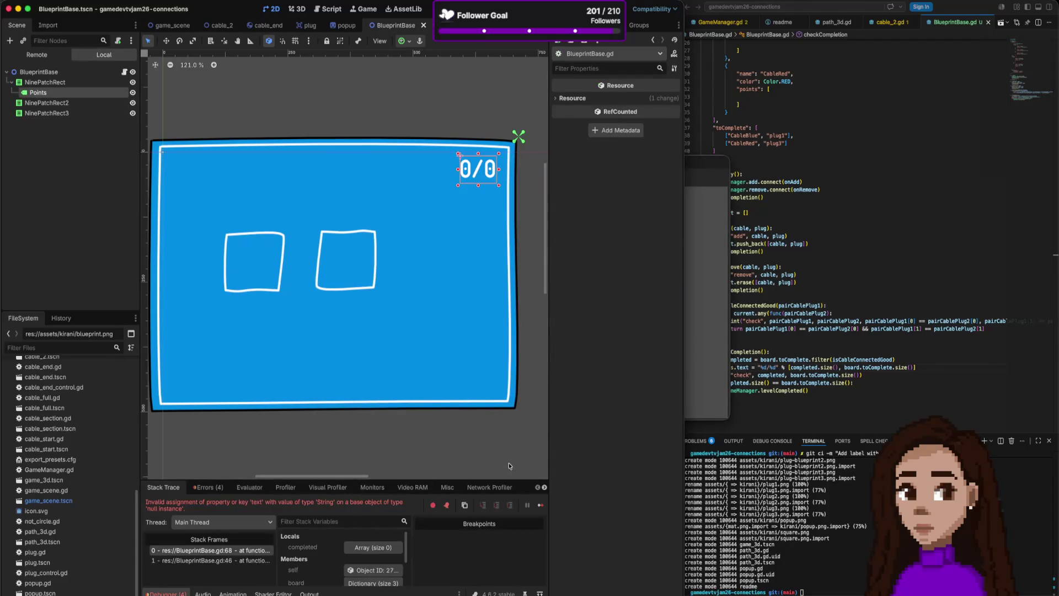
left_click(227, 561)
left_click(241, 551)
scroll(366, 554, "down", 2)
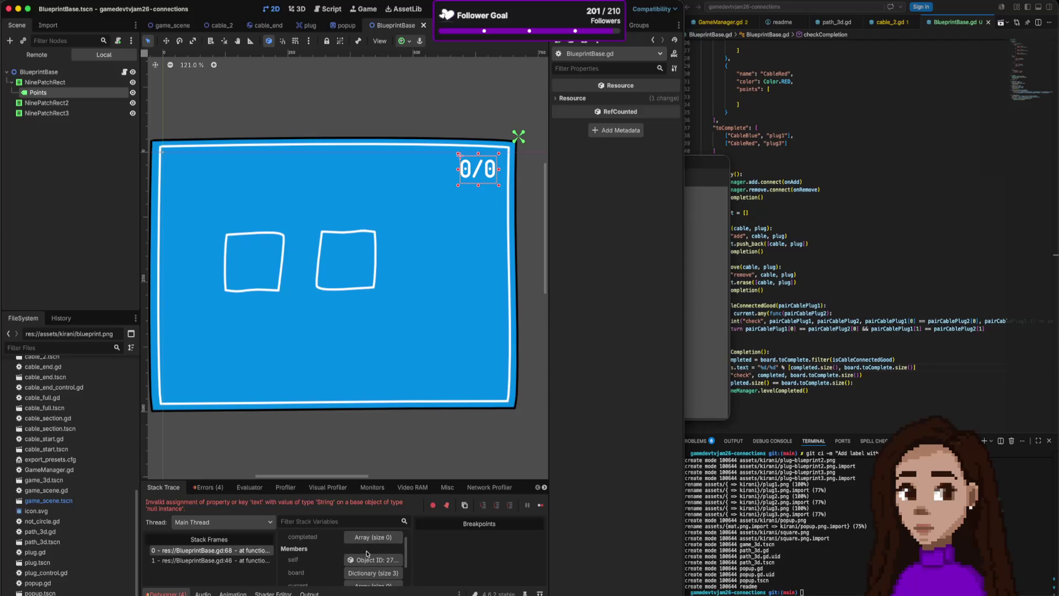
scroll(367, 554, "down", 3)
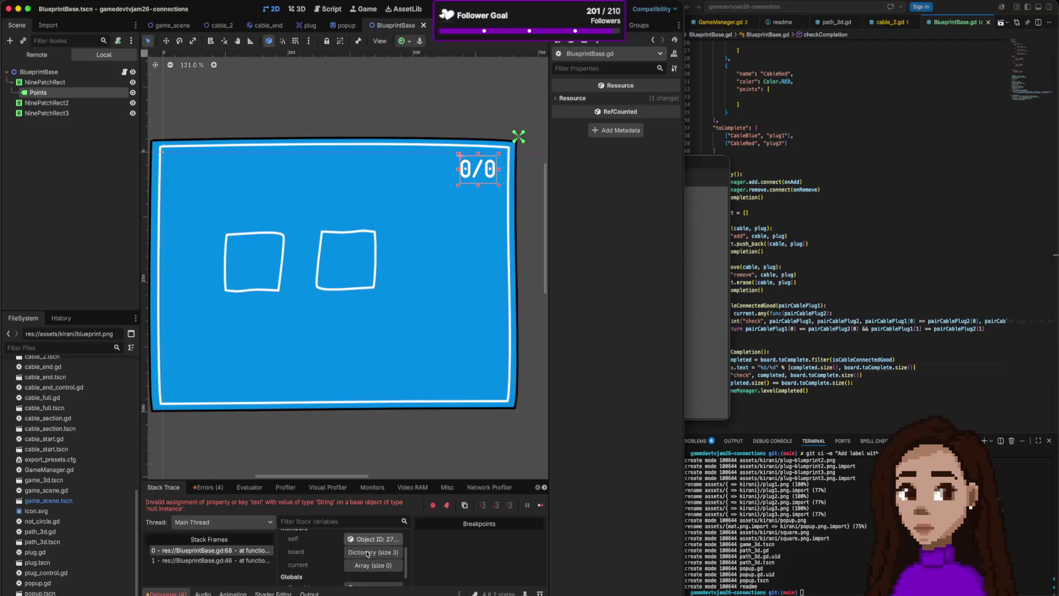
scroll(367, 554, "down", 1)
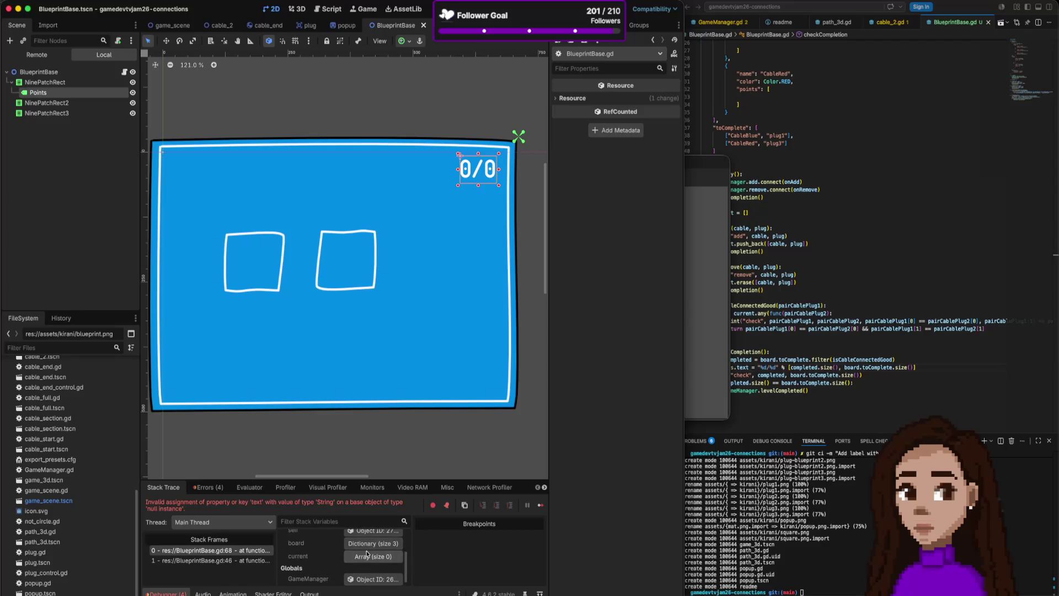
scroll(367, 581, "up", 5)
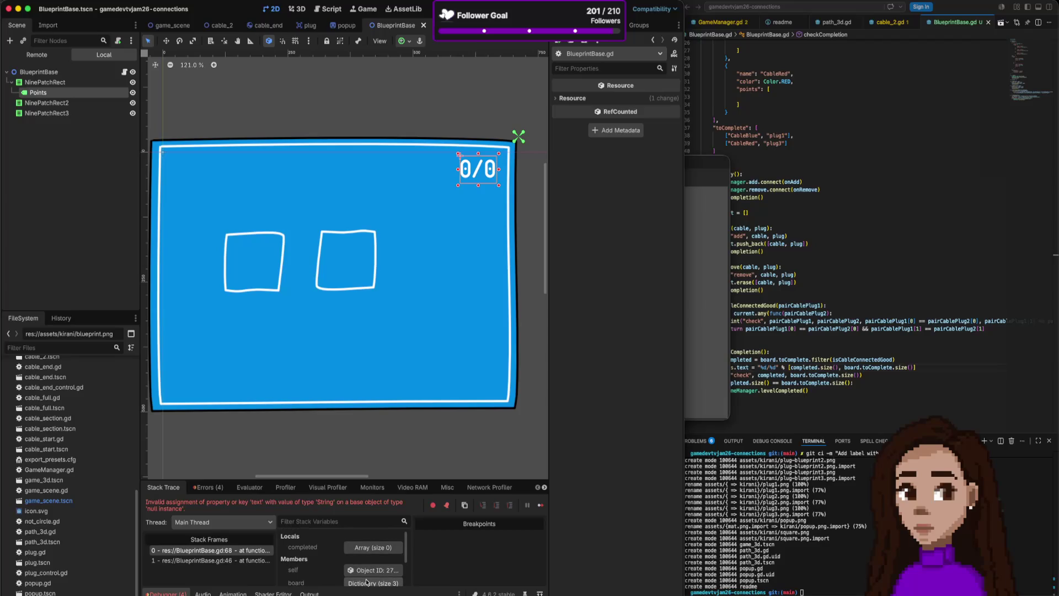
left_click(816, 331)
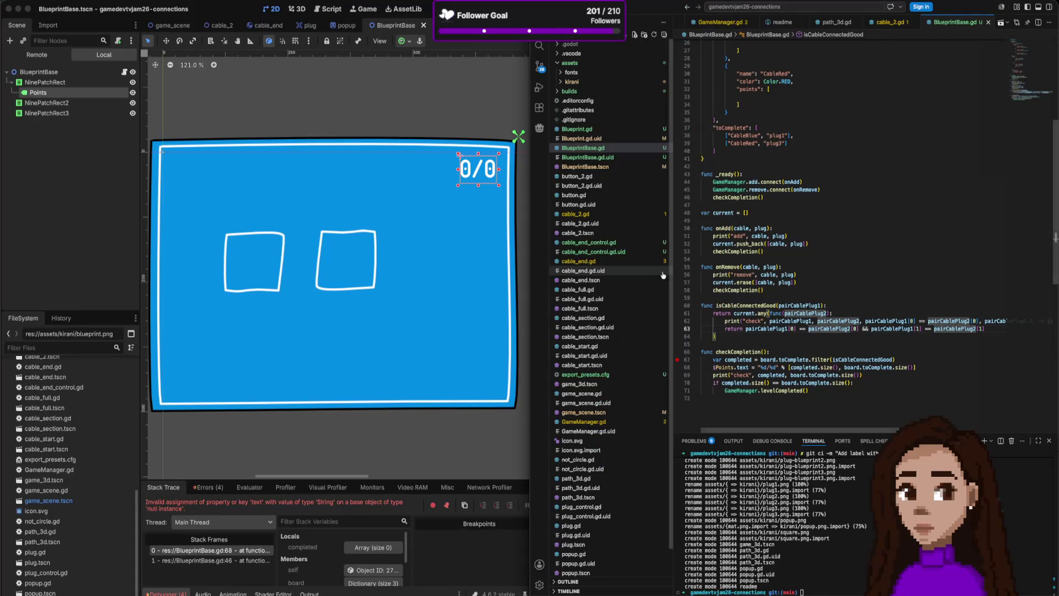
left_click(522, 68)
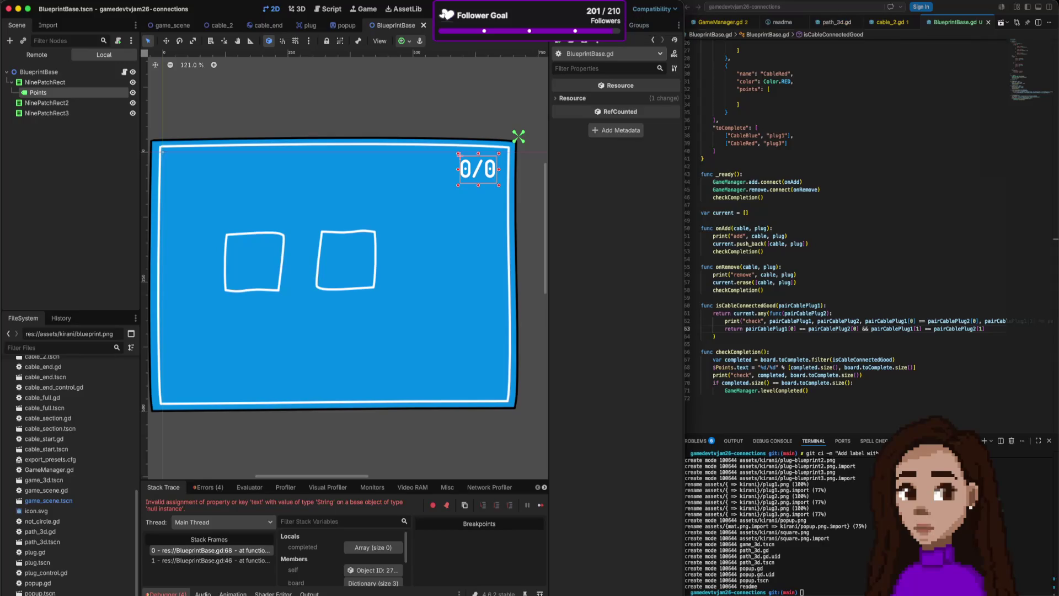
key("super+period")
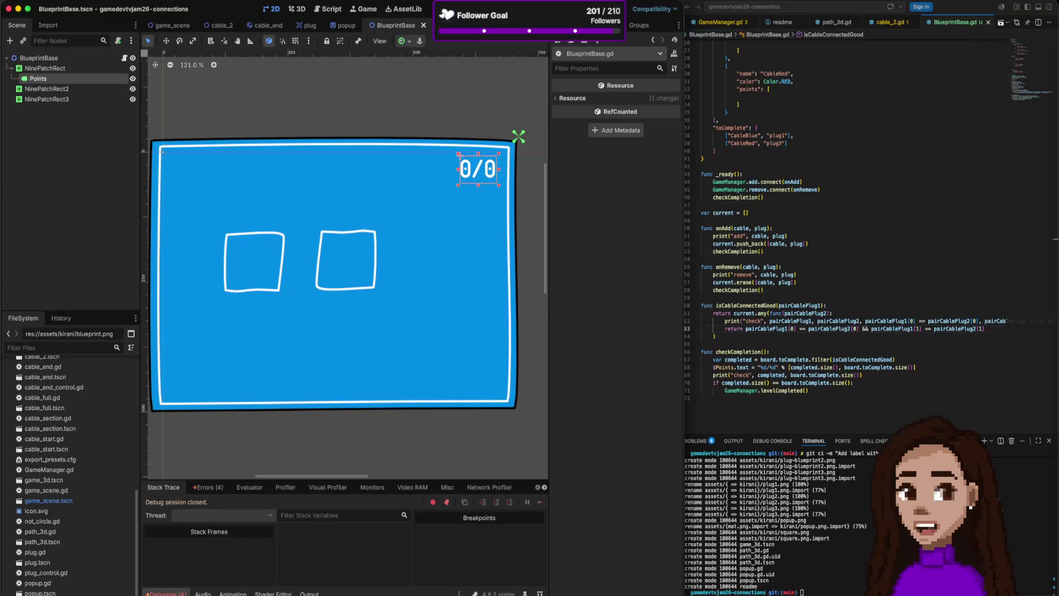
left_click(102, 1)
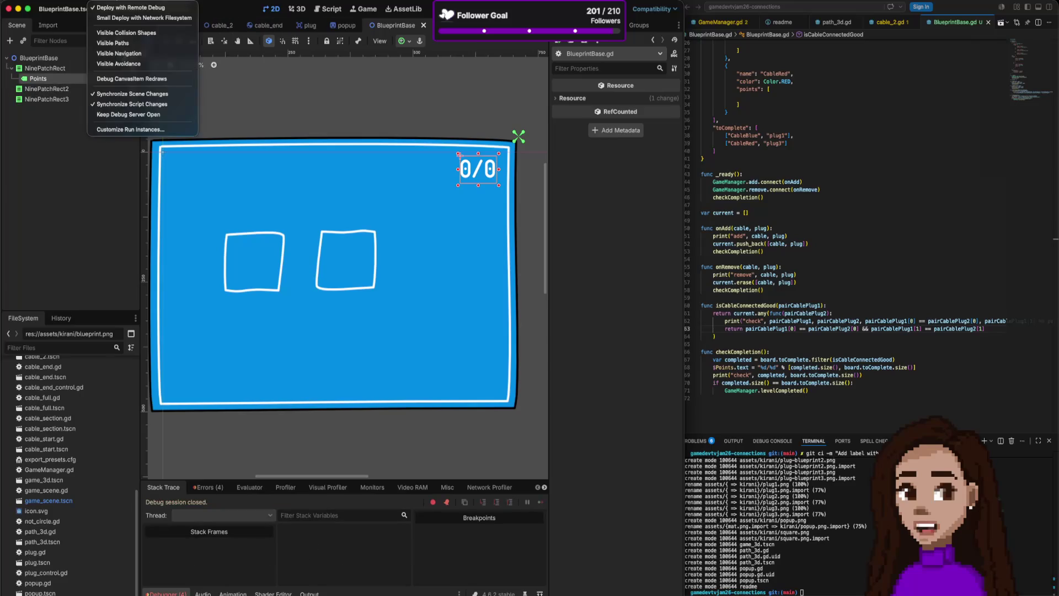
left_click(289, 9)
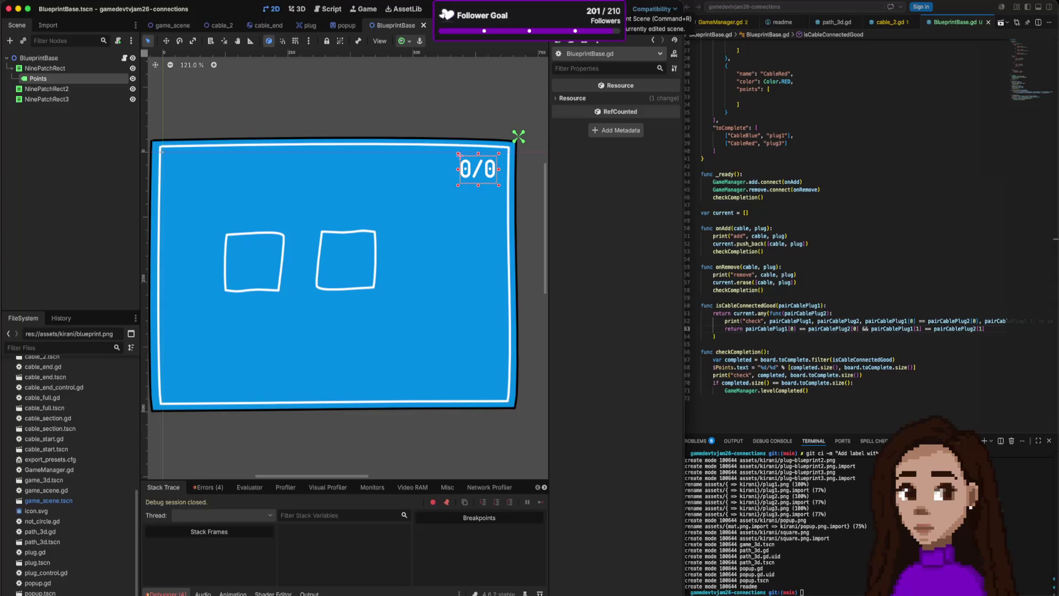
left_click(610, 9)
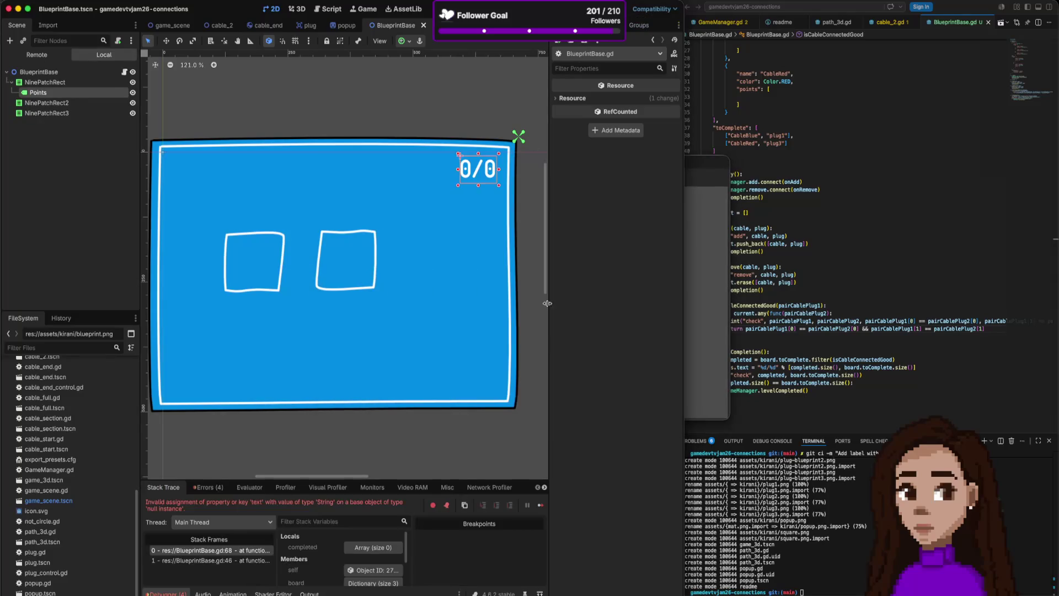
left_click(854, 268)
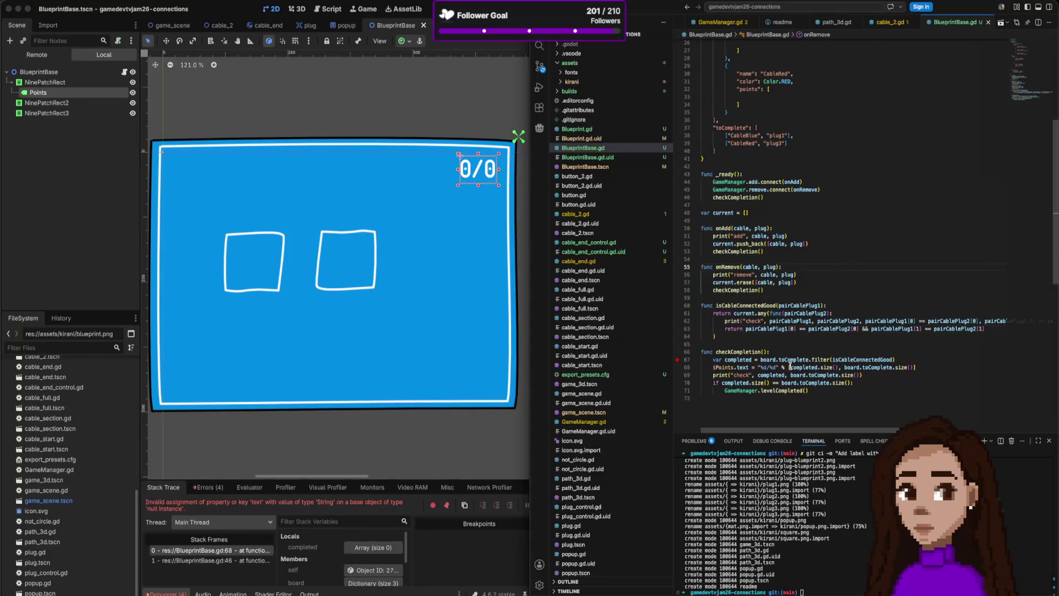